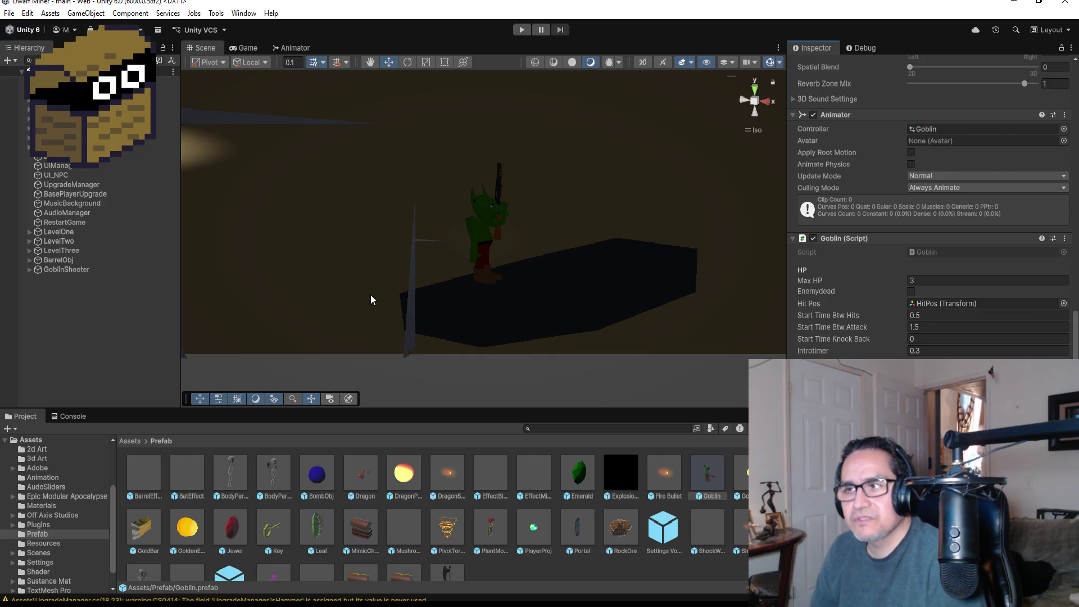
Step: Select GoblinShooter and show its Rigidbody constraints and GoblinShooter Animator controller in the Inspector
{"action": "left_click", "coordinate": [123, 302]}
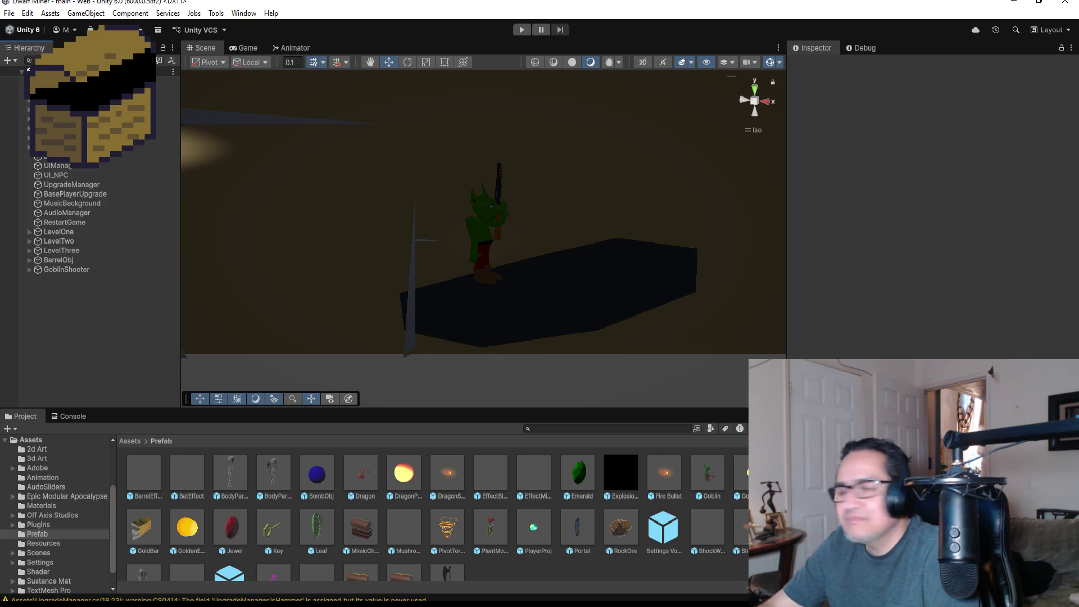
{"action": "left_click", "coordinate": [84, 118]}
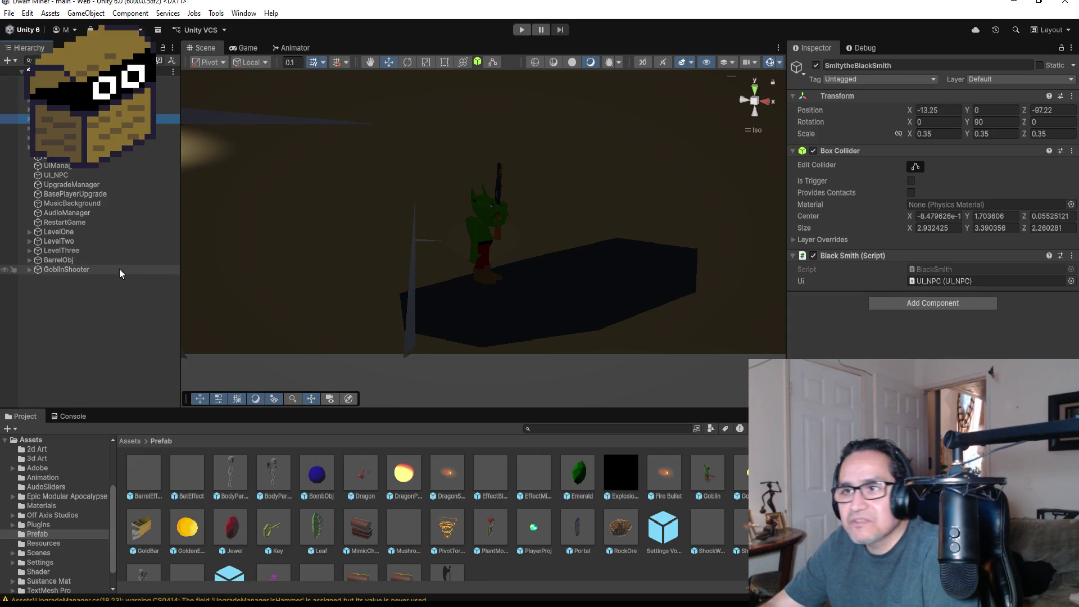
{"action": "left_click", "coordinate": [95, 270]}
{"action": "scroll", "coordinate": [930, 213], "scroll_direction": "down", "scroll_amount": 3}
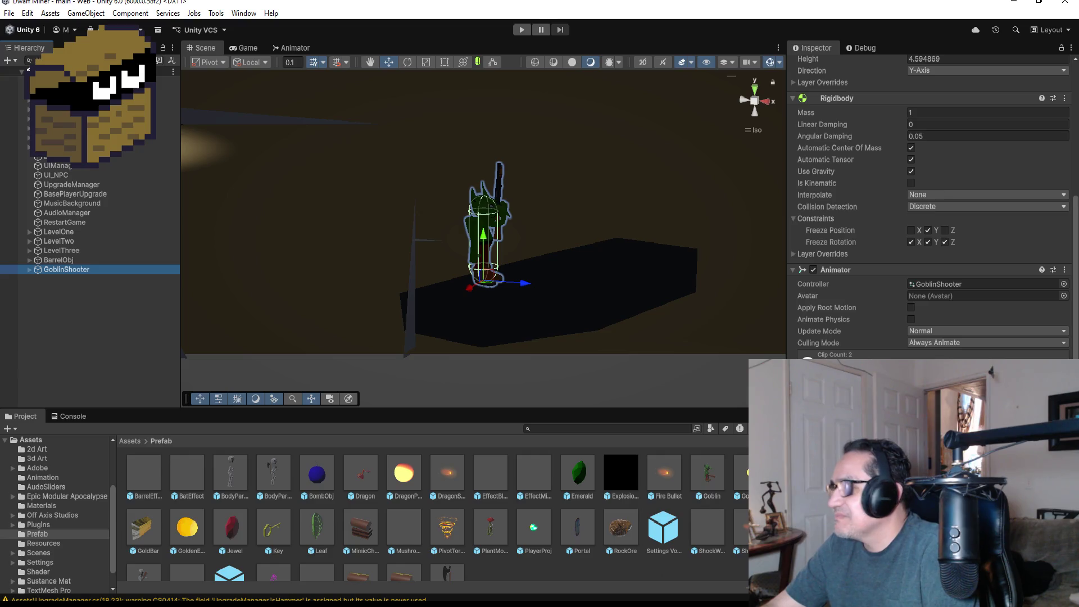
{"action": "key", "text": "alt+Tab"}
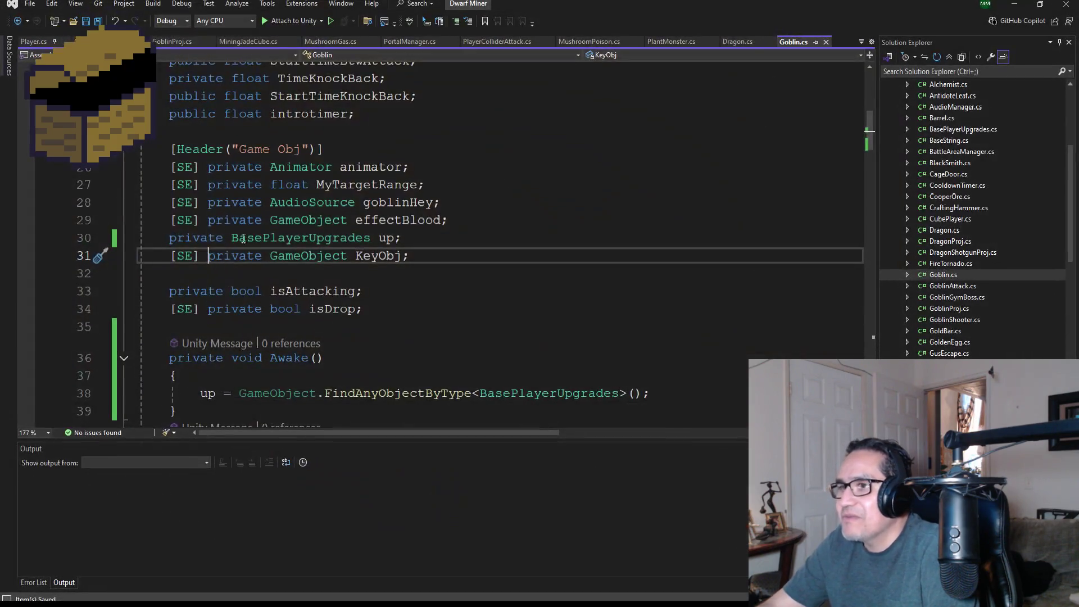
{"action": "scroll", "coordinate": [413, 240], "scroll_direction": "down", "scroll_amount": 4}
{"action": "scroll", "coordinate": [414, 240], "scroll_direction": "up", "scroll_amount": 8}
{"action": "scroll", "coordinate": [414, 240], "scroll_direction": "up", "scroll_amount": 4}
{"action": "scroll", "coordinate": [422, 244], "scroll_direction": "down", "scroll_amount": 20}
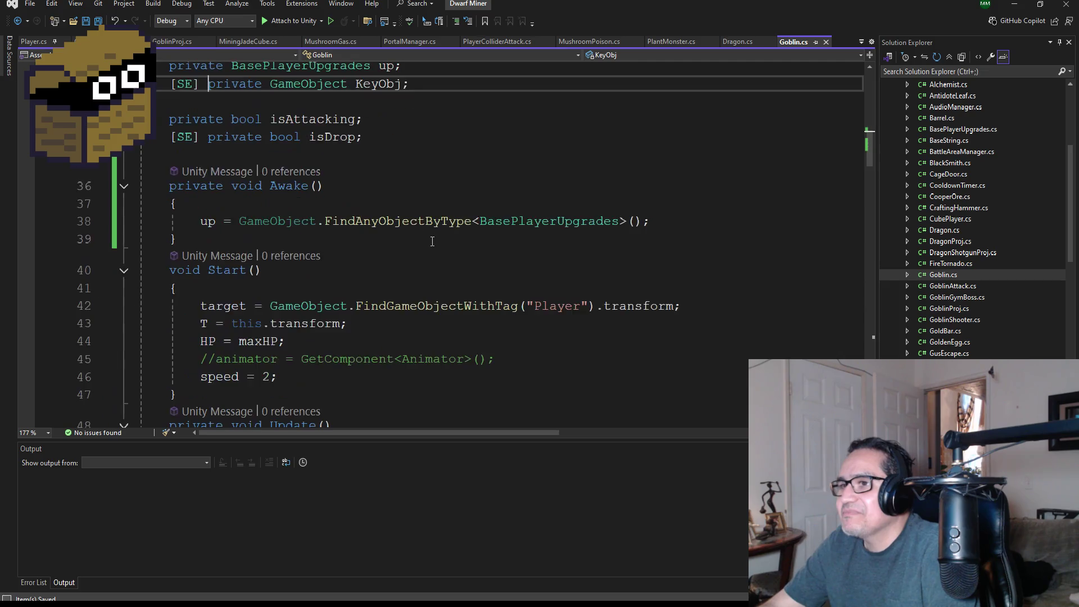
{"action": "scroll", "coordinate": [430, 250], "scroll_direction": "down", "scroll_amount": 20}
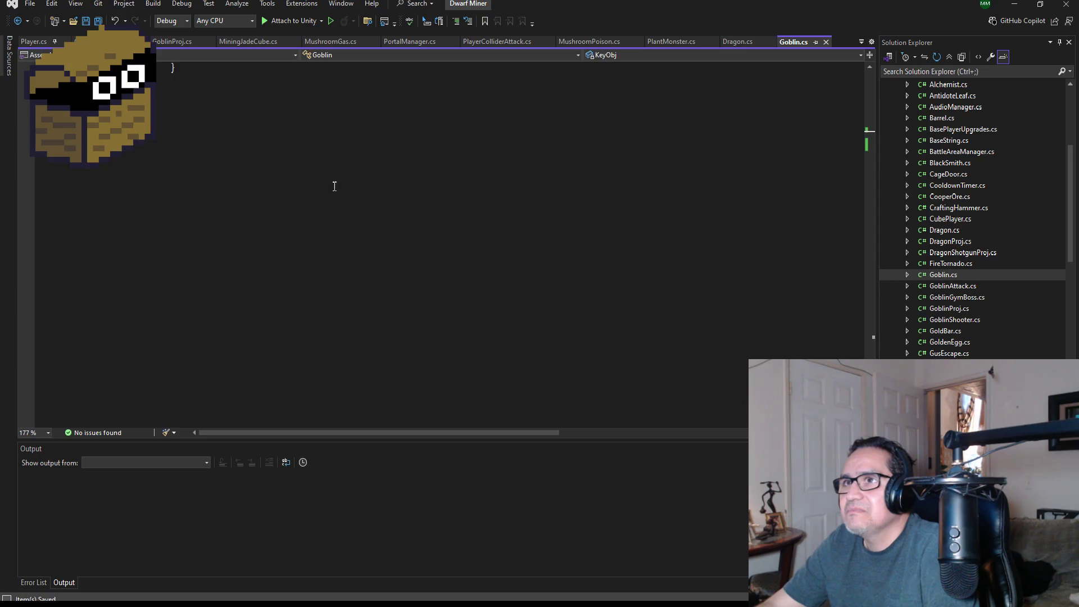
{"action": "scroll", "coordinate": [420, 242], "scroll_direction": "up", "scroll_amount": 10}
{"action": "scroll", "coordinate": [422, 245], "scroll_direction": "up", "scroll_amount": 1}
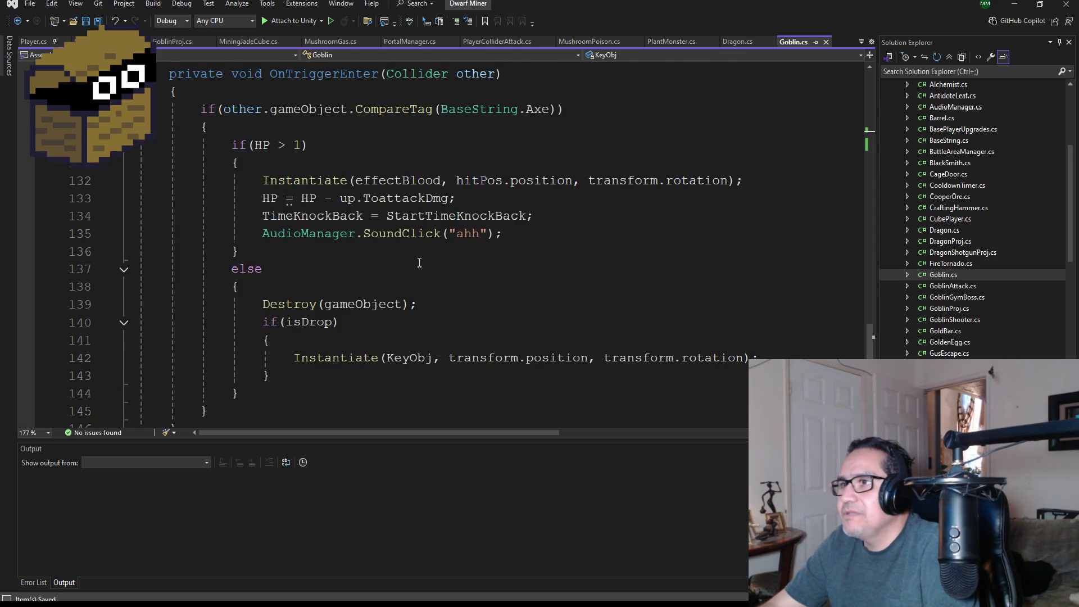
{"action": "scroll", "coordinate": [420, 262], "scroll_direction": "up", "scroll_amount": 3}
{"action": "scroll", "coordinate": [266, 168], "scroll_direction": "down", "scroll_amount": 3}
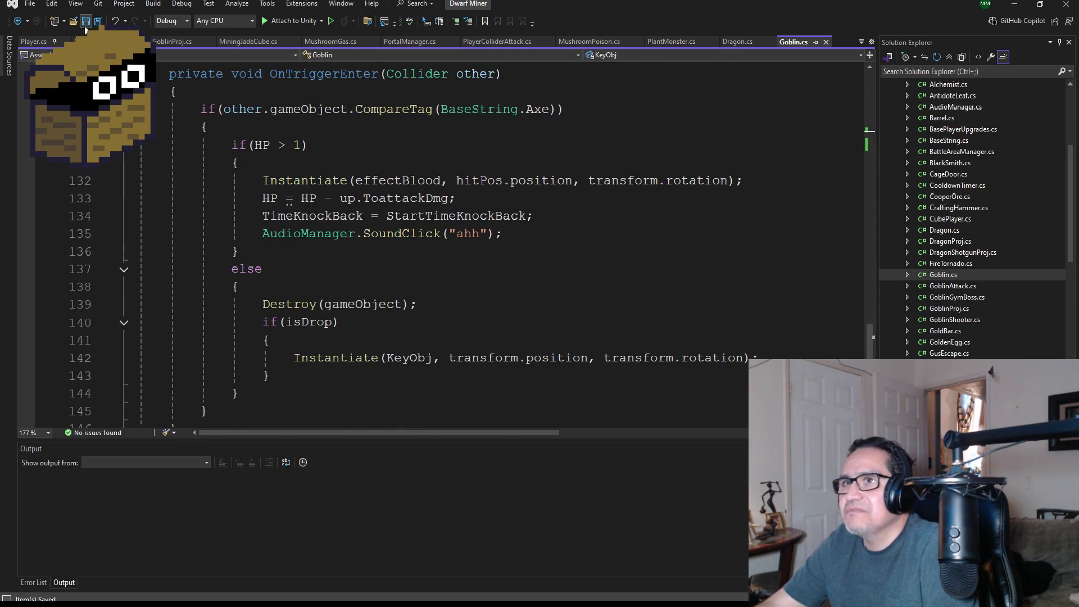
{"action": "left_click", "coordinate": [1014, 4]}
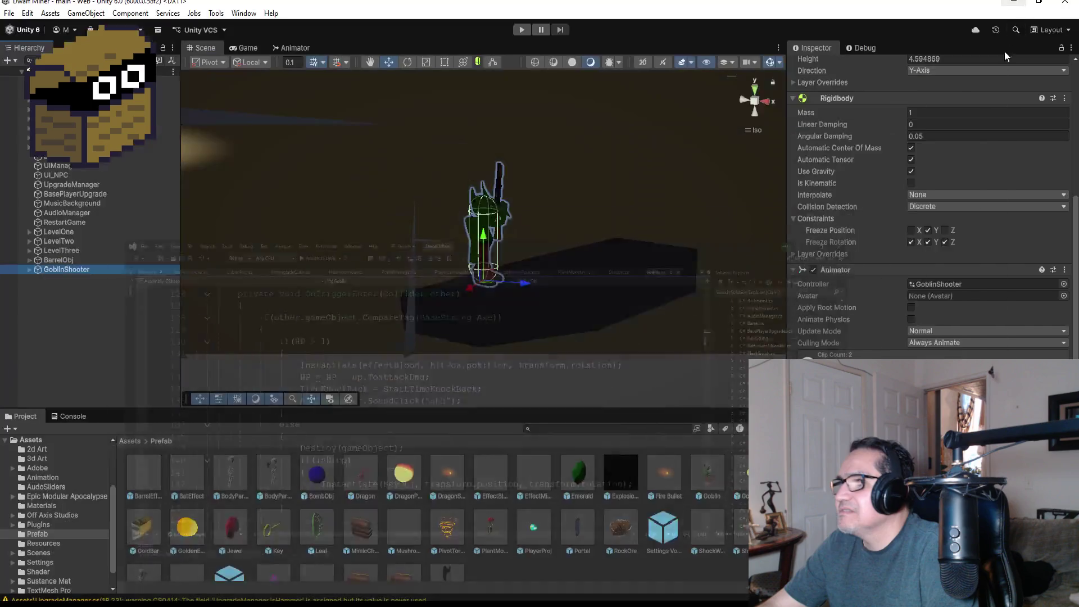
Step: Enter Play mode, start the game, switch to weapon 2 and blow up the barrel
{"action": "left_click", "coordinate": [24, 285]}
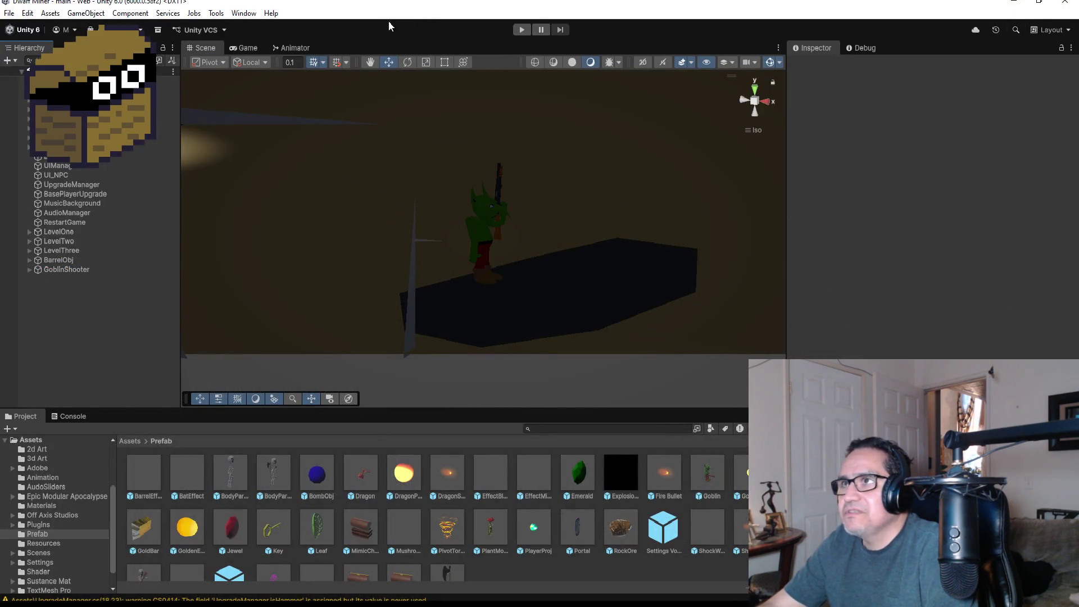
{"action": "left_click", "coordinate": [521, 32]}
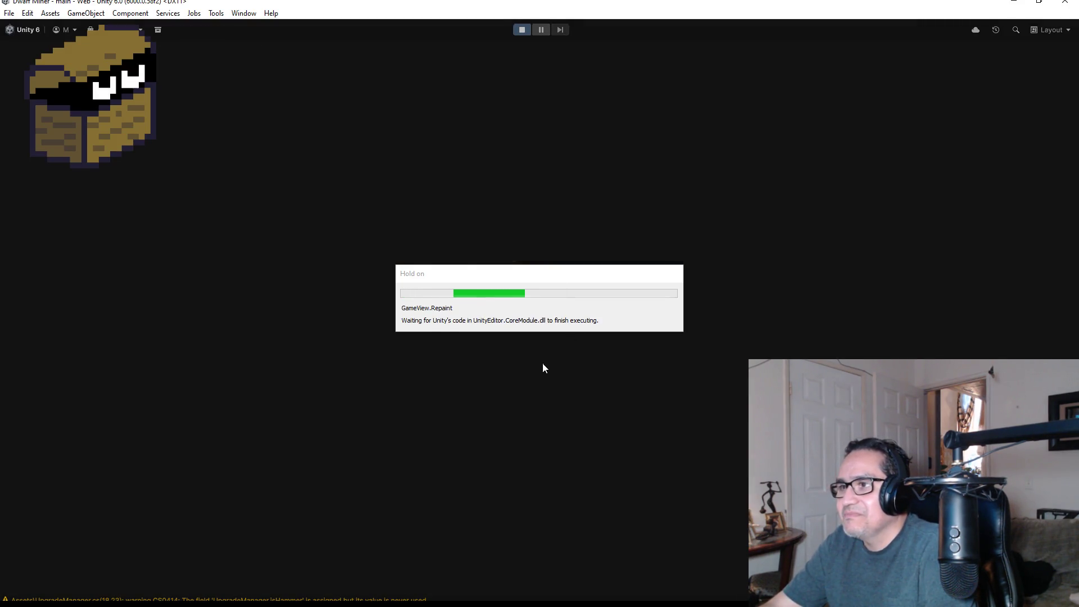
{"action": "key", "text": "Escape"}
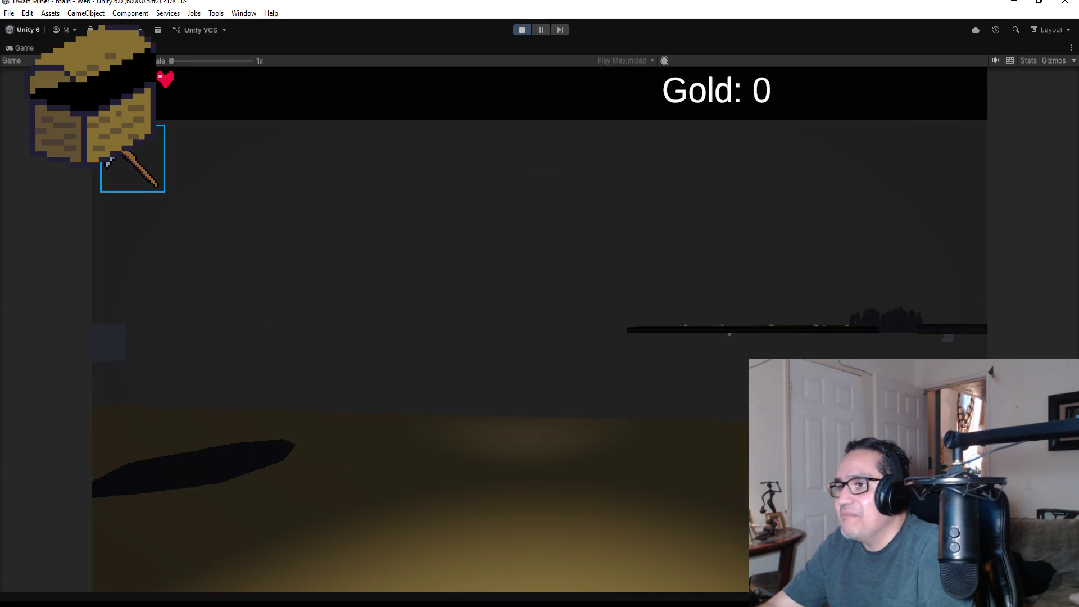
{"action": "key", "text": "w"}
{"action": "key", "text": "2"}
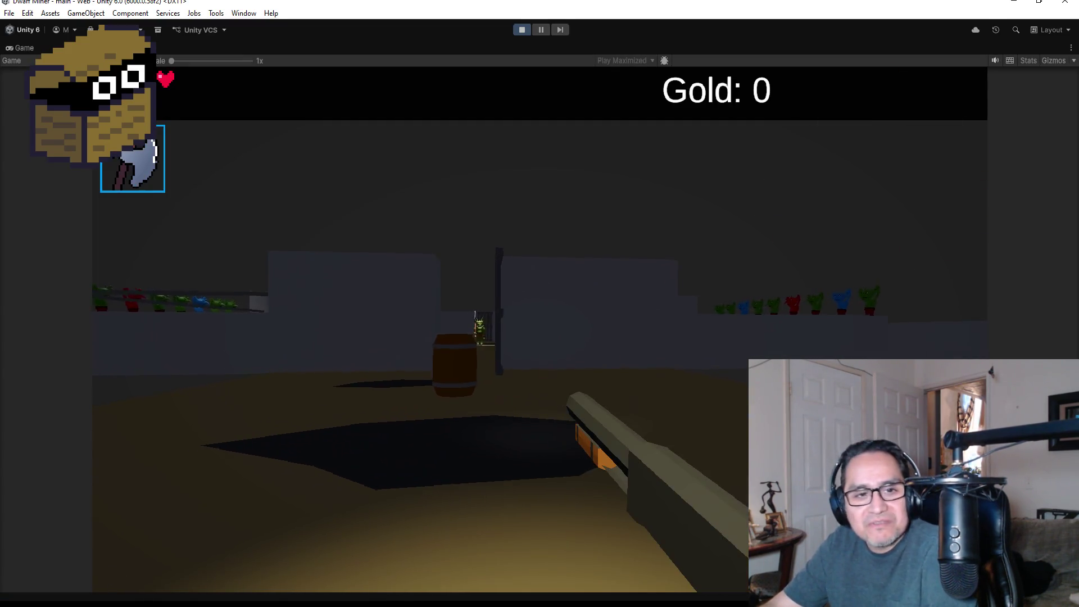
{"action": "left_click", "coordinate": [539, 303]}
Step: Advance into the large goblin room and shoot the nearby goblin and the spear goblin
{"action": "key", "text": "w"}
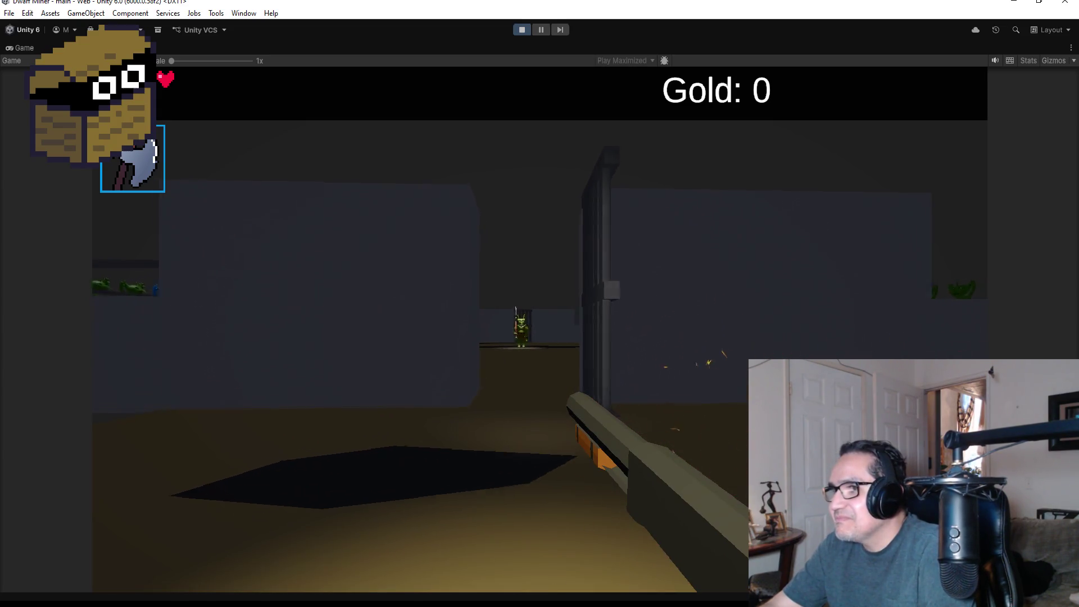
{"action": "key", "text": "w"}
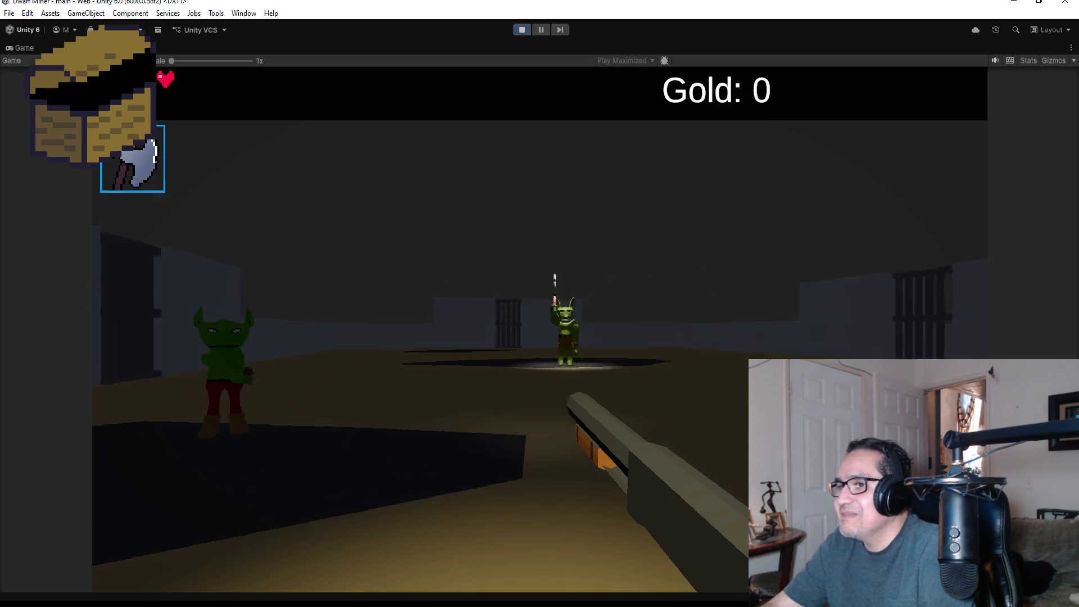
{"action": "left_click", "coordinate": [540, 330]}
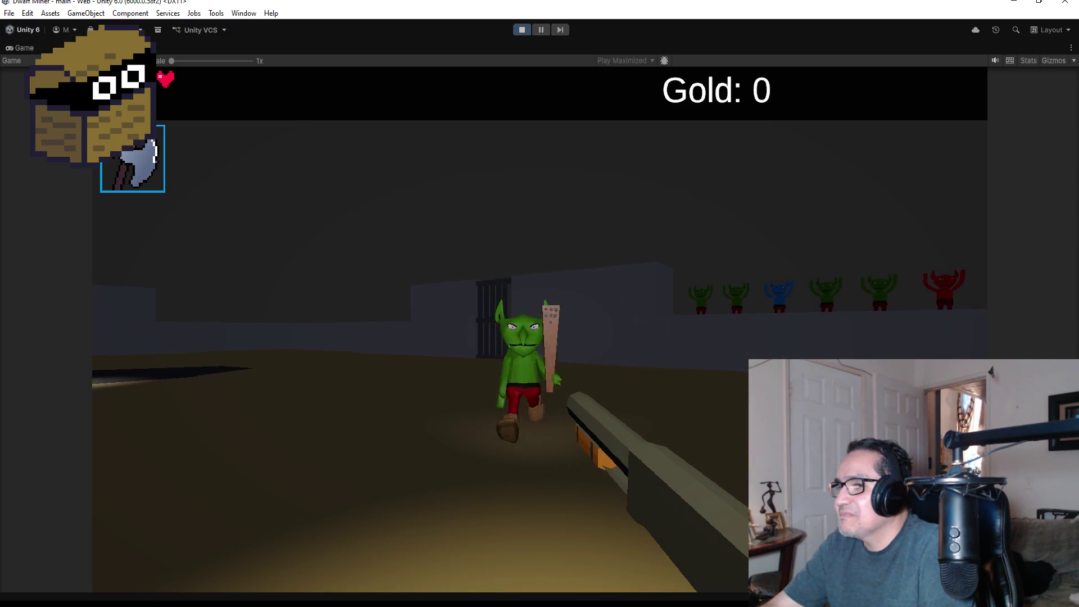
{"action": "left_click", "coordinate": [540, 330]}
{"action": "left_click", "coordinate": [540, 329]}
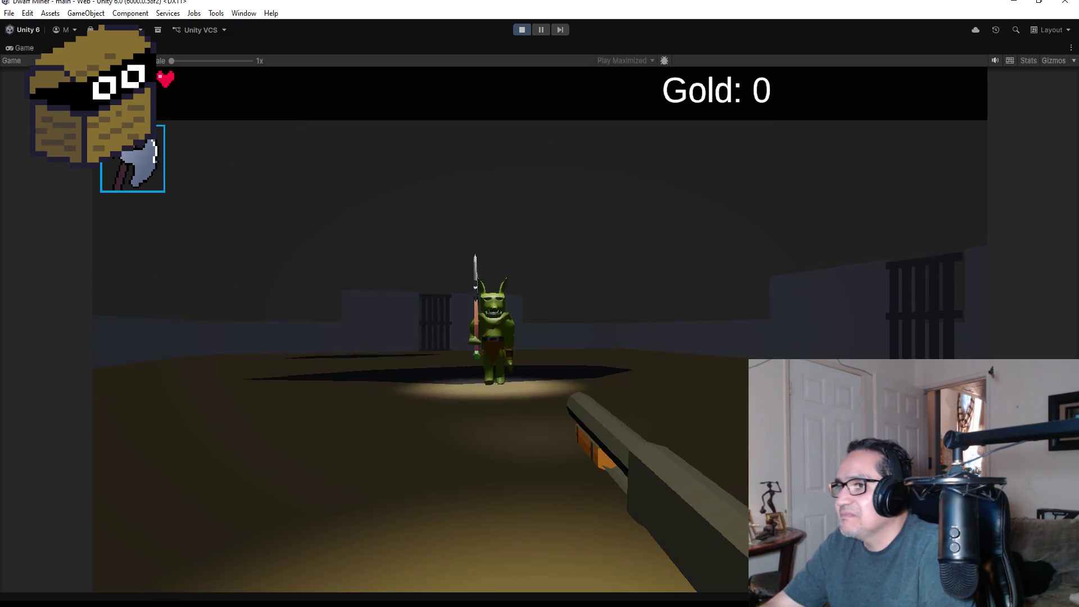
{"action": "left_click", "coordinate": [539, 329]}
{"action": "left_click", "coordinate": [539, 329]}
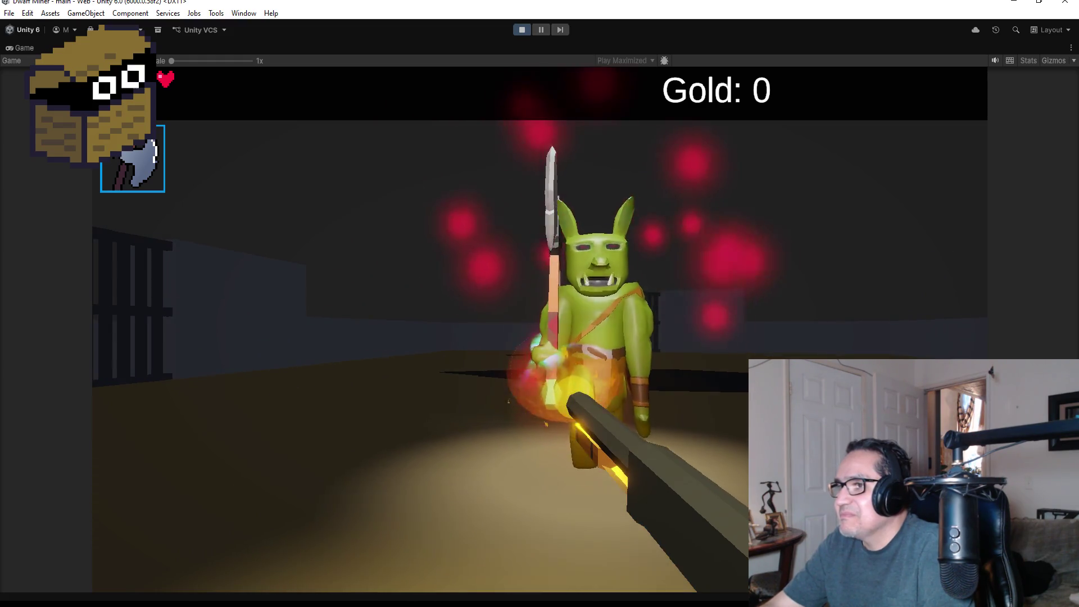
{"action": "left_click", "coordinate": [539, 330]}
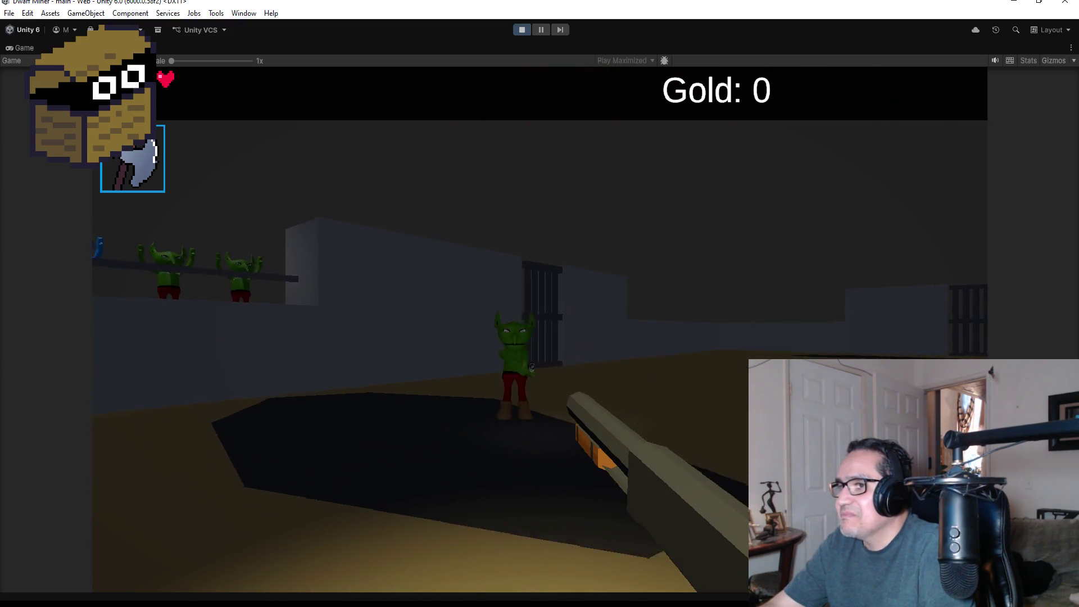
Step: Keep firing at the spear goblin while retreating, then pause the game and stop Play mode
{"action": "left_click", "coordinate": [539, 330]}
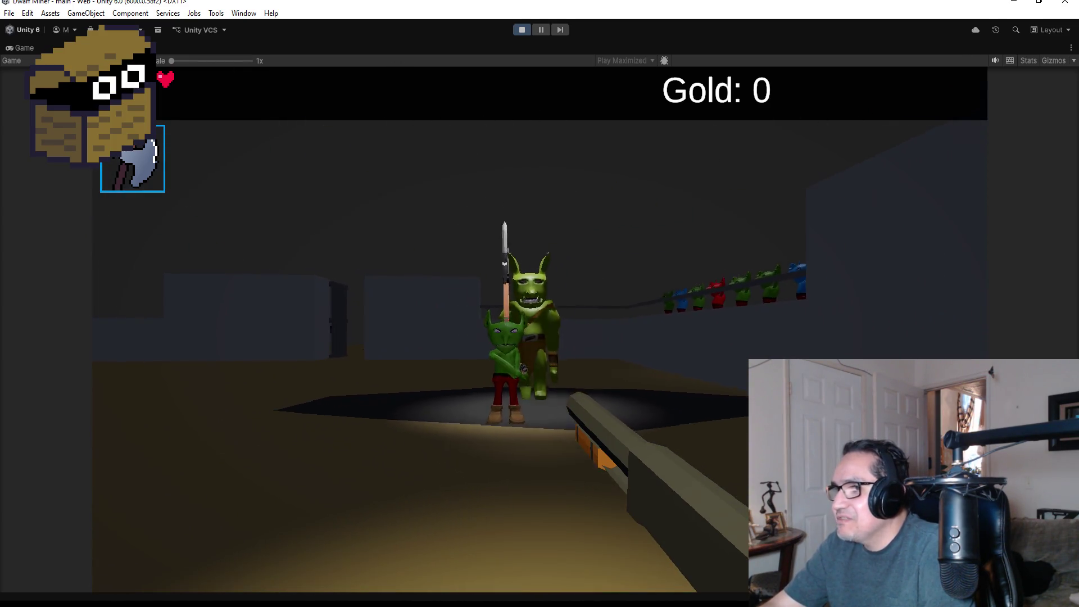
{"action": "left_click", "coordinate": [540, 330]}
{"action": "left_click", "coordinate": [540, 330]}
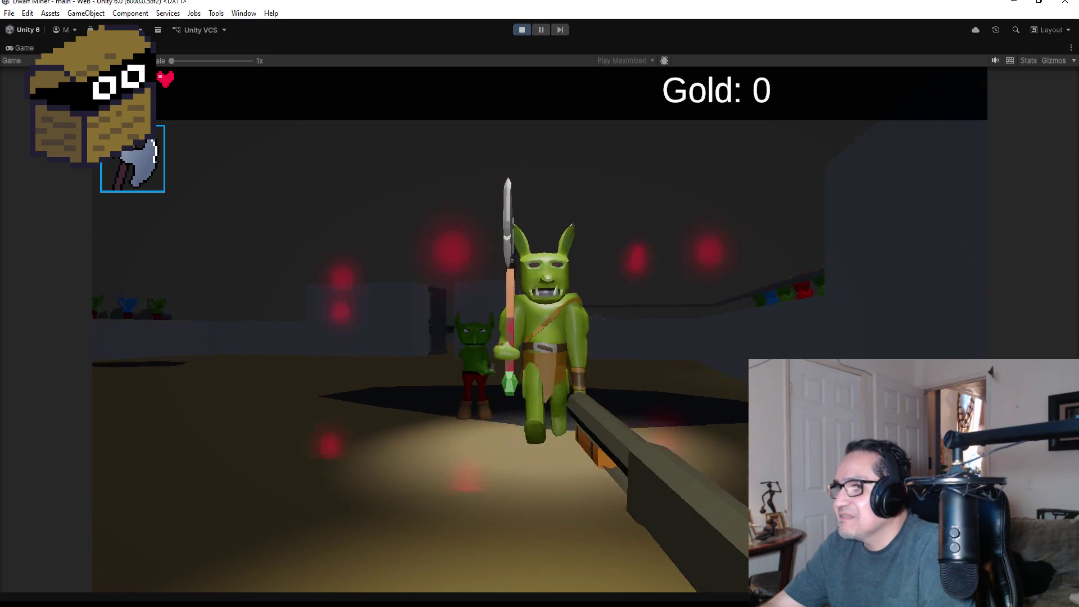
{"action": "left_click", "coordinate": [540, 329]}
{"action": "left_click", "coordinate": [539, 330]}
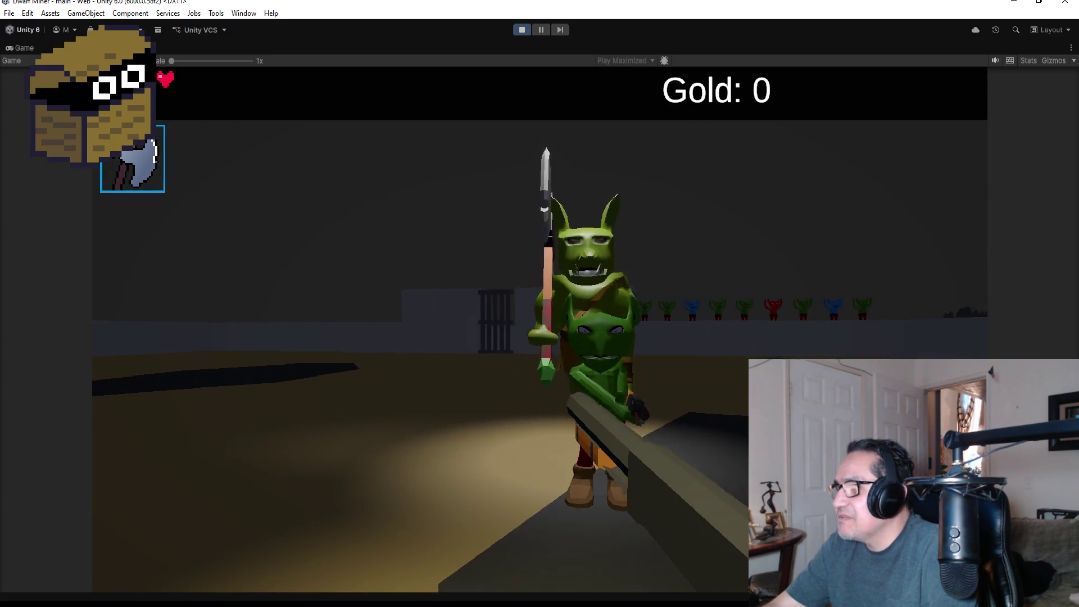
{"action": "left_click", "coordinate": [540, 330]}
{"action": "left_click", "coordinate": [539, 330]}
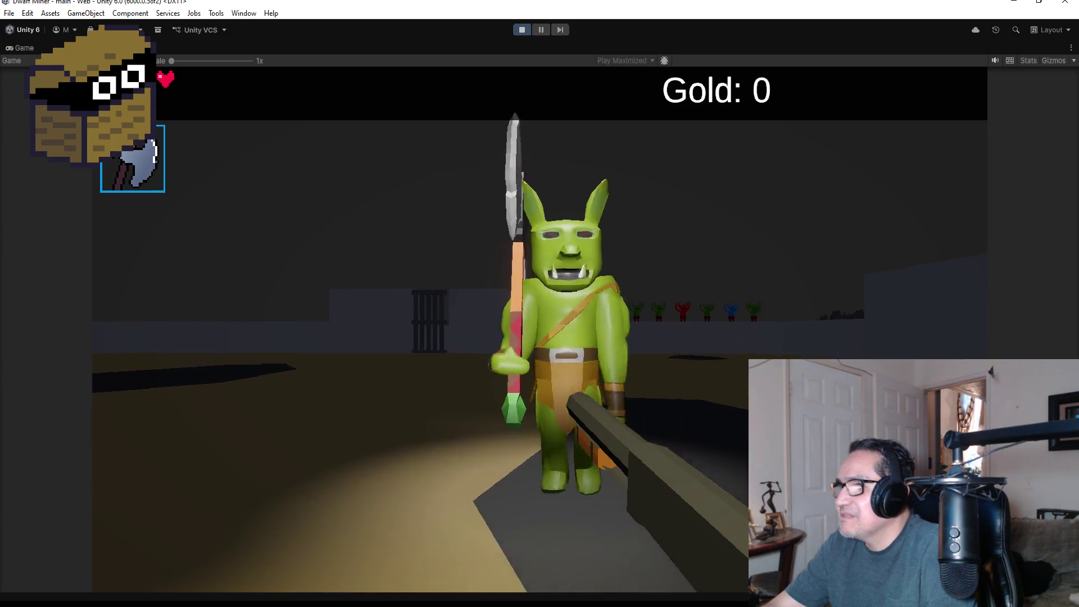
{"action": "left_click", "coordinate": [540, 330]}
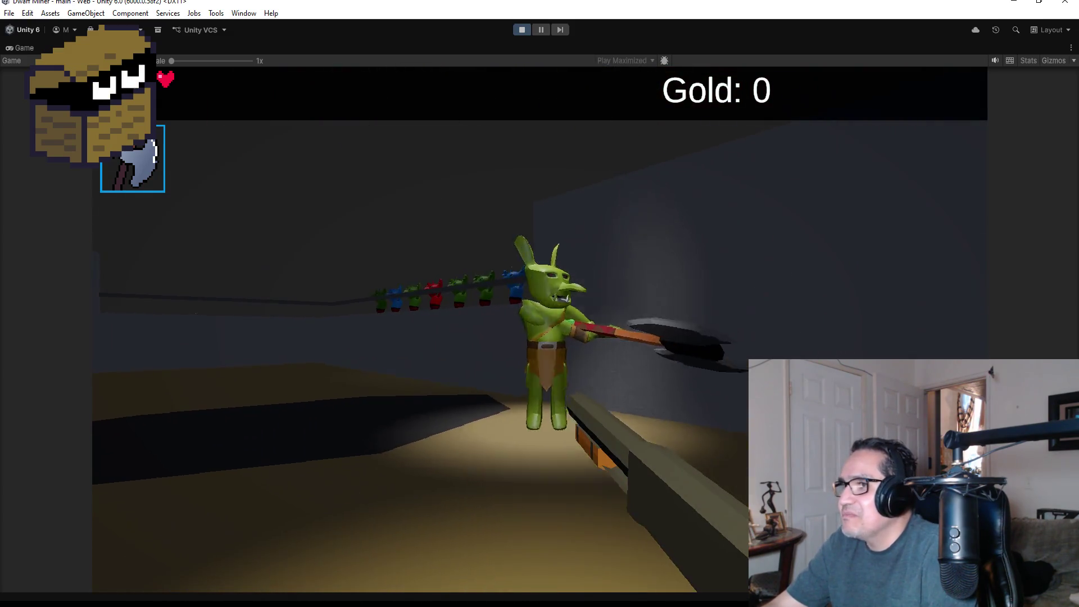
{"action": "left_click", "coordinate": [539, 329]}
{"action": "key", "text": "Escape"}
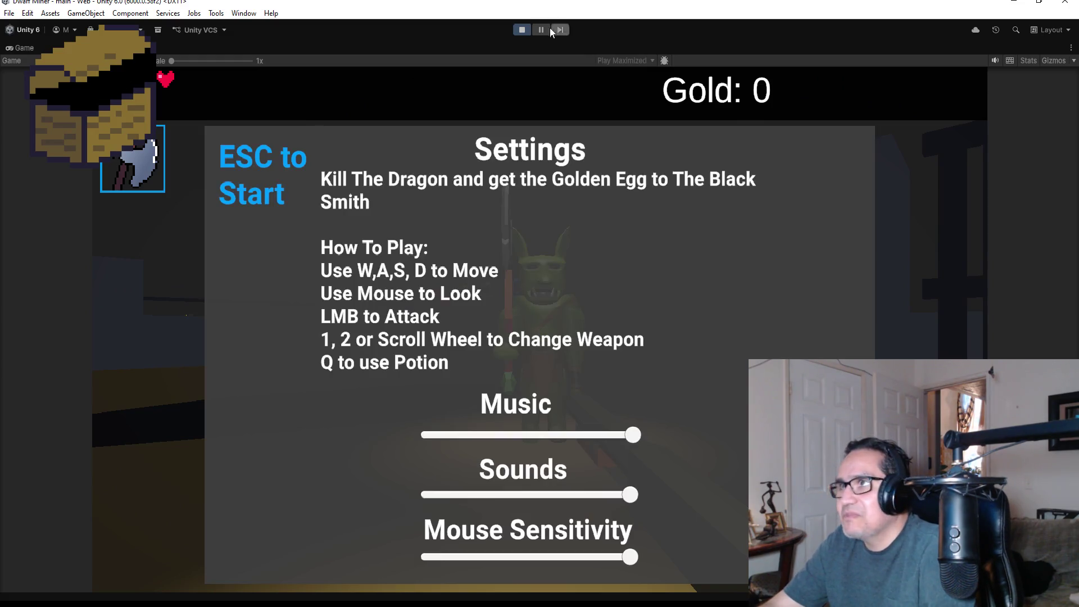
{"action": "left_click", "coordinate": [518, 28]}
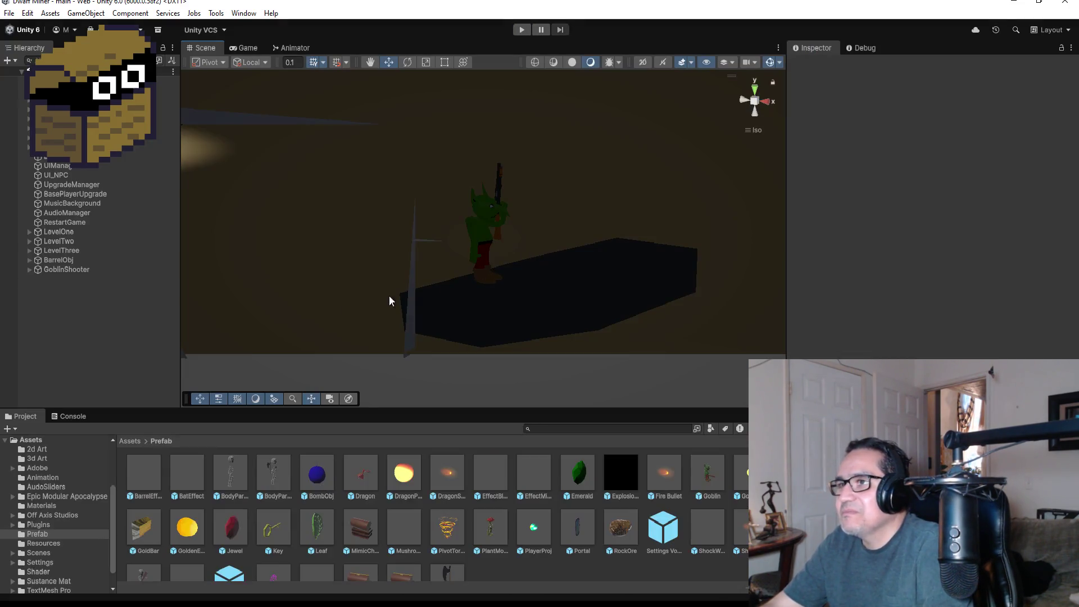
Step: Check UIManager and UpgradeManager, deactivate MusicBackground, and reselect GoblinShooter
{"action": "left_click", "coordinate": [75, 166]}
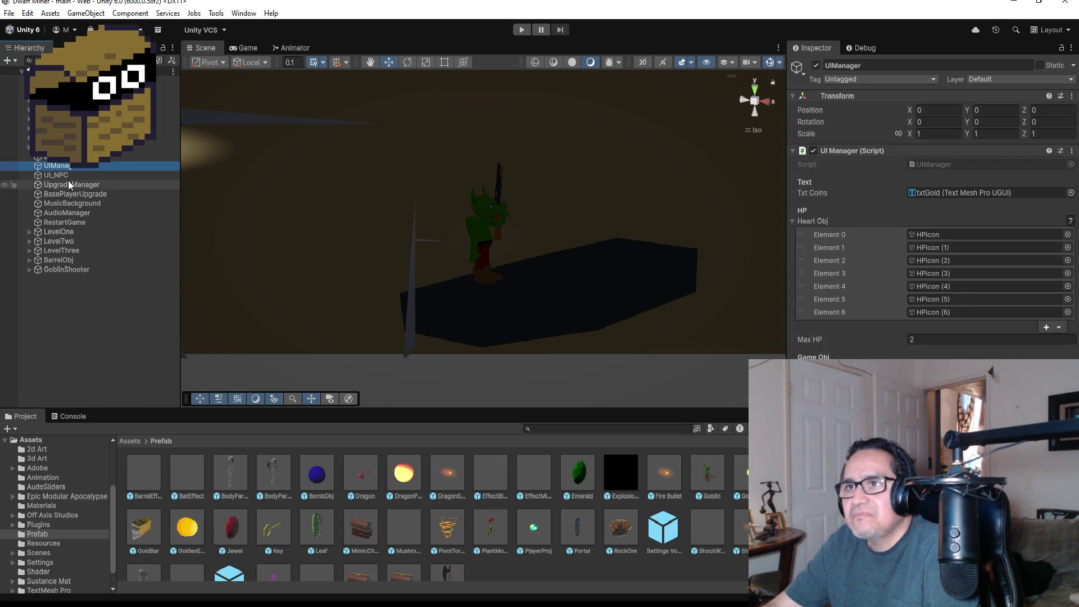
{"action": "left_click", "coordinate": [70, 186]}
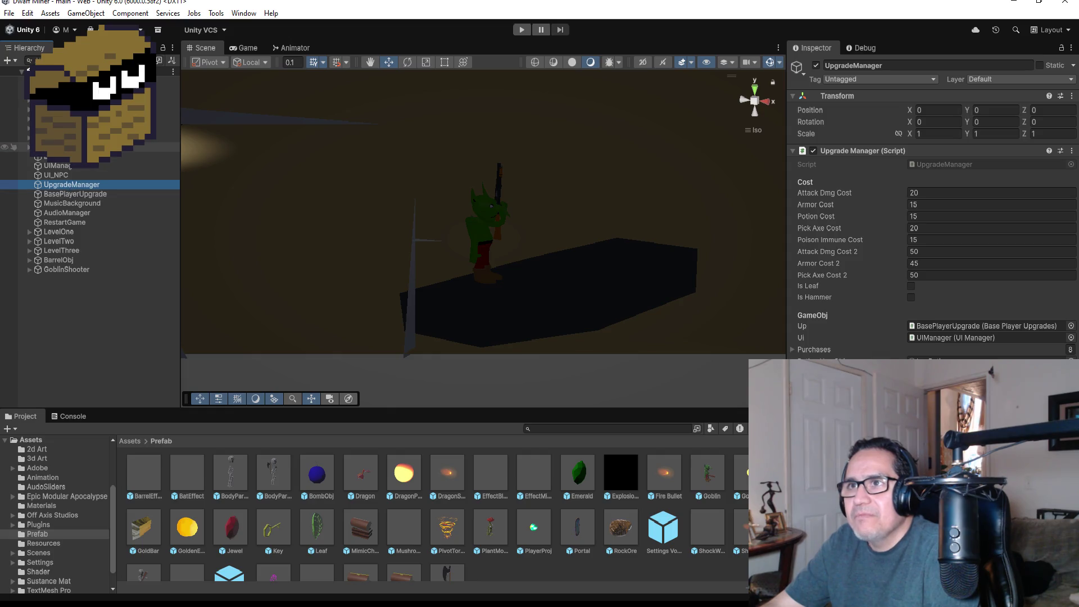
{"action": "left_click", "coordinate": [79, 206]}
{"action": "left_click", "coordinate": [815, 66]}
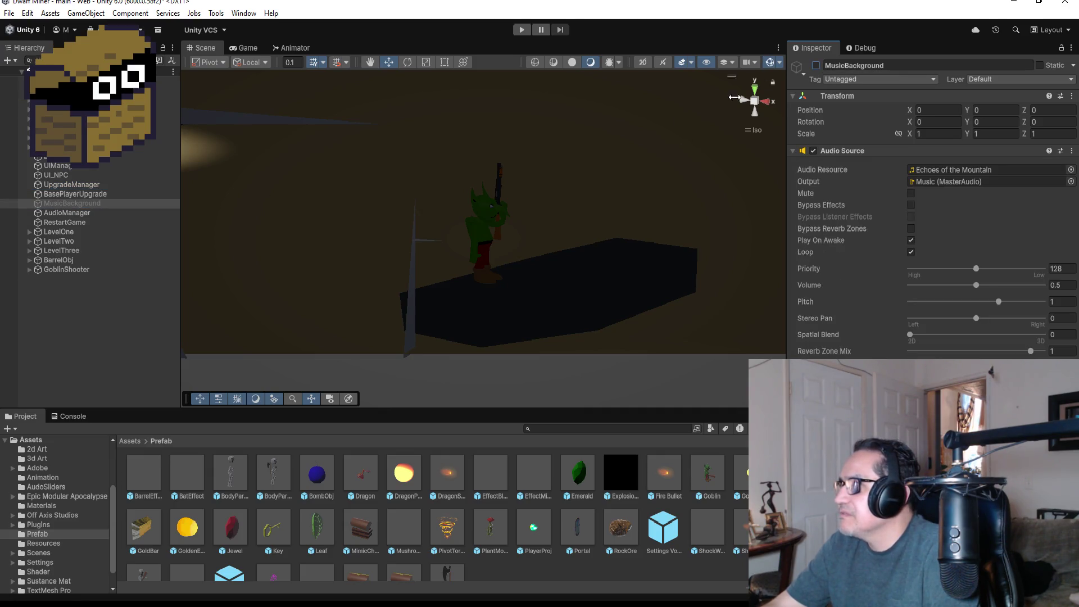
{"action": "left_click", "coordinate": [92, 272]}
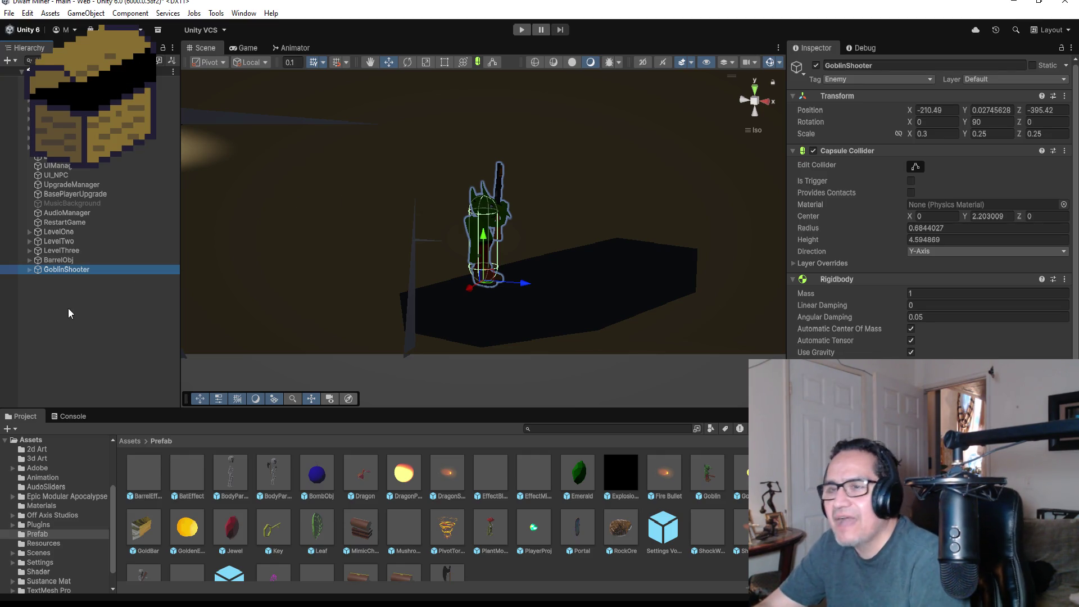
Step: Frame the Scene view on GoblinShooter and orbit around the goblin
{"action": "left_click", "coordinate": [83, 318]}
{"action": "left_click", "coordinate": [85, 268]}
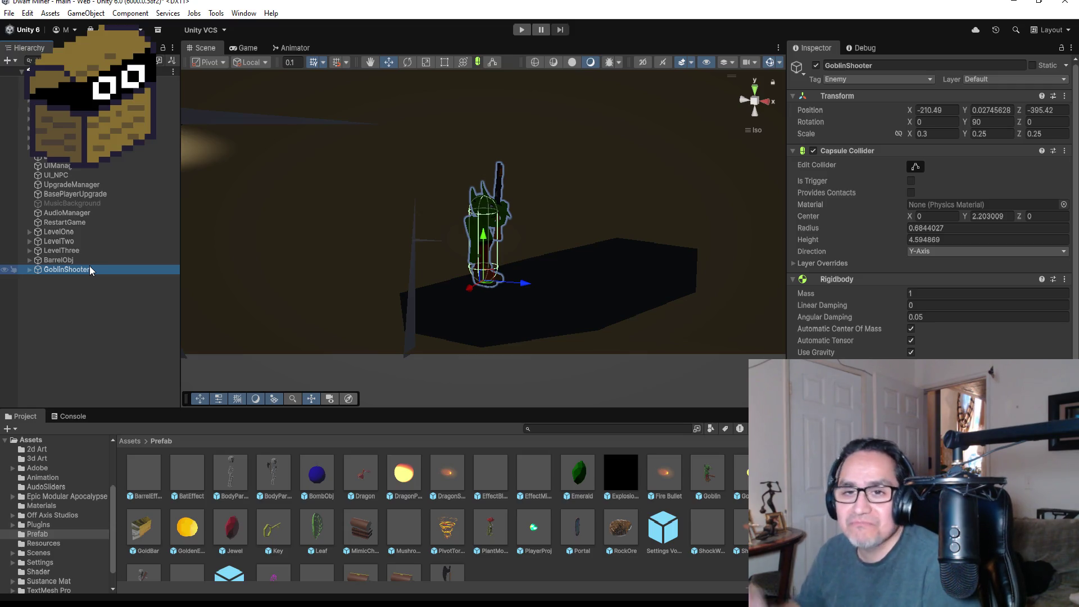
{"action": "left_click", "coordinate": [89, 293]}
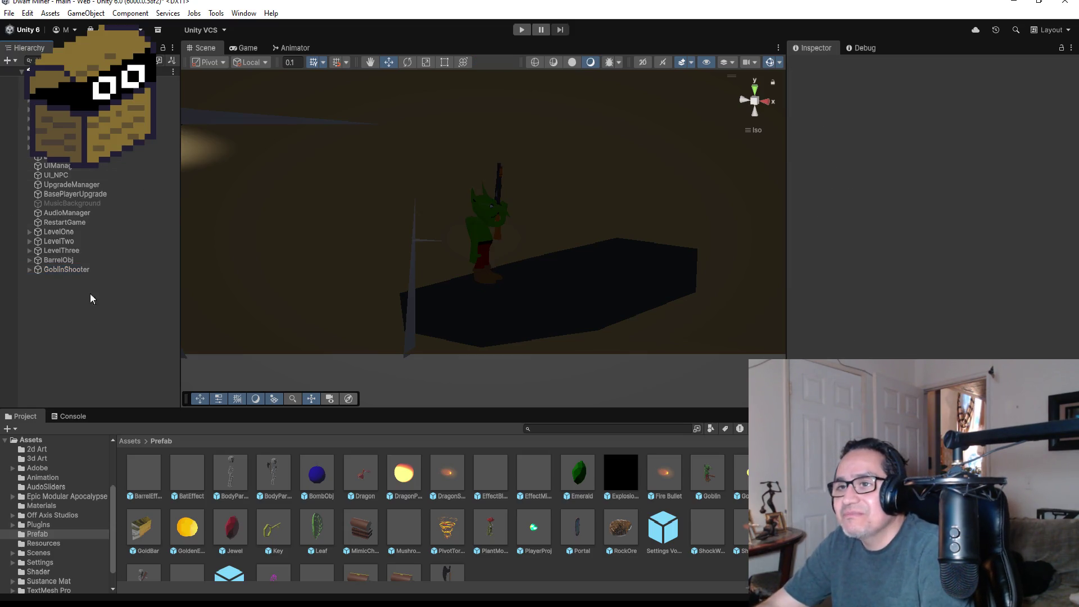
{"action": "left_click", "coordinate": [82, 272]}
{"action": "double_click", "coordinate": [82, 272]}
{"action": "mouse_move", "coordinate": [647, 306]}
{"action": "left_mouse_down", "text": "alt"}
{"action": "mouse_move", "coordinate": [651, 219]}
{"action": "mouse_move", "coordinate": [582, 250]}
{"action": "left_mouse_up", "text": "alt"}
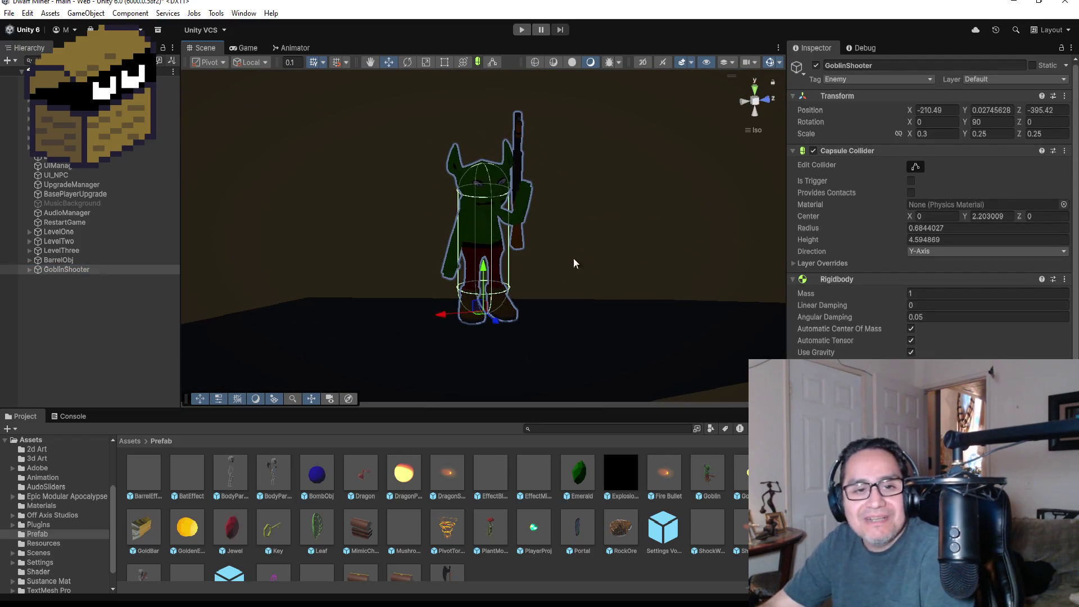
Step: Review GoblinShooter's Rigidbody X/Y/Z rotation freeze and GoblinShooter Animator controller in the Inspector
{"action": "left_click", "coordinate": [107, 332]}
{"action": "left_click", "coordinate": [83, 270]}
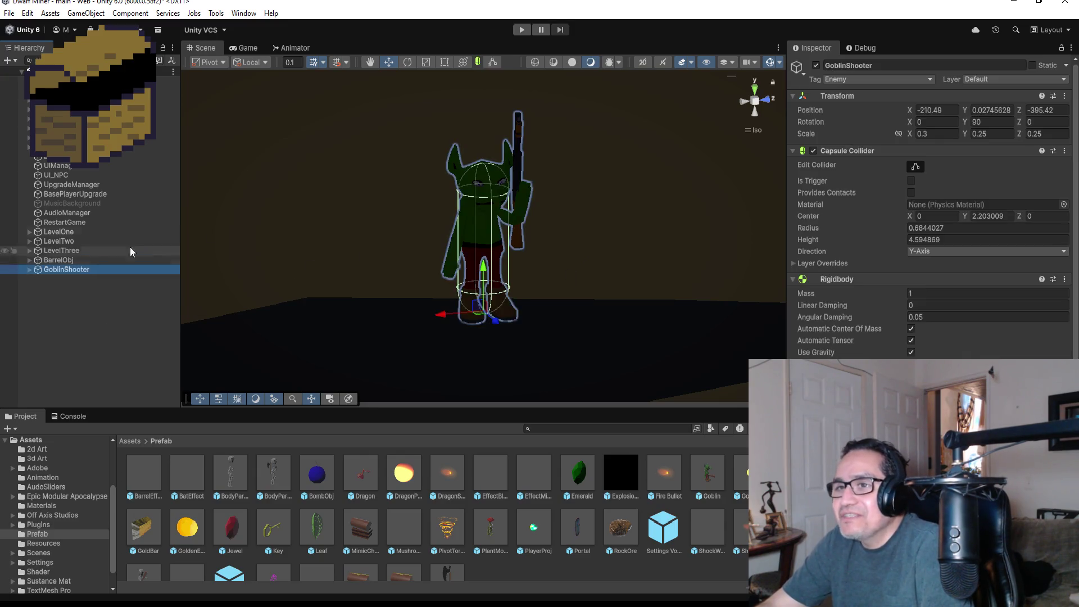
{"action": "scroll", "coordinate": [955, 352], "scroll_direction": "down", "scroll_amount": 3}
{"action": "scroll", "coordinate": [956, 352], "scroll_direction": "down", "scroll_amount": 1}
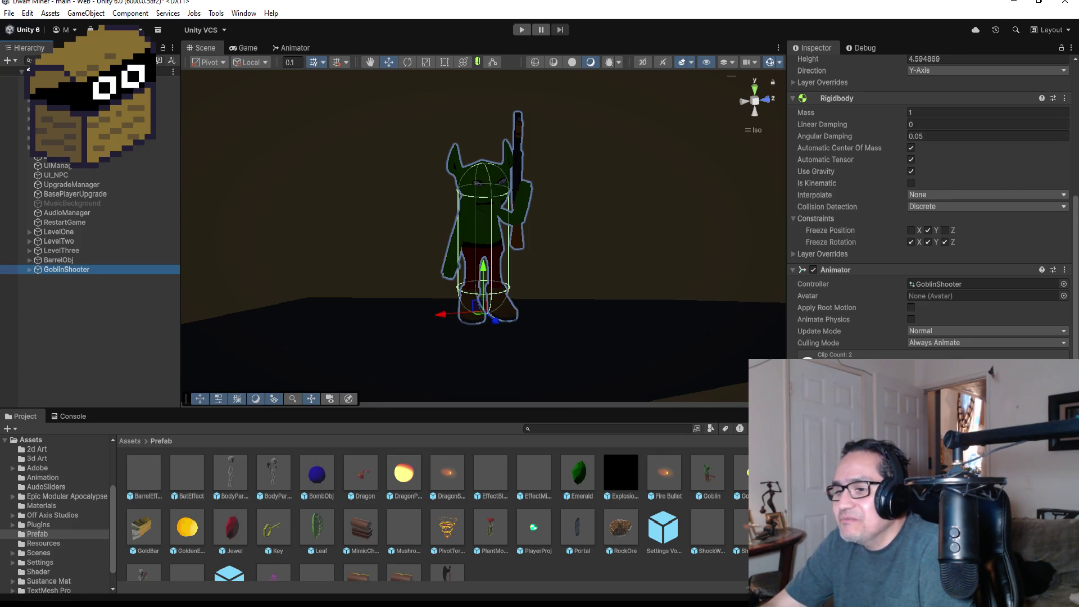
{"action": "key", "text": "alt+Tab"}
Step: Save Goblin.cs, scroll through it, and switch to the GoblinShooter.cs tab
{"action": "key", "text": "ctrl+s"}
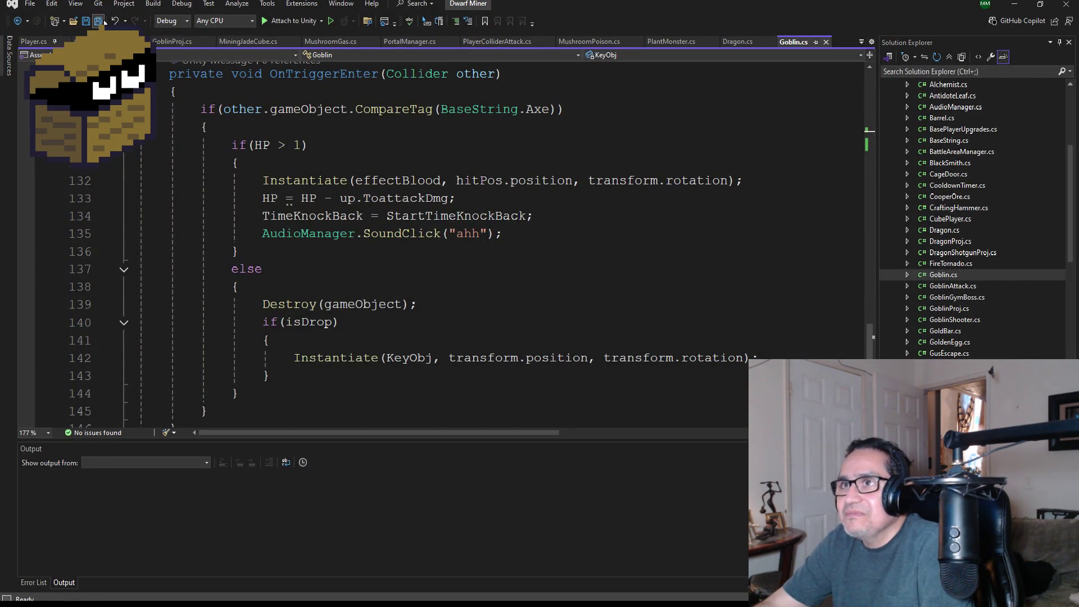
{"action": "scroll", "coordinate": [431, 253], "scroll_direction": "up", "scroll_amount": 7}
{"action": "scroll", "coordinate": [432, 253], "scroll_direction": "up", "scroll_amount": 20}
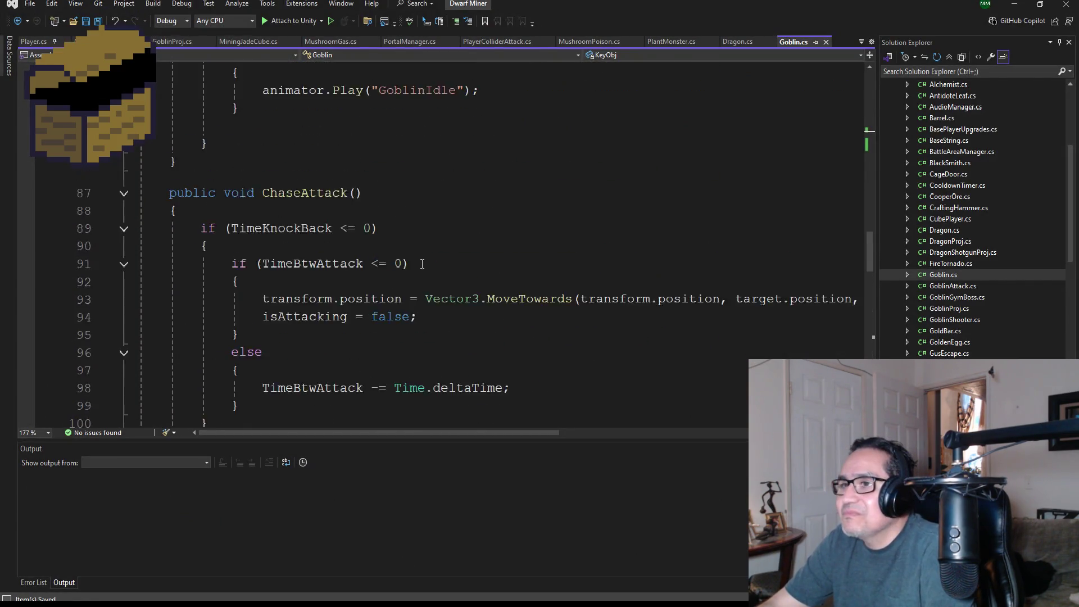
{"action": "scroll", "coordinate": [403, 262], "scroll_direction": "up", "scroll_amount": 1}
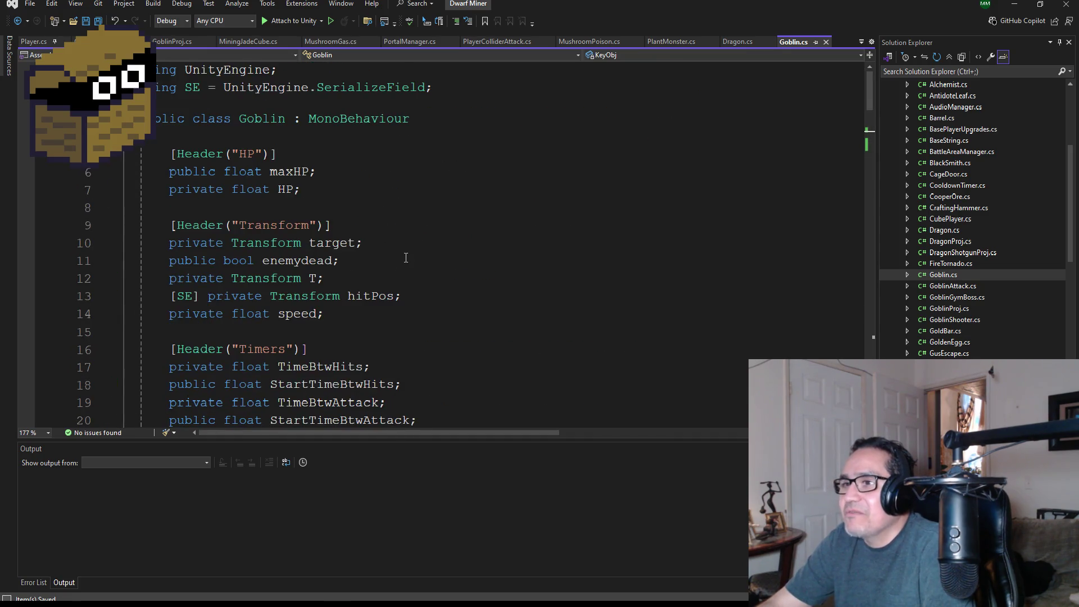
{"action": "scroll", "coordinate": [405, 257], "scroll_direction": "down", "scroll_amount": 11}
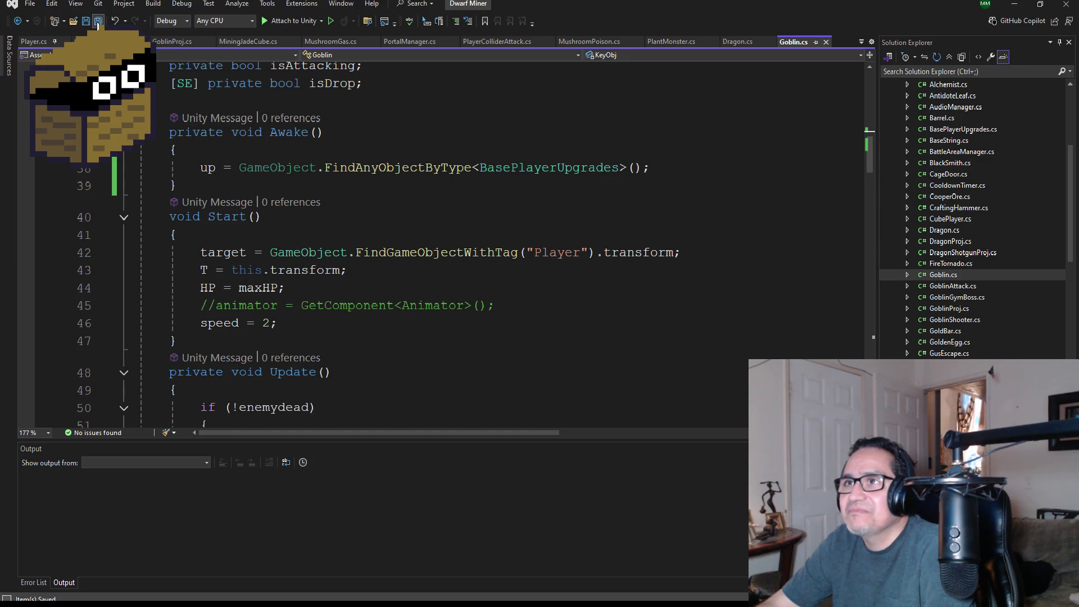
{"action": "scroll", "coordinate": [378, 237], "scroll_direction": "up", "scroll_amount": 12}
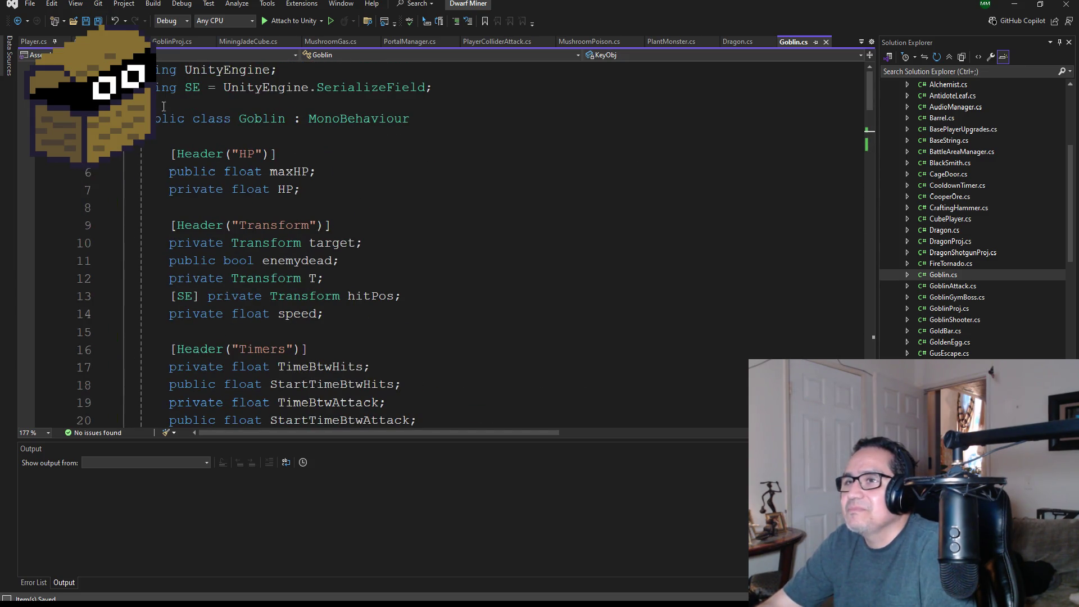
{"action": "scroll", "coordinate": [377, 237], "scroll_direction": "down", "scroll_amount": 1}
{"action": "key", "text": "ctrl+Tab"}
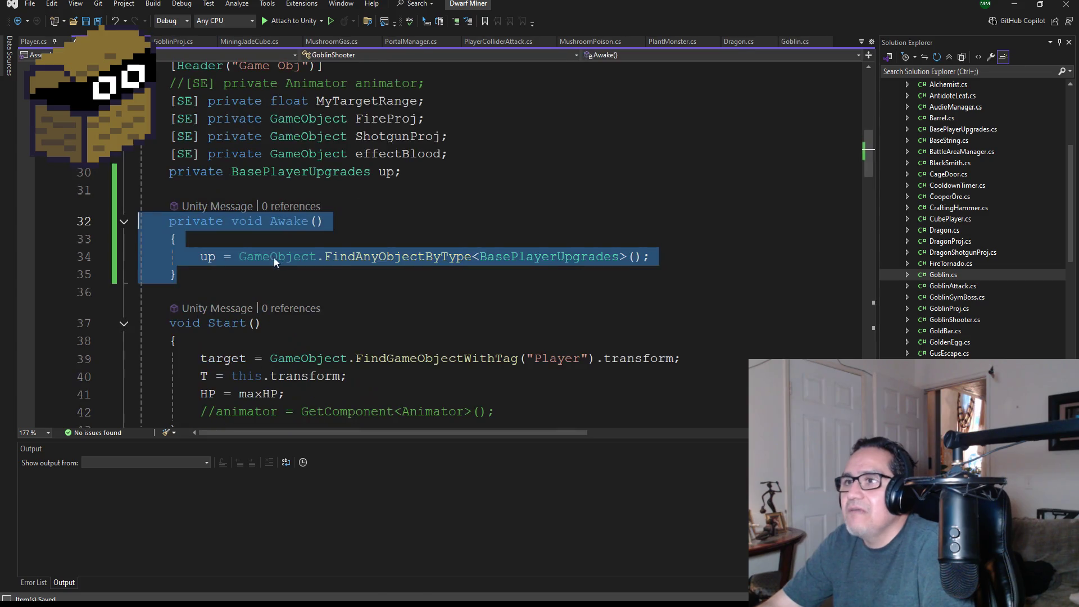
Step: Read through GoblinShooter.cs's Update, HitTimer, ShootFire and Distance methods, then minimize Visual Studio
{"action": "scroll", "coordinate": [368, 286], "scroll_direction": "down", "scroll_amount": 2}
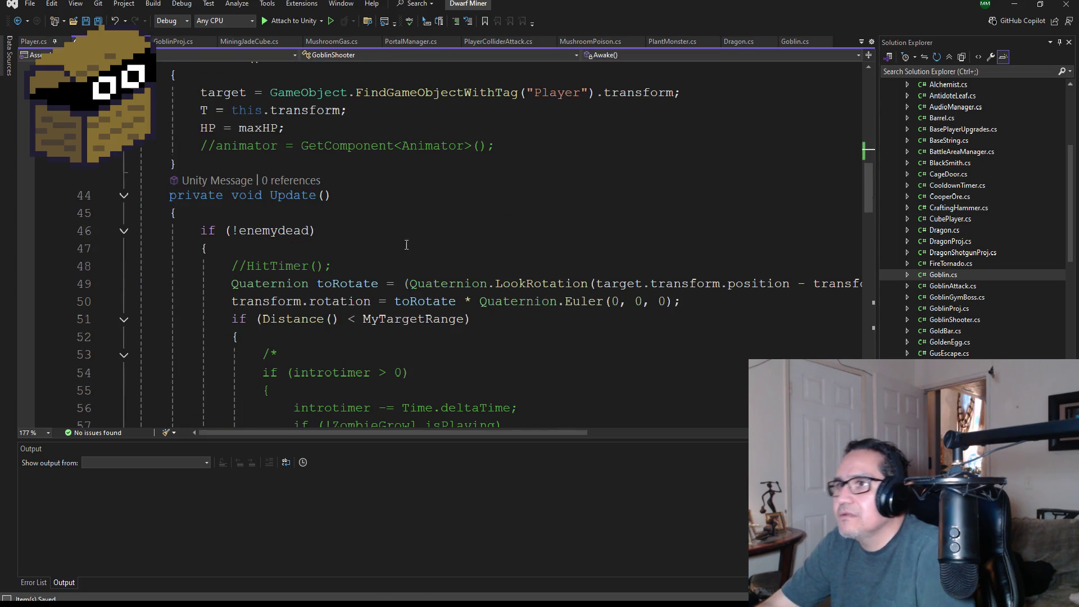
{"action": "scroll", "coordinate": [394, 225], "scroll_direction": "down", "scroll_amount": 2}
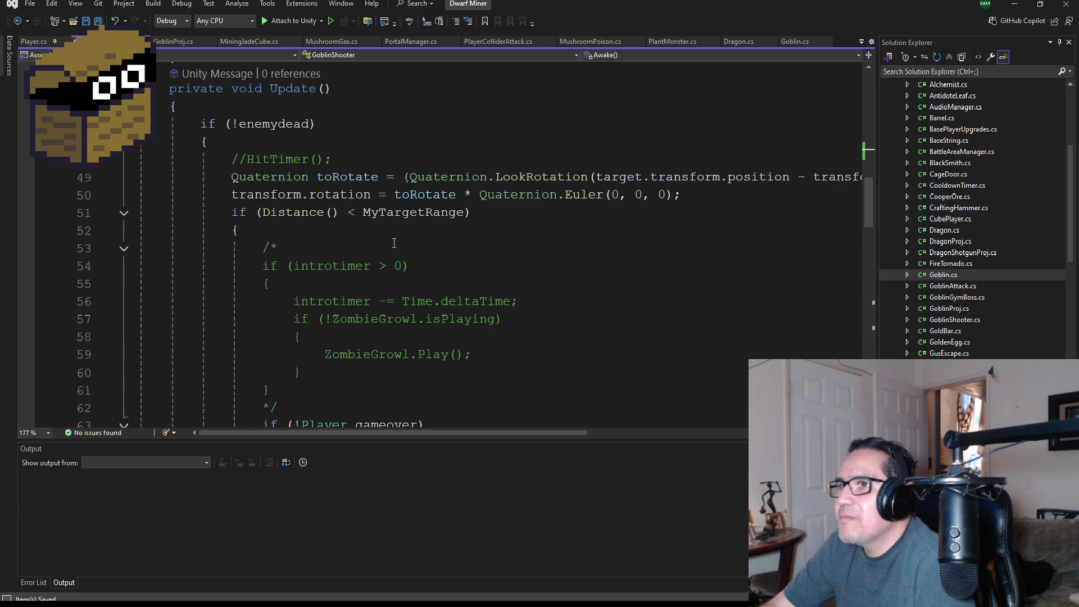
{"action": "scroll", "coordinate": [350, 237], "scroll_direction": "down", "scroll_amount": 3}
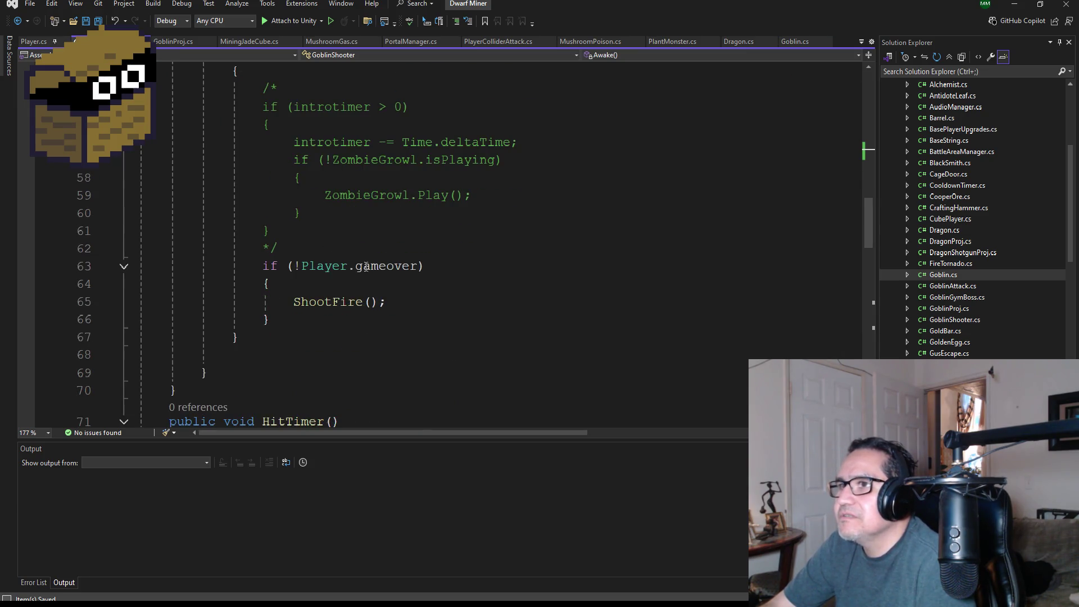
{"action": "scroll", "coordinate": [416, 295], "scroll_direction": "up", "scroll_amount": 2}
{"action": "scroll", "coordinate": [408, 304], "scroll_direction": "down", "scroll_amount": 4}
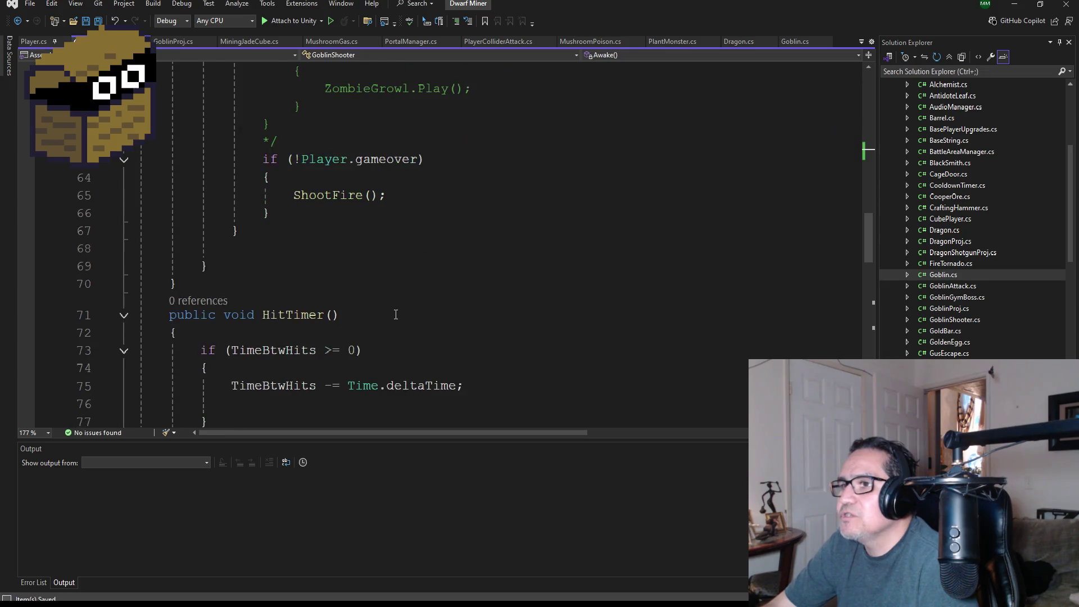
{"action": "scroll", "coordinate": [397, 335], "scroll_direction": "down", "scroll_amount": 3}
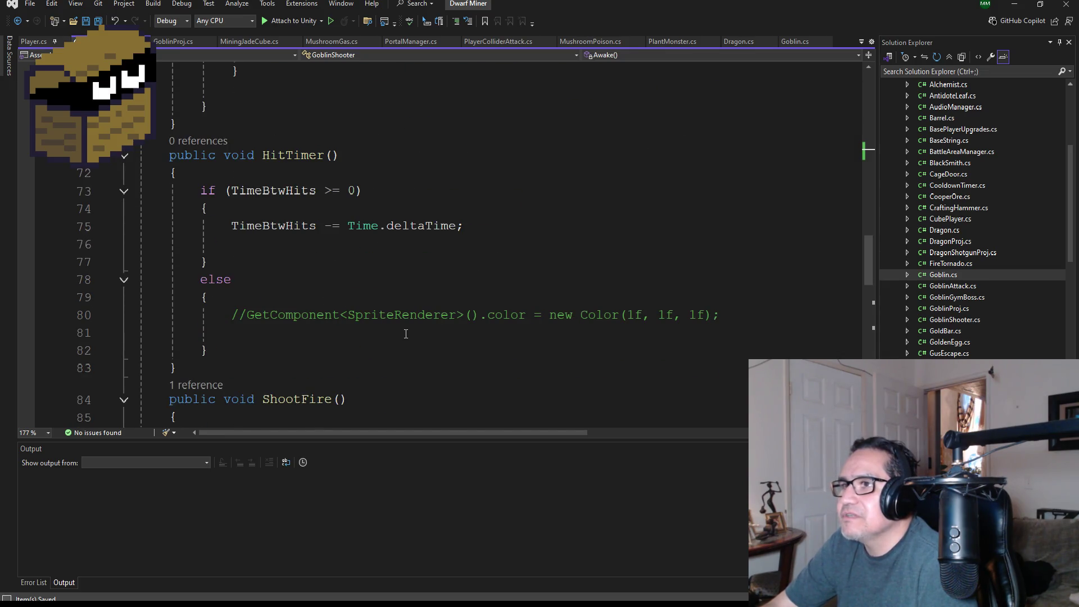
{"action": "scroll", "coordinate": [406, 332], "scroll_direction": "down", "scroll_amount": 3}
{"action": "scroll", "coordinate": [416, 329], "scroll_direction": "up", "scroll_amount": 10}
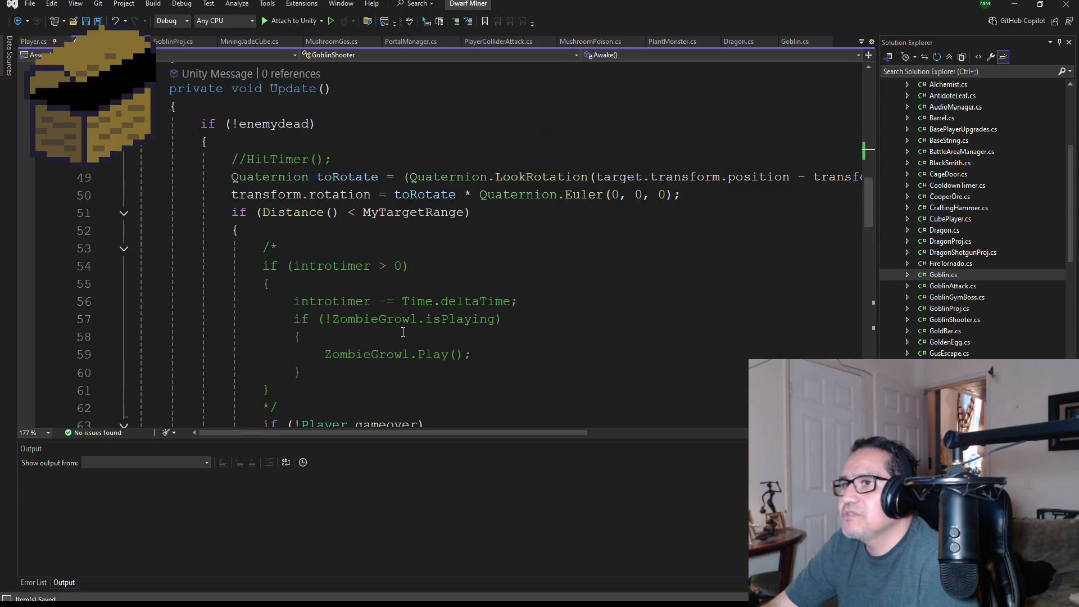
{"action": "scroll", "coordinate": [434, 323], "scroll_direction": "up", "scroll_amount": 1}
{"action": "scroll", "coordinate": [438, 326], "scroll_direction": "down", "scroll_amount": 10}
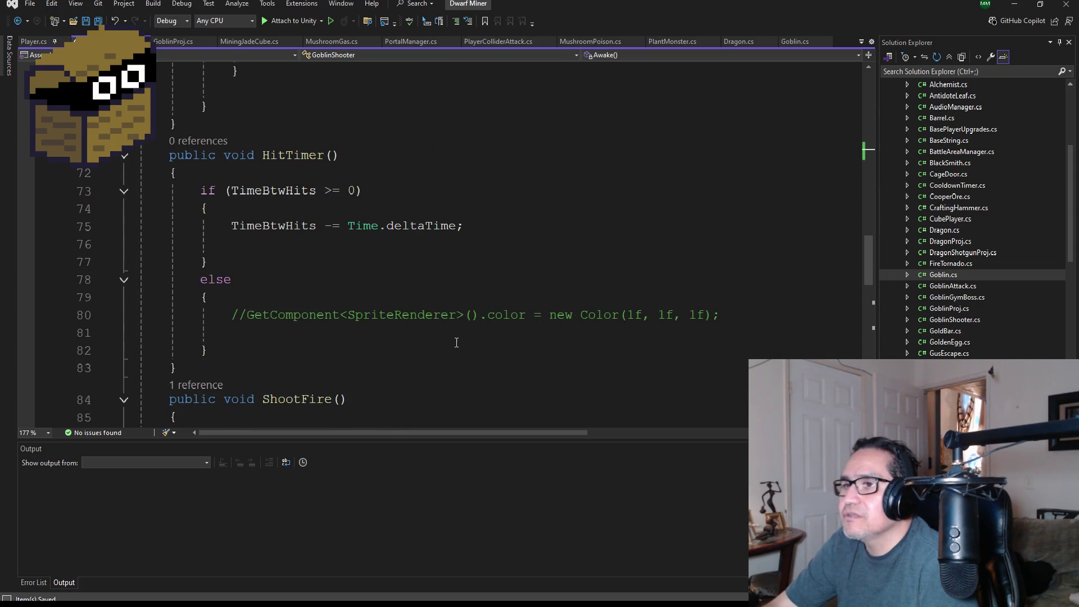
{"action": "scroll", "coordinate": [457, 343], "scroll_direction": "down", "scroll_amount": 1}
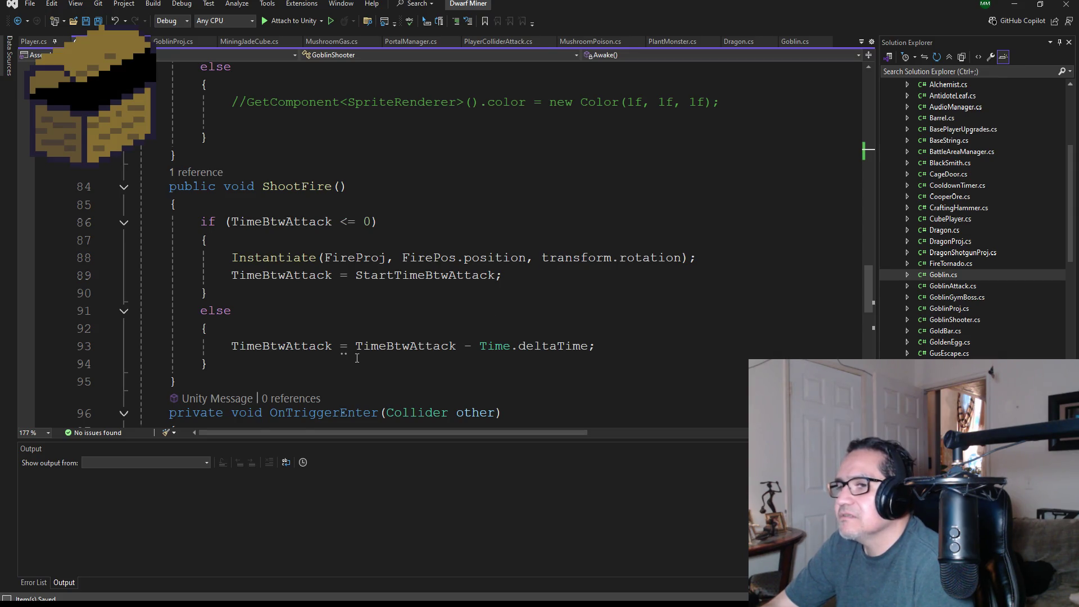
{"action": "scroll", "coordinate": [419, 338], "scroll_direction": "down", "scroll_amount": 3}
{"action": "scroll", "coordinate": [418, 338], "scroll_direction": "down", "scroll_amount": 7}
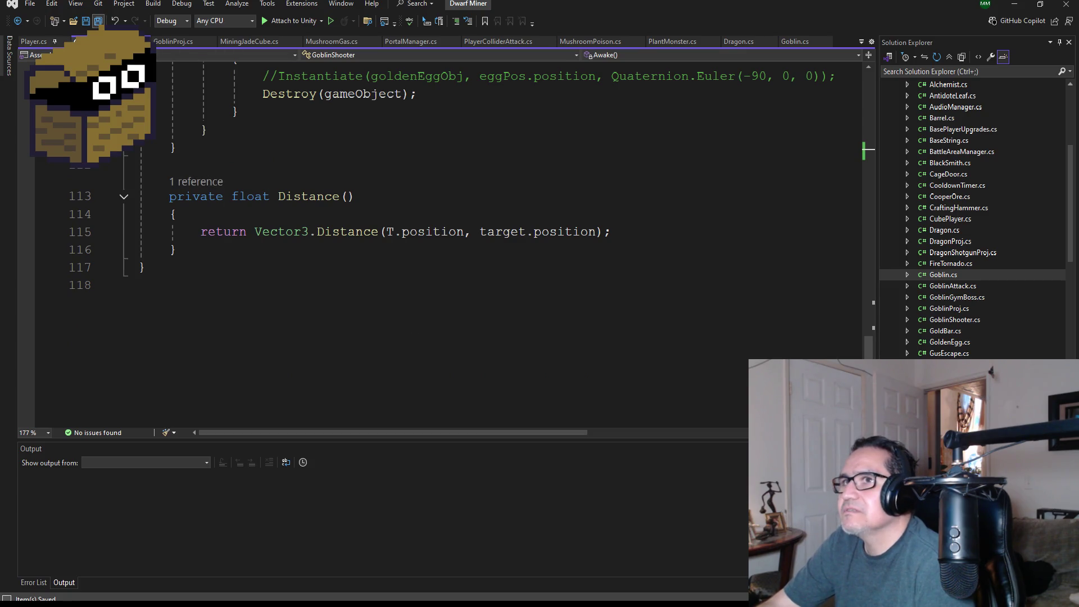
{"action": "left_click", "coordinate": [1015, 6]}
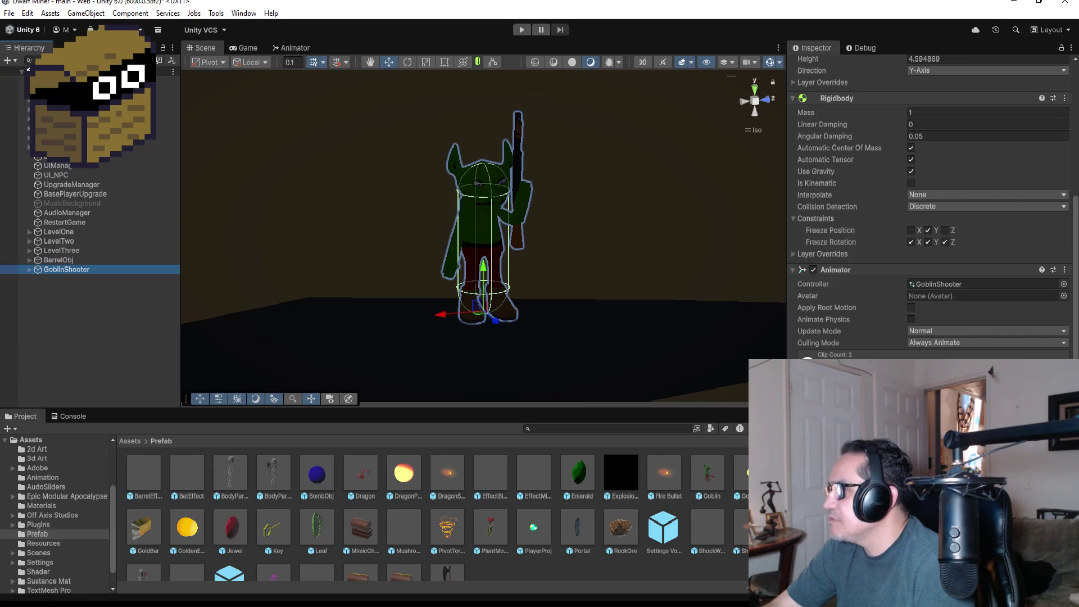
Step: Expand GoblinShooter's rig down the spine bones, spine.001 through spine.004
{"action": "left_click", "coordinate": [29, 269]}
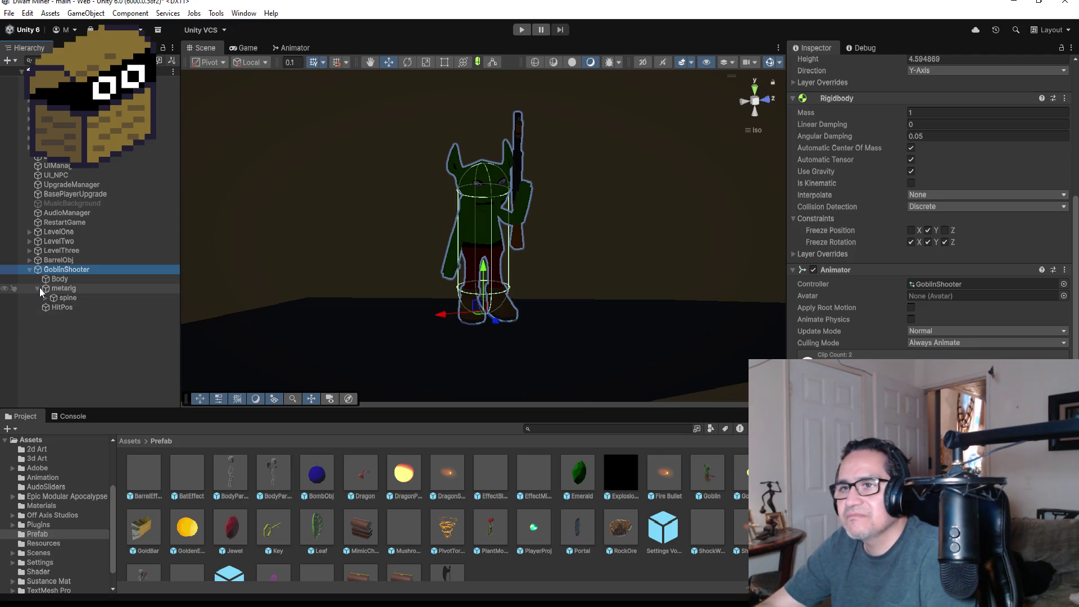
{"action": "left_click", "coordinate": [45, 299]}
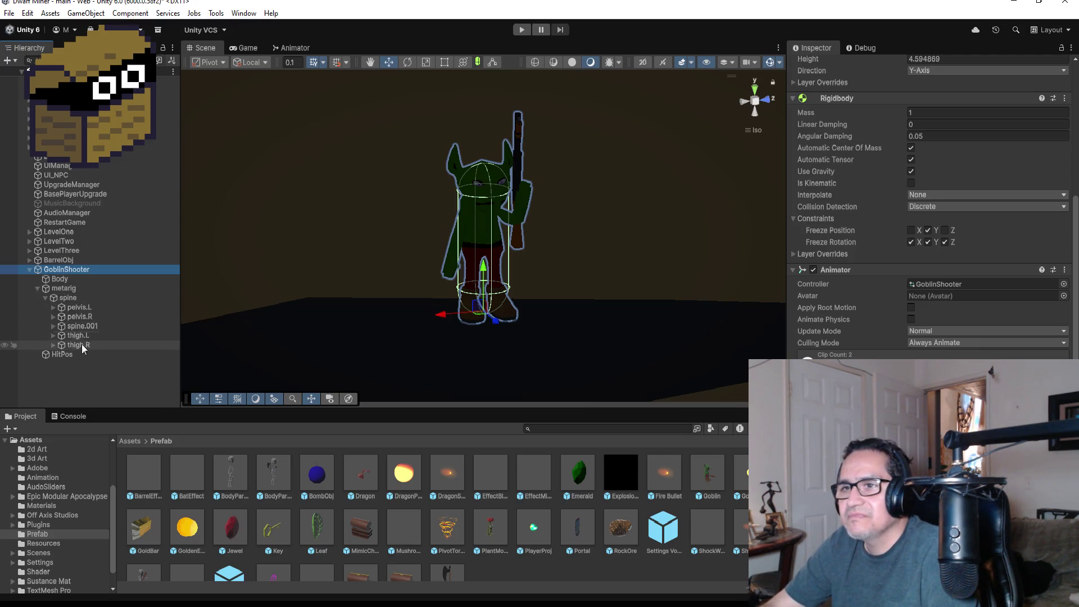
{"action": "left_click", "coordinate": [52, 326]}
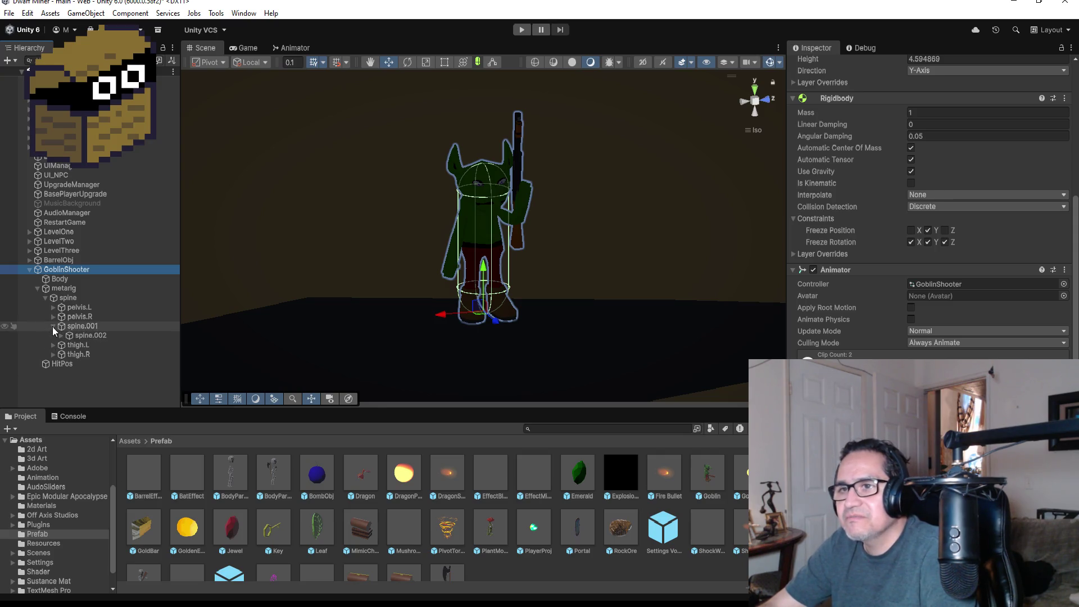
{"action": "left_click", "coordinate": [61, 335]}
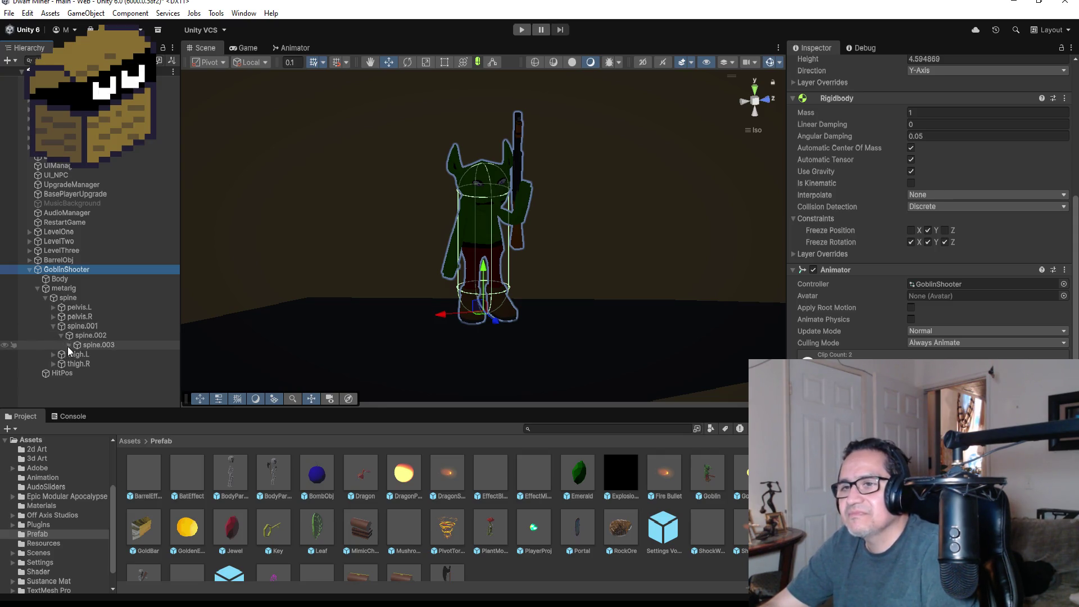
{"action": "left_click", "coordinate": [69, 345]}
{"action": "scroll", "coordinate": [96, 394], "scroll_direction": "down", "scroll_amount": 1}
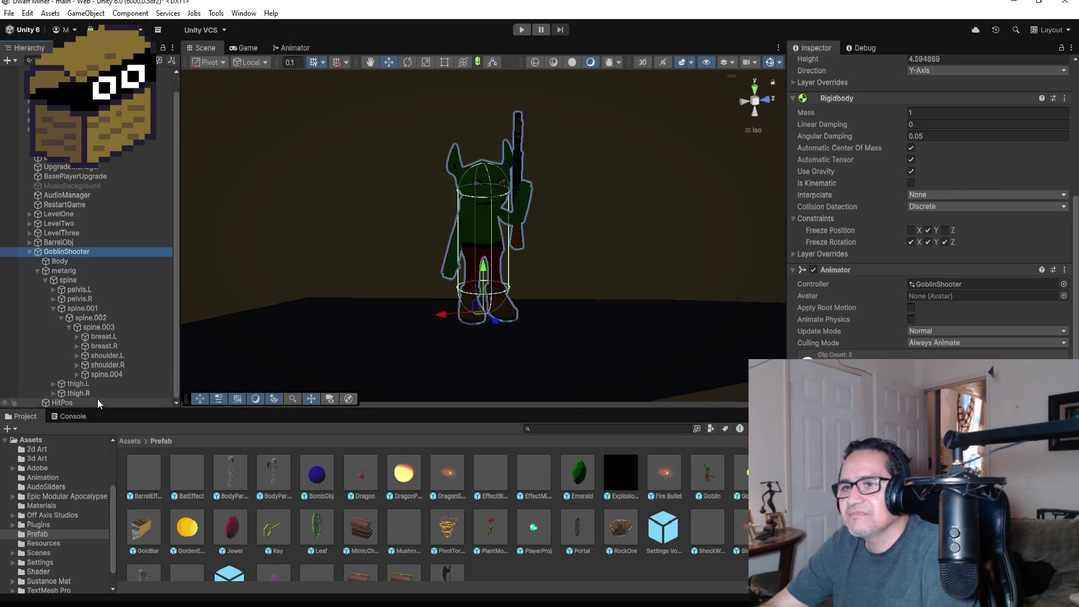
{"action": "left_click", "coordinate": [77, 374]}
{"action": "scroll", "coordinate": [102, 386], "scroll_direction": "down", "scroll_amount": 1}
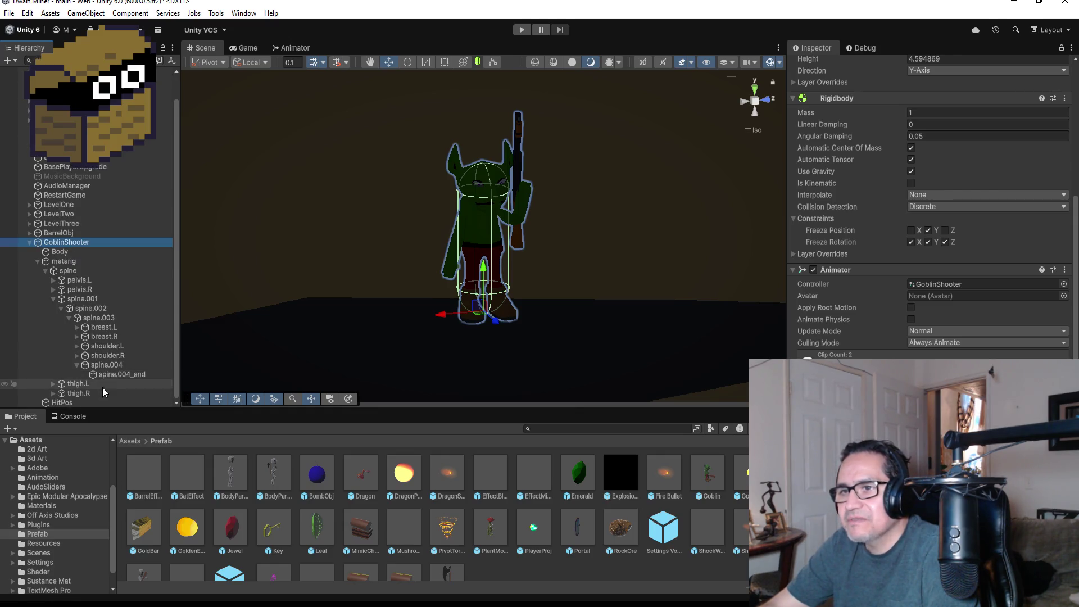
{"action": "left_click", "coordinate": [79, 364]}
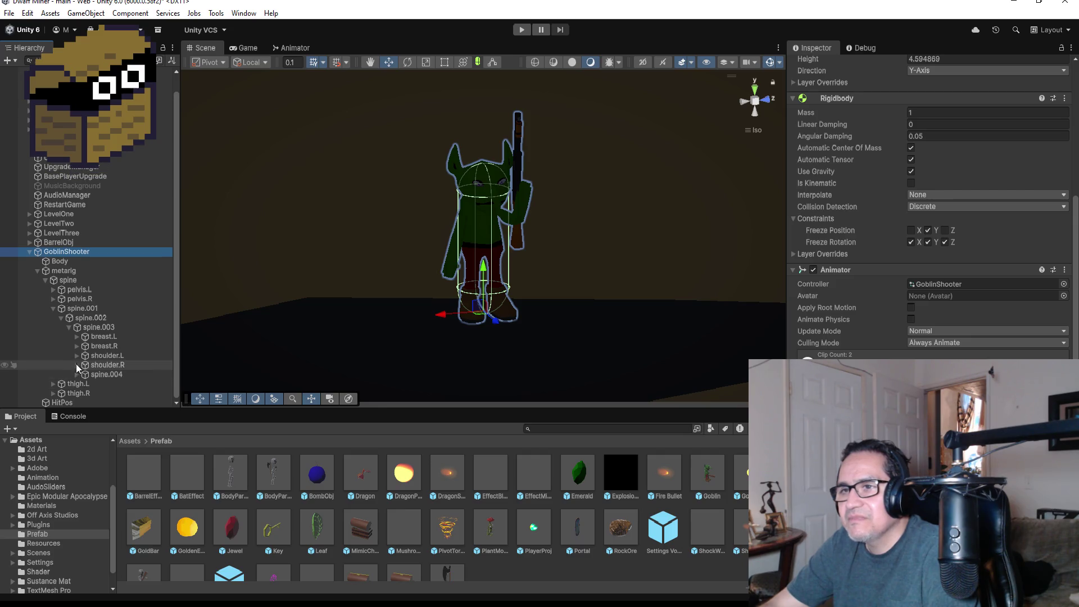
Step: Expand the right shoulder, upper arm and hand bones, then collapse that branch
{"action": "left_click", "coordinate": [77, 365]}
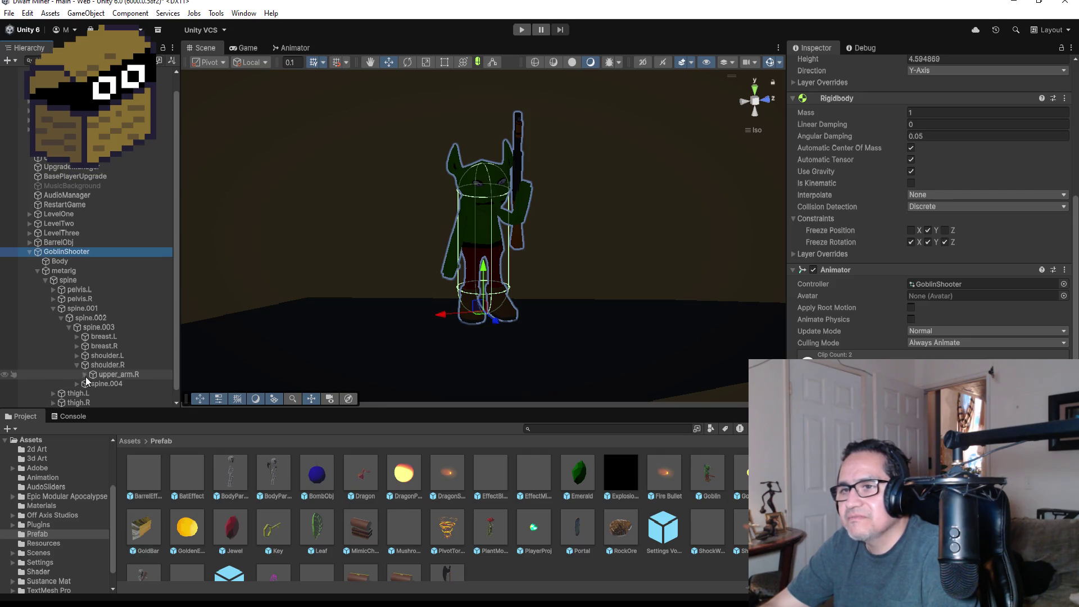
{"action": "left_click", "coordinate": [85, 375]}
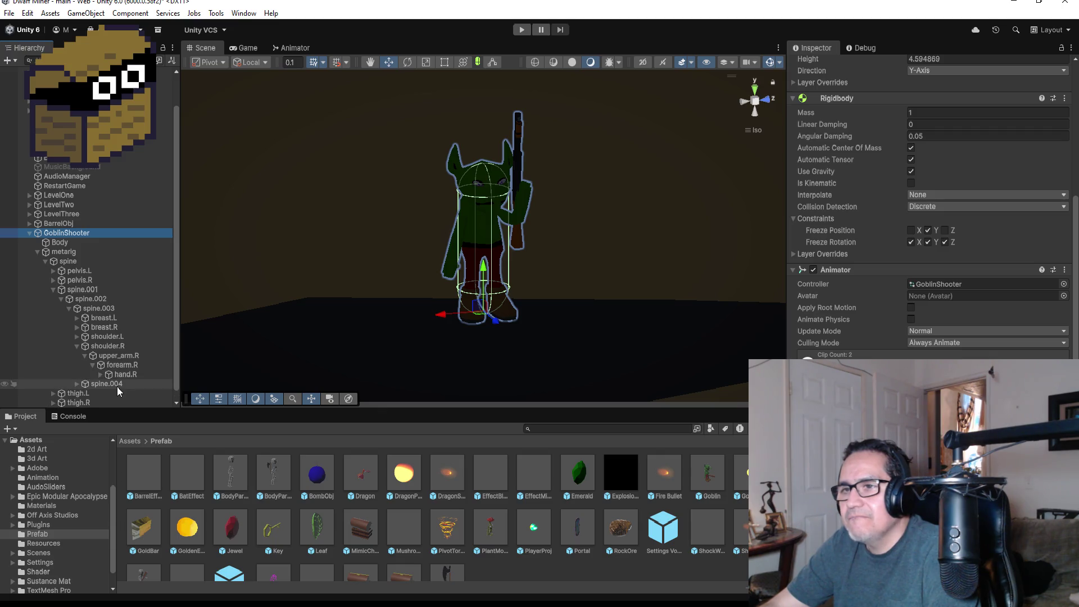
{"action": "left_click", "coordinate": [100, 375]}
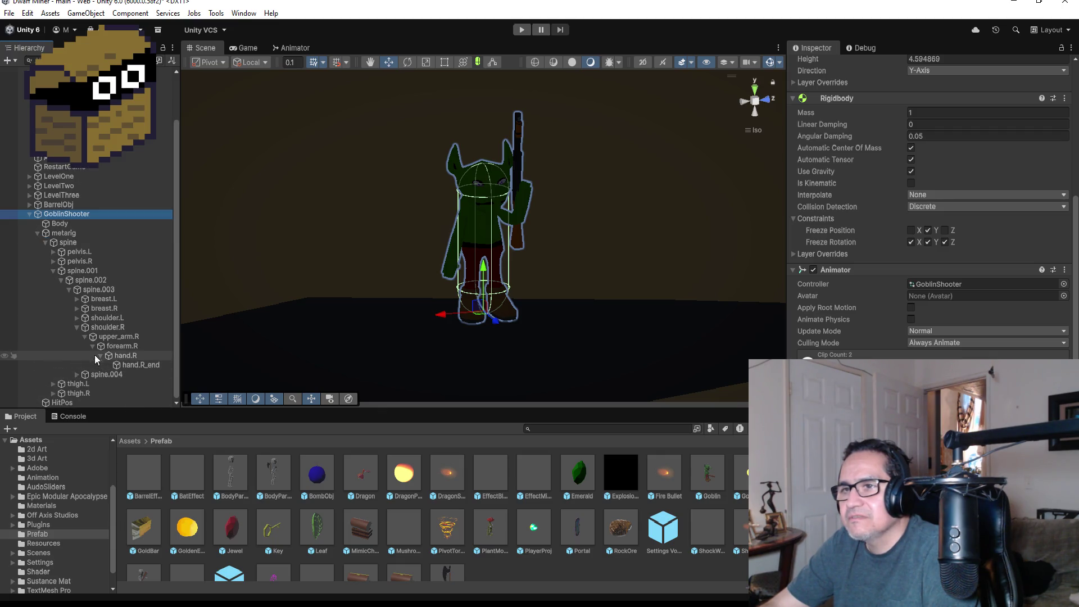
{"action": "left_click", "coordinate": [77, 328]}
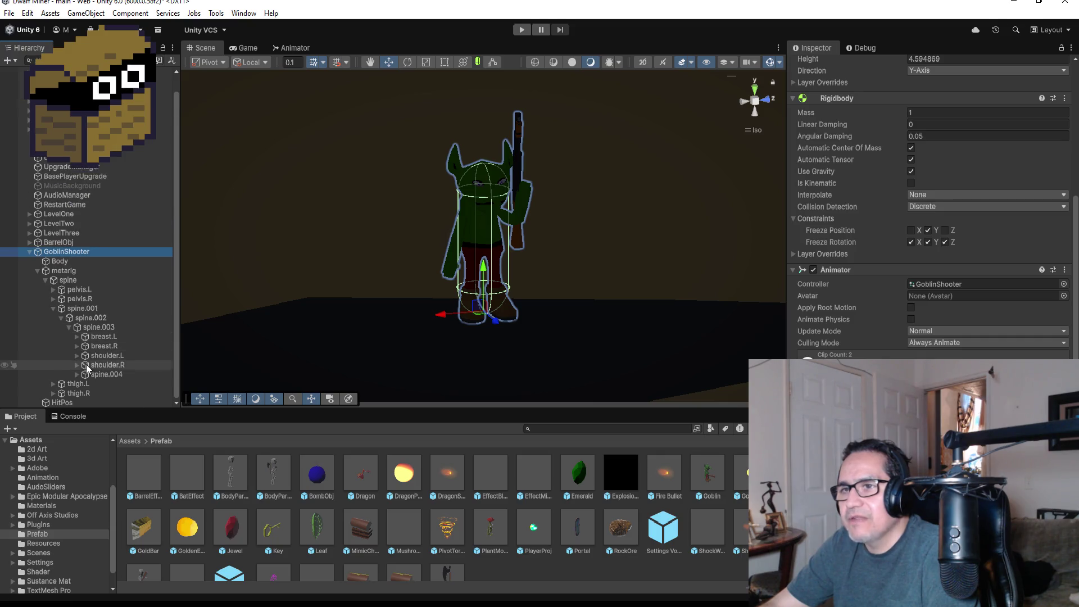
Step: Expand shoulder.L, upper_arm.L, forearm.L and hand.L to reveal the Shotgun, and select hand.L_end
{"action": "left_click", "coordinate": [77, 355]}
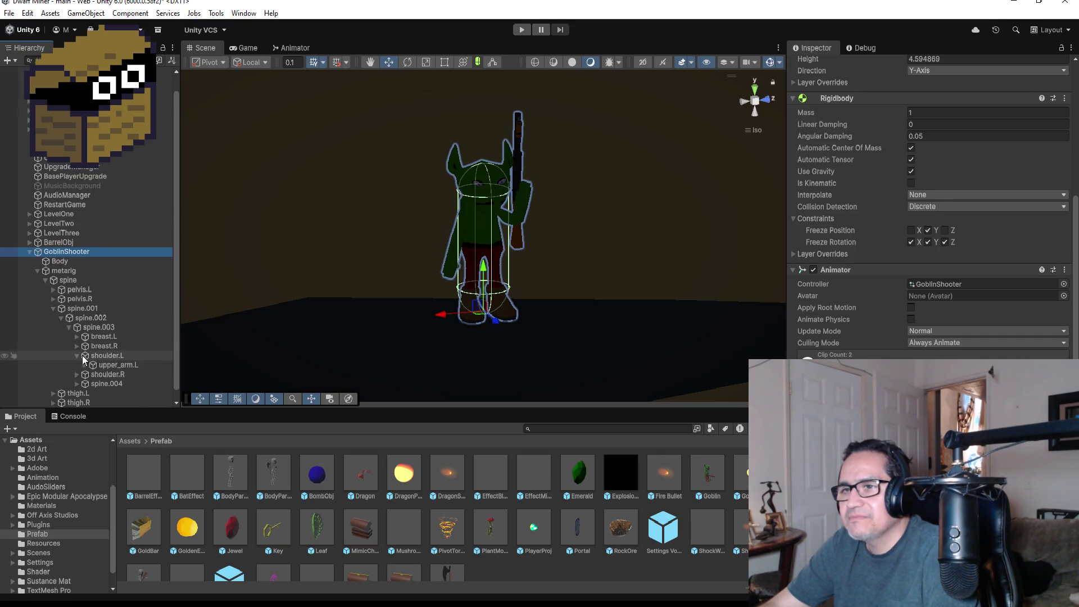
{"action": "left_click", "coordinate": [86, 364]}
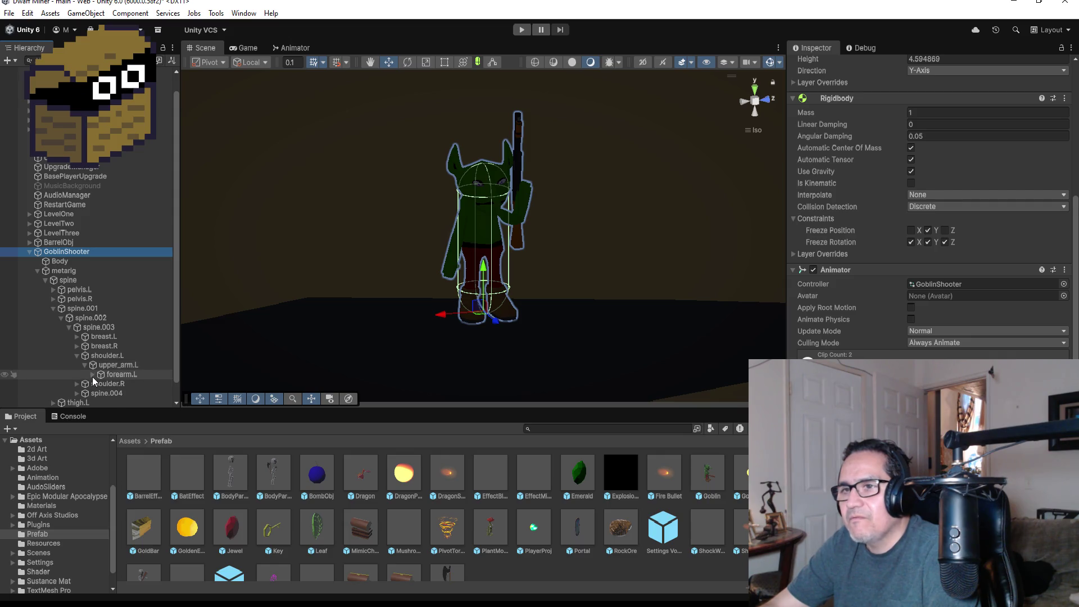
{"action": "left_click", "coordinate": [93, 374]}
{"action": "left_click", "coordinate": [101, 384]}
{"action": "scroll", "coordinate": [119, 400], "scroll_direction": "down", "scroll_amount": 3}
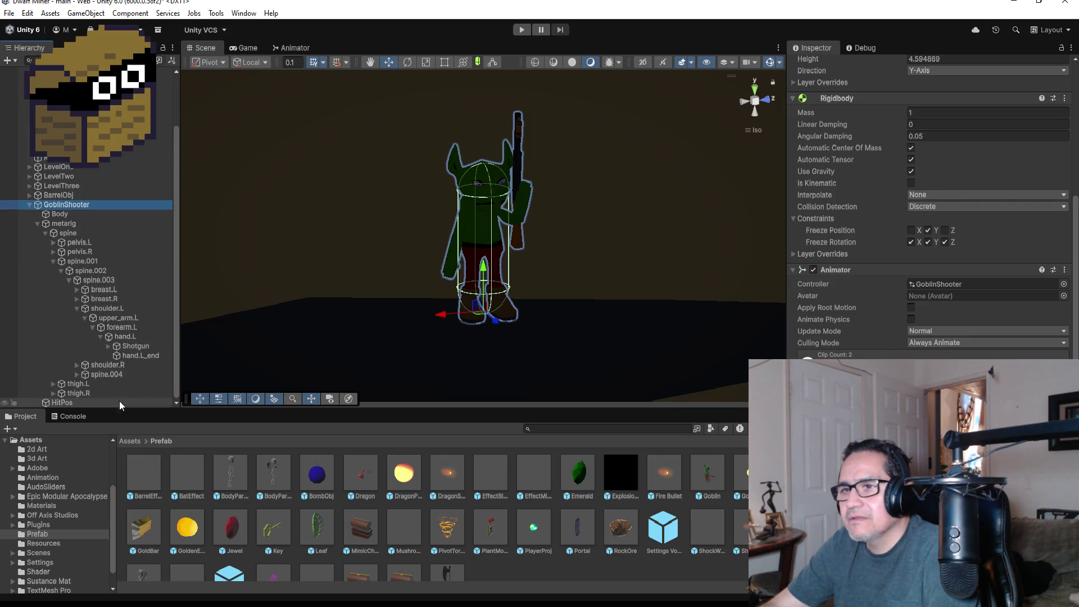
{"action": "left_click", "coordinate": [135, 357]}
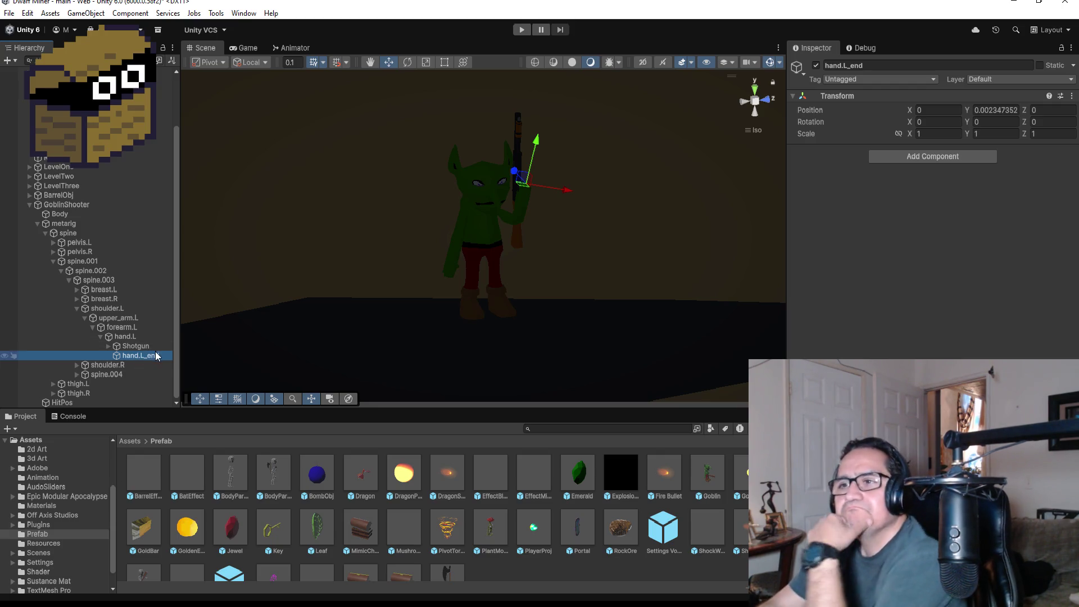
Step: Expand the Shotgun, select its ShootPos child, and move it to -1.5, -0.3, -0.1
{"action": "mouse_move", "coordinate": [144, 350]}
{"action": "left_mouse_down"}
{"action": "mouse_move", "coordinate": [158, 399]}
{"action": "mouse_move", "coordinate": [151, 362]}
{"action": "mouse_move", "coordinate": [118, 349]}
{"action": "left_mouse_up"}
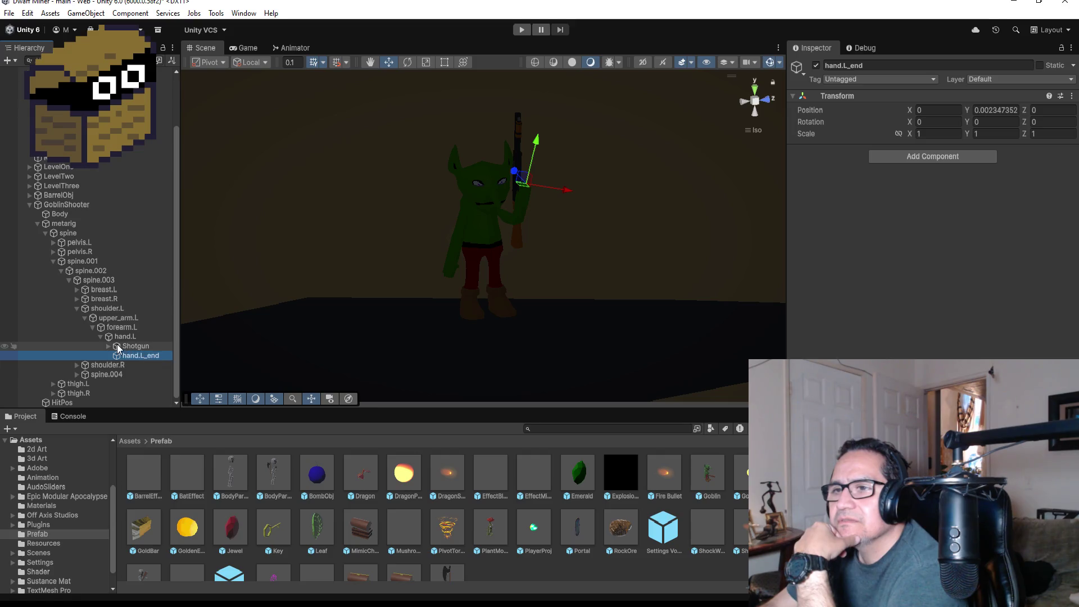
{"action": "left_click", "coordinate": [106, 347]}
{"action": "left_click", "coordinate": [109, 346]}
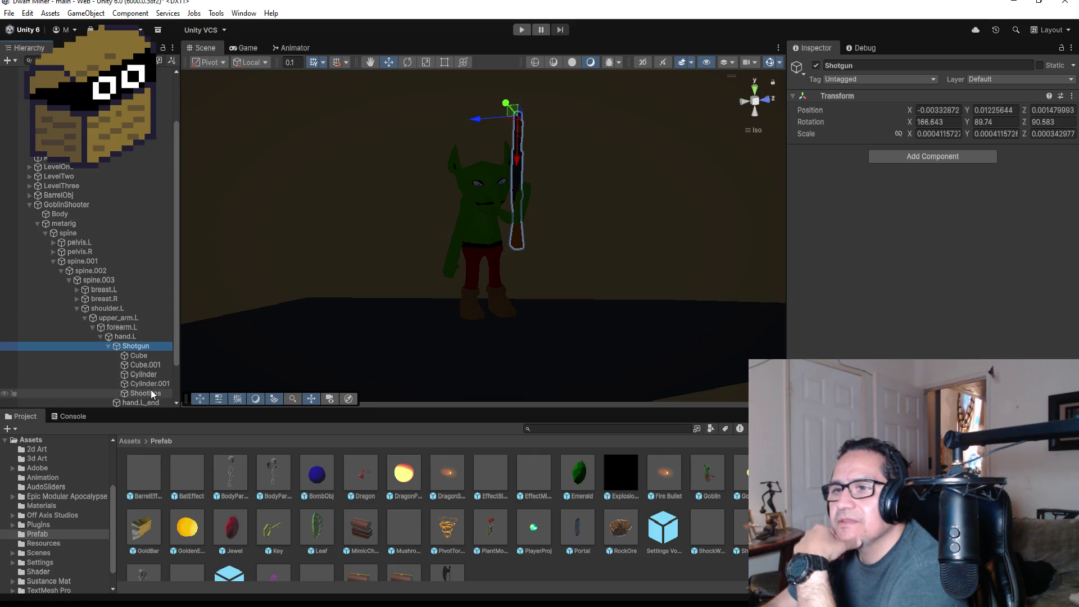
{"action": "left_click", "coordinate": [145, 393]}
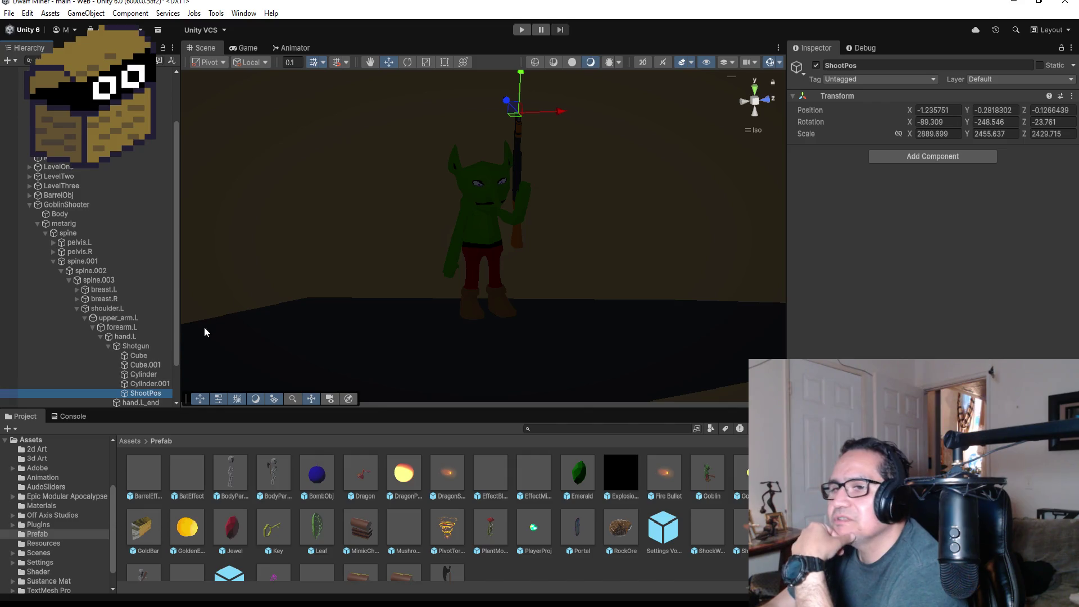
{"action": "scroll", "coordinate": [475, 182], "scroll_direction": "down", "scroll_amount": 1}
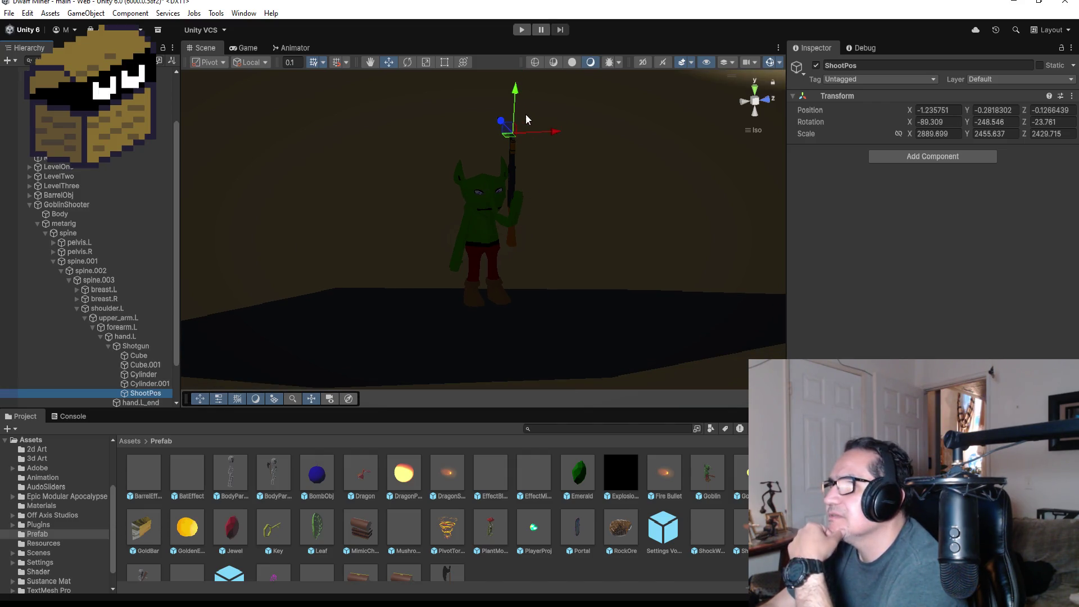
{"action": "left_click_drag", "start_coordinate": [518, 94], "coordinate": [518, 94]}
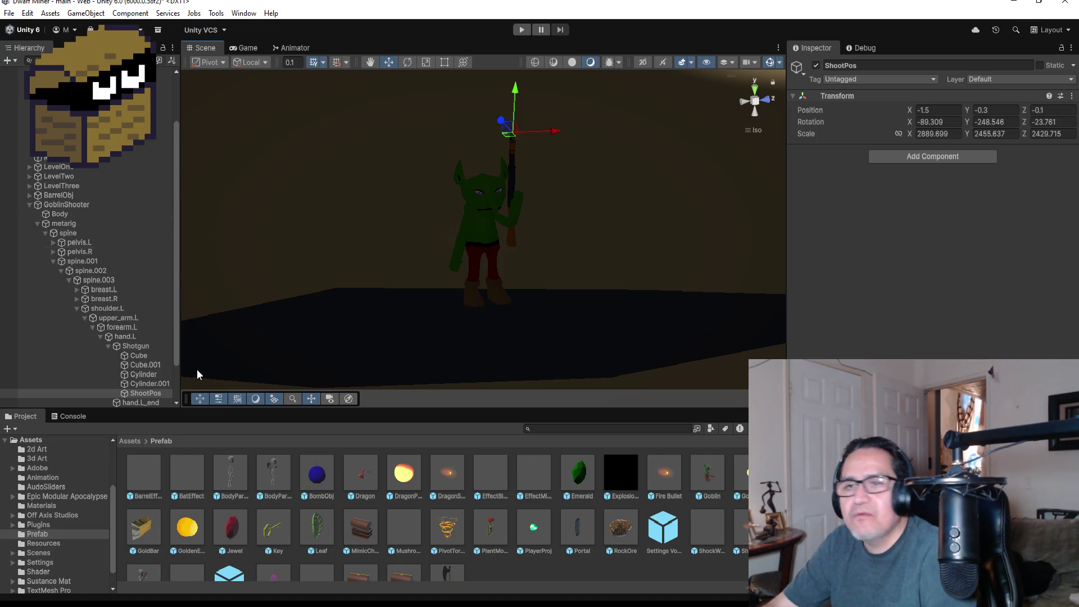
{"action": "left_click", "coordinate": [118, 347]}
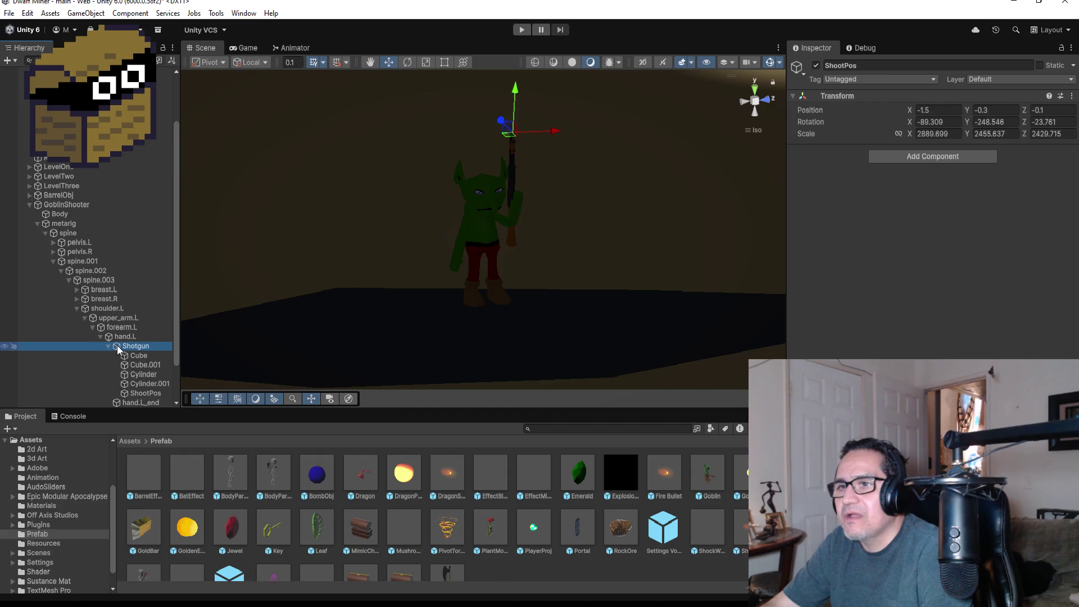
Step: Switch to the Front view, test-tilt the shotgun with the Rotate tool, then undo
{"action": "left_click", "coordinate": [764, 101]}
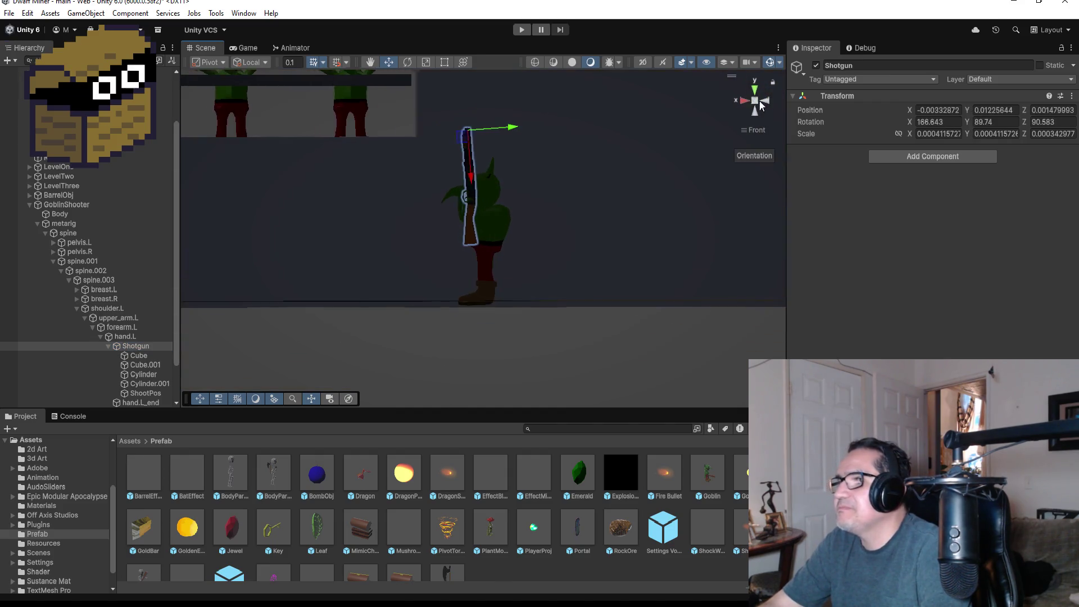
{"action": "left_click", "coordinate": [409, 62]}
{"action": "left_click_drag", "start_coordinate": [504, 99], "coordinate": [409, 76]}
{"action": "key", "text": "ctrl+z"}
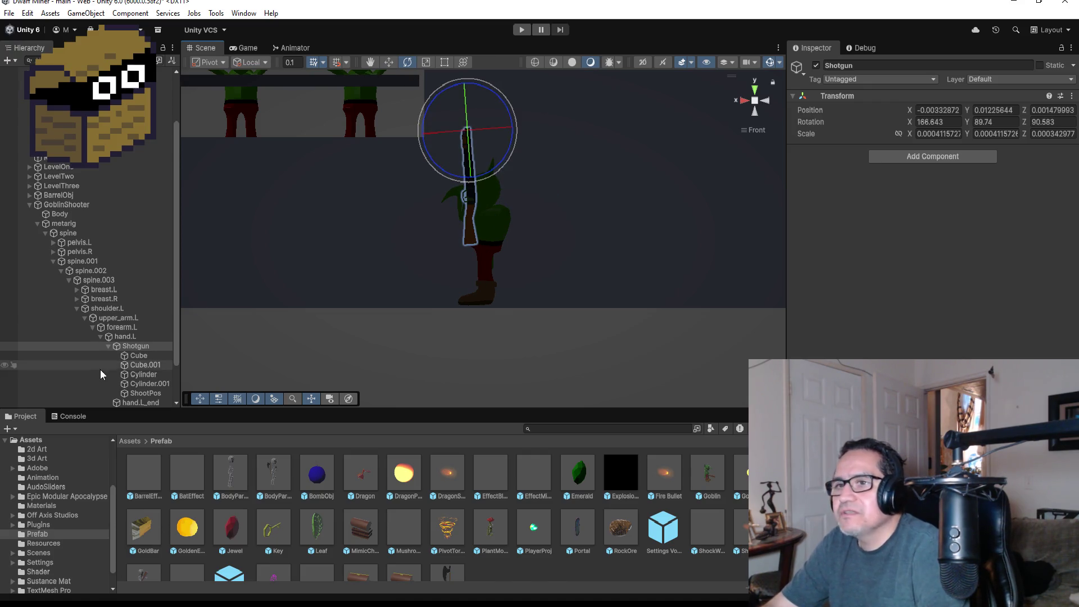
Step: Swing upper_arm.L to aim the shotgun forward, then undo back to 14.683, -0.51, 107.369
{"action": "left_click", "coordinate": [121, 318]}
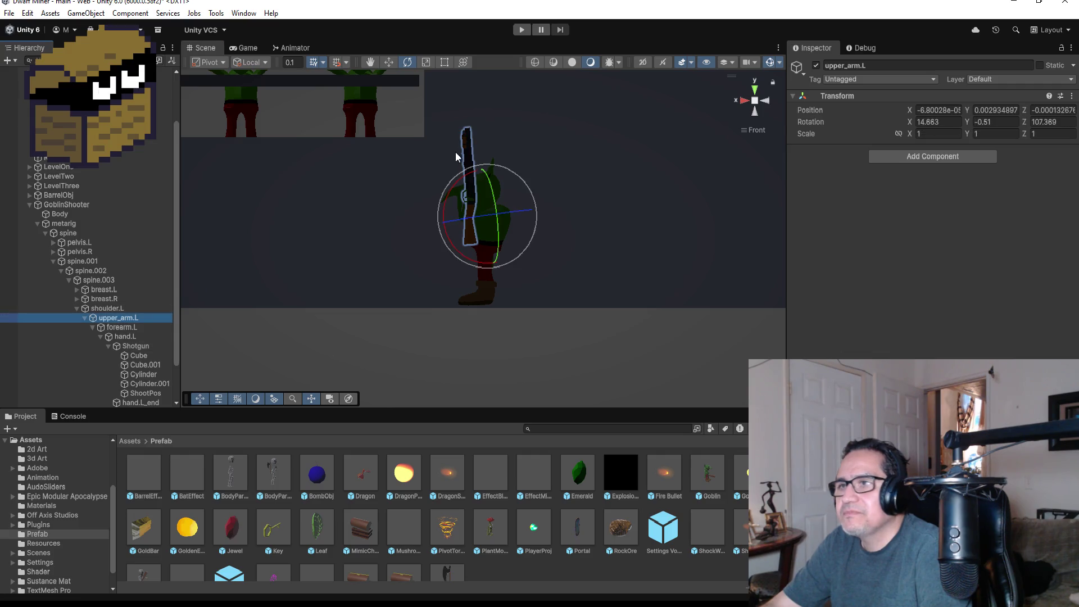
{"action": "left_click_drag", "start_coordinate": [517, 175], "coordinate": [369, 161]}
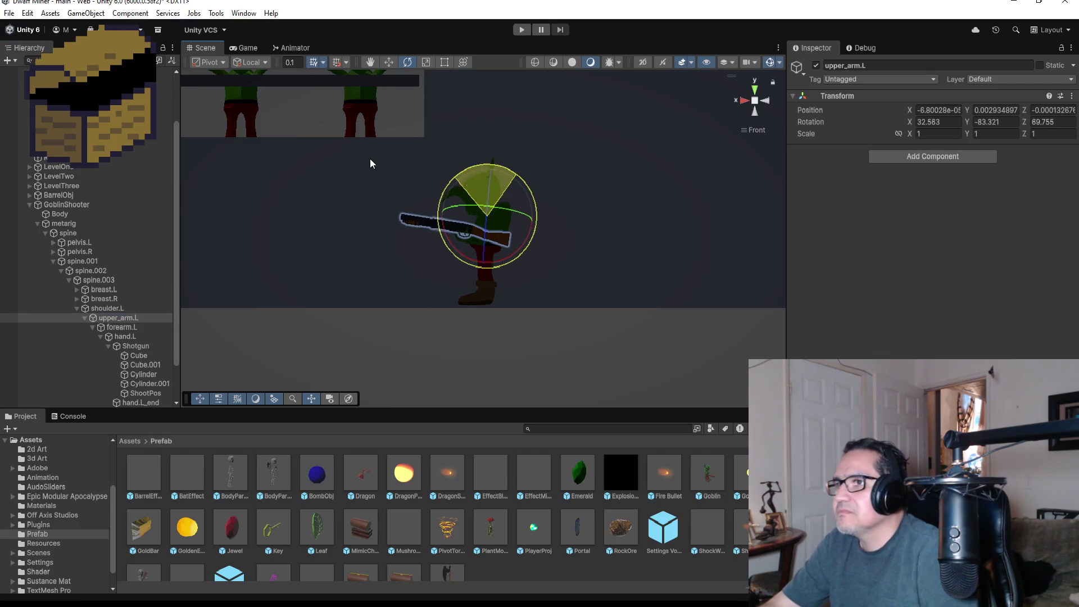
{"action": "left_click", "coordinate": [149, 394]}
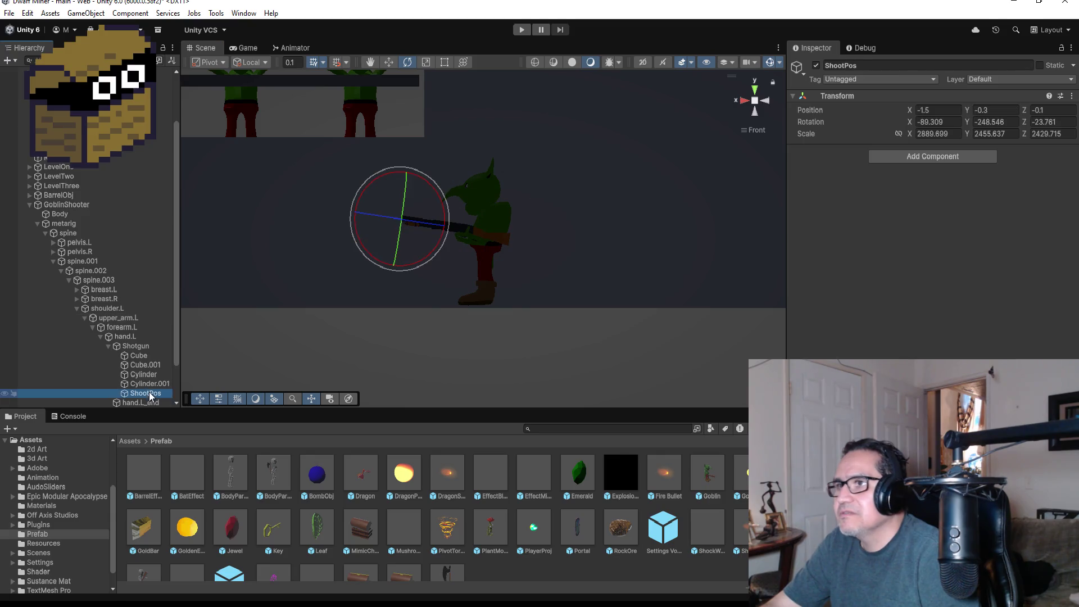
{"action": "key", "text": "ctrl+z"}
{"action": "key", "text": "ctrl+z"}
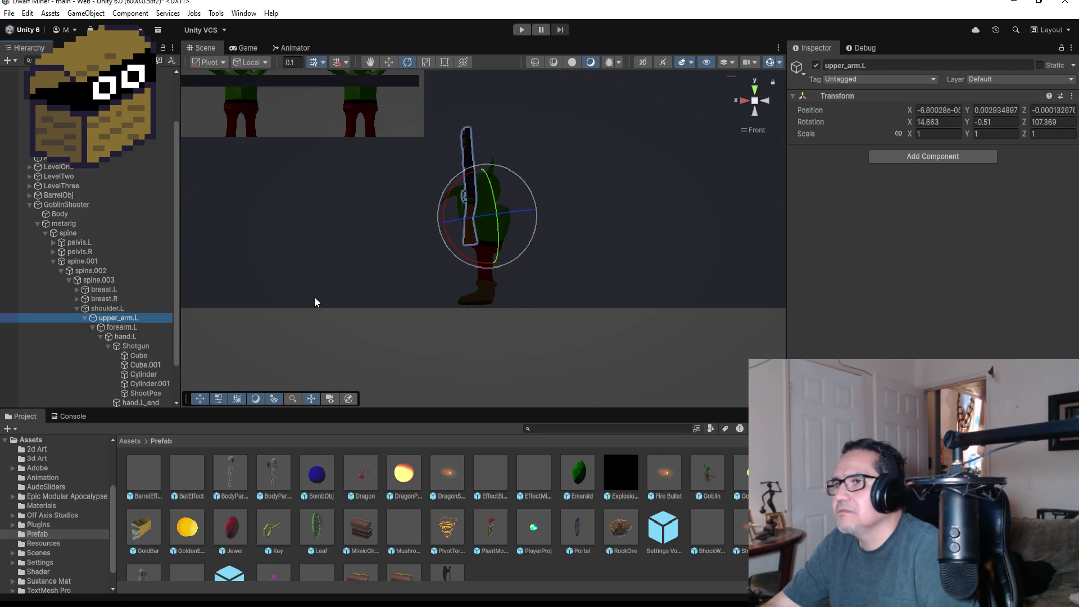
{"action": "left_click", "coordinate": [37, 223]}
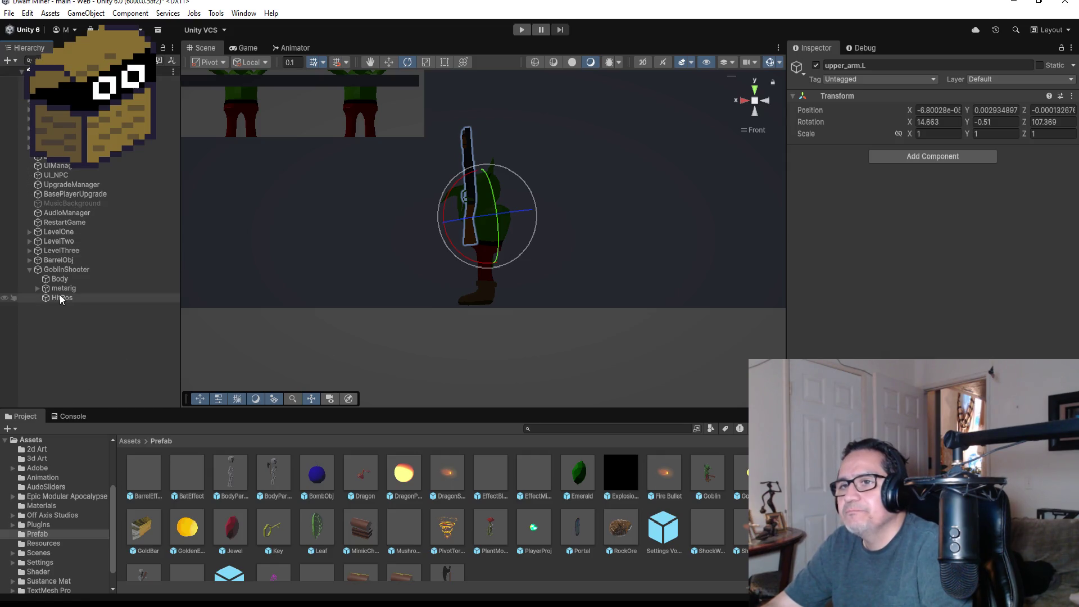
{"action": "left_click", "coordinate": [37, 288]}
{"action": "left_click", "coordinate": [62, 269]}
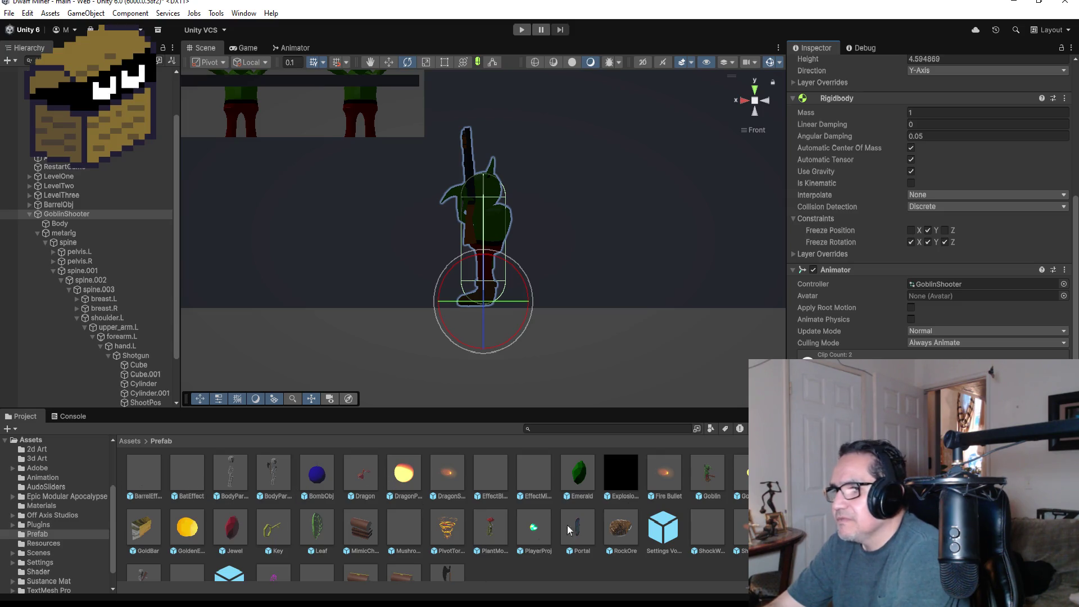
{"action": "double_click", "coordinate": [745, 475]}
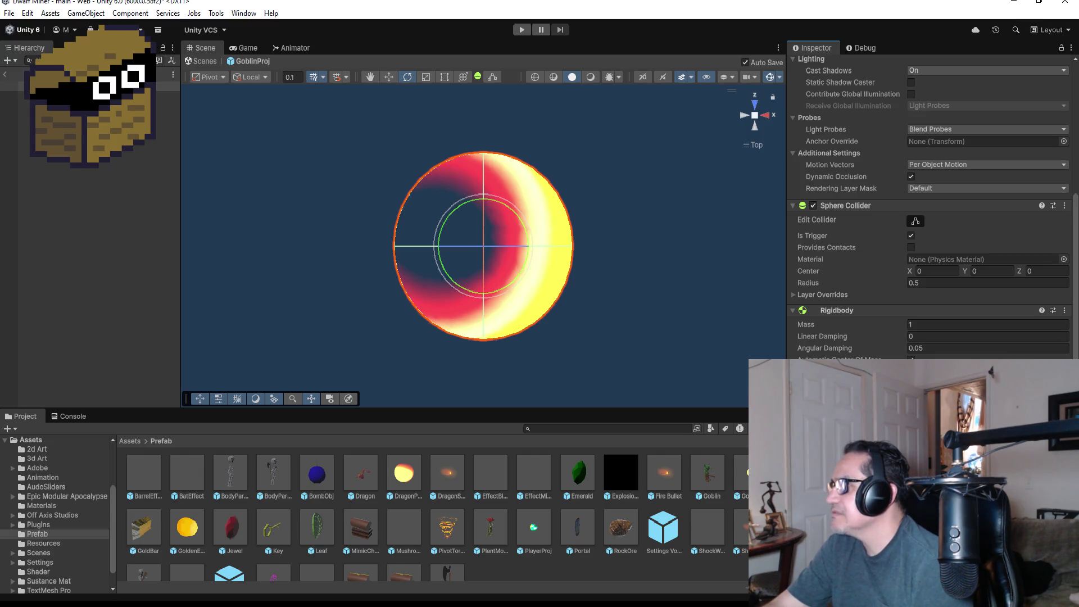
{"action": "scroll", "coordinate": [931, 208], "scroll_direction": "up", "scroll_amount": 5}
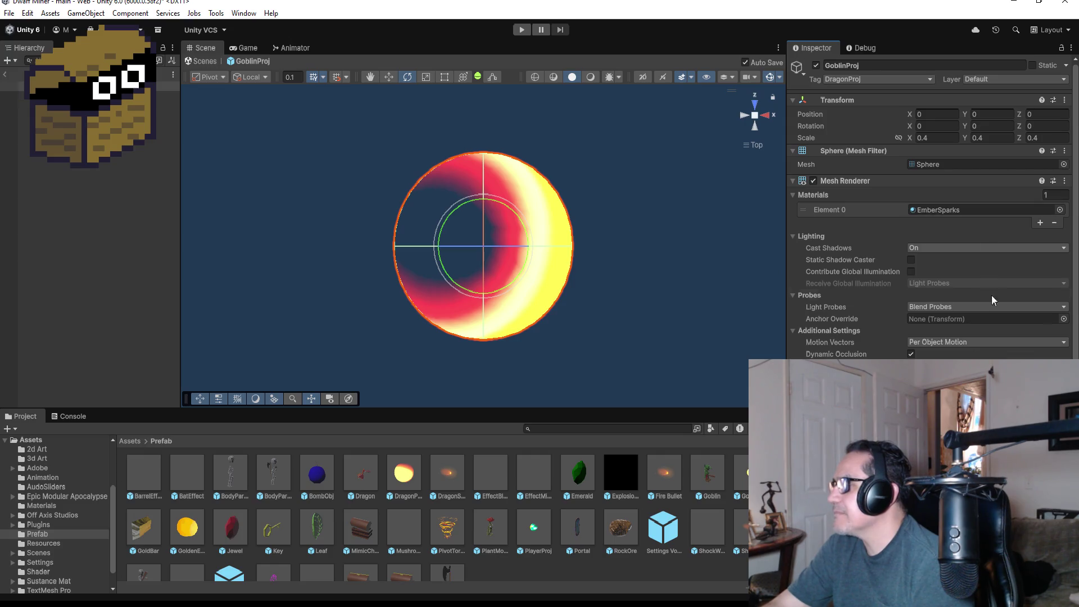
{"action": "scroll", "coordinate": [991, 295], "scroll_direction": "down", "scroll_amount": 5}
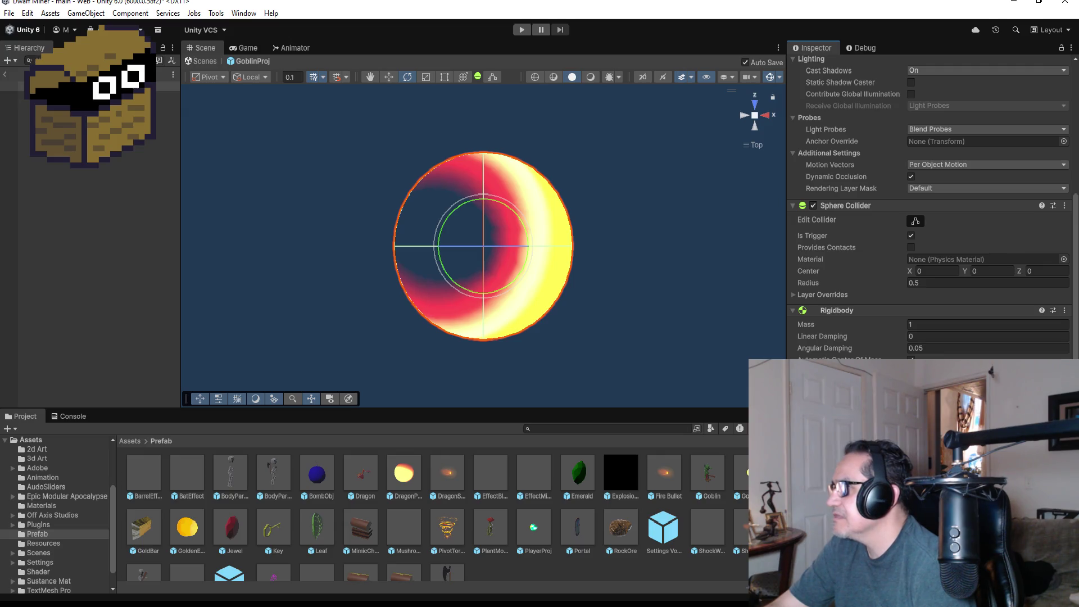
{"action": "left_click", "coordinate": [1065, 310]}
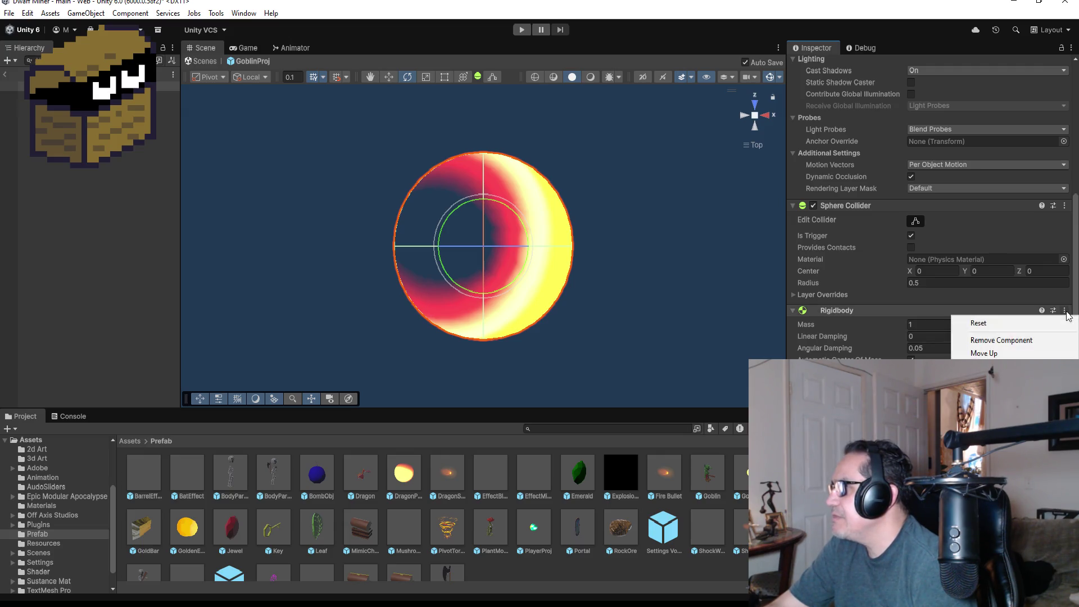
{"action": "left_click", "coordinate": [1017, 341]}
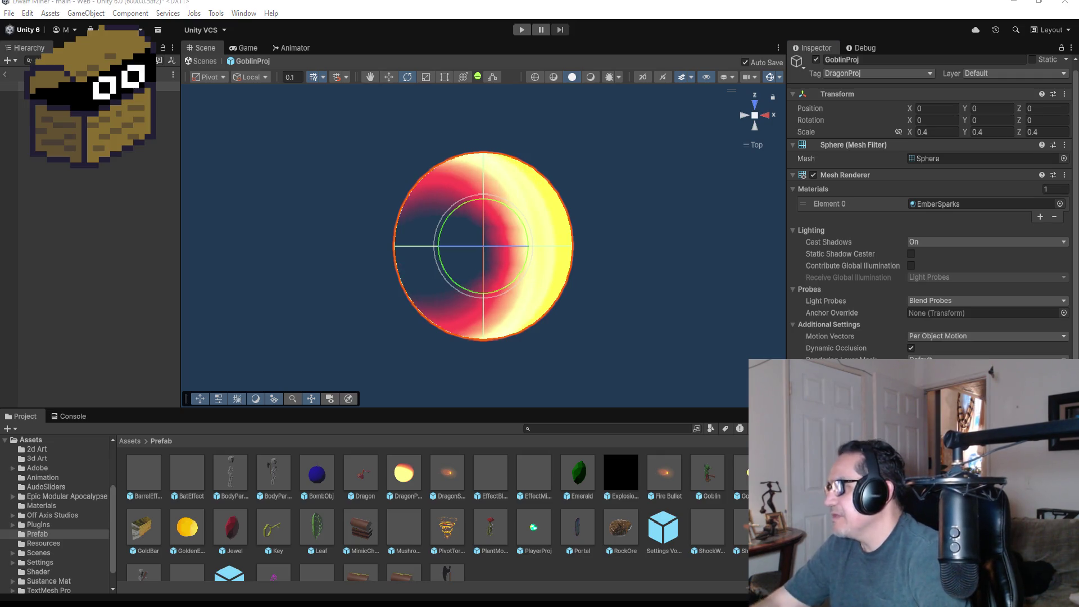
{"action": "scroll", "coordinate": [931, 225], "scroll_direction": "down", "scroll_amount": 3}
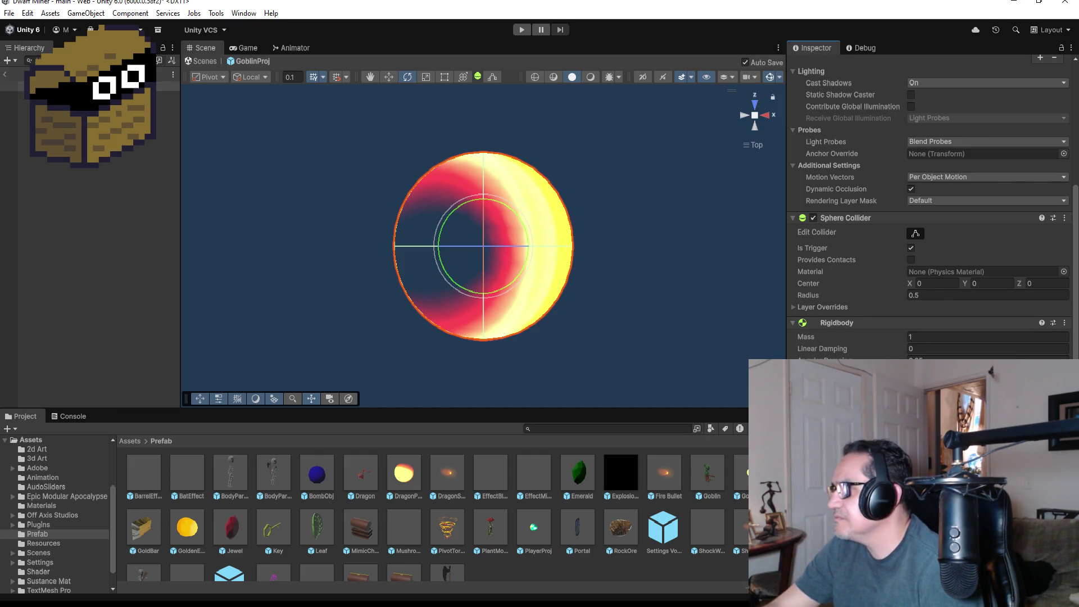
{"action": "scroll", "coordinate": [933, 224], "scroll_direction": "down", "scroll_amount": 1}
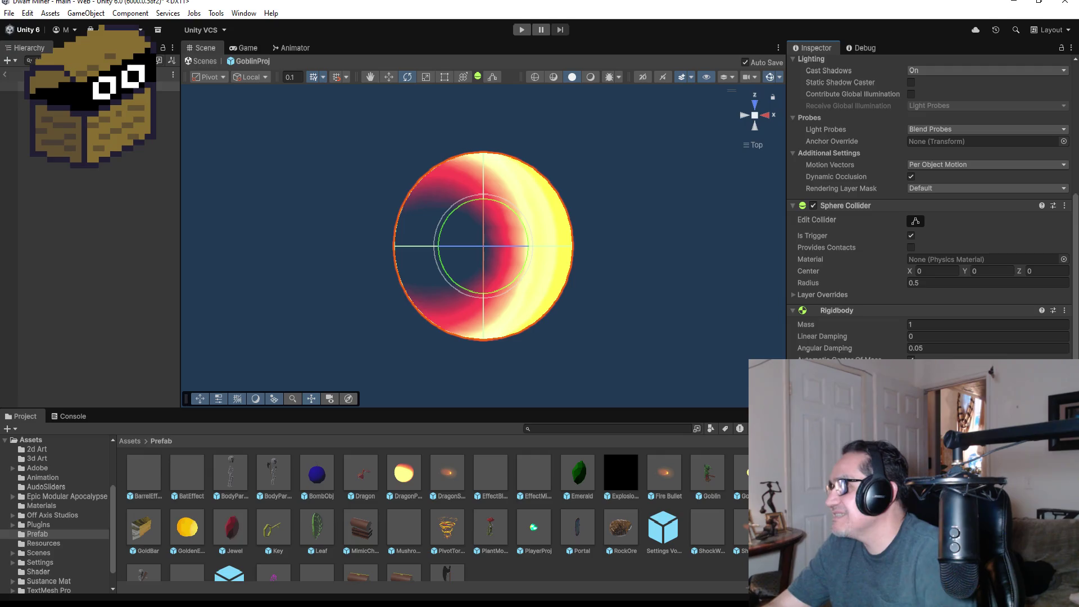
{"action": "scroll", "coordinate": [986, 309], "scroll_direction": "up", "scroll_amount": 1}
{"action": "scroll", "coordinate": [930, 208], "scroll_direction": "down", "scroll_amount": 1}
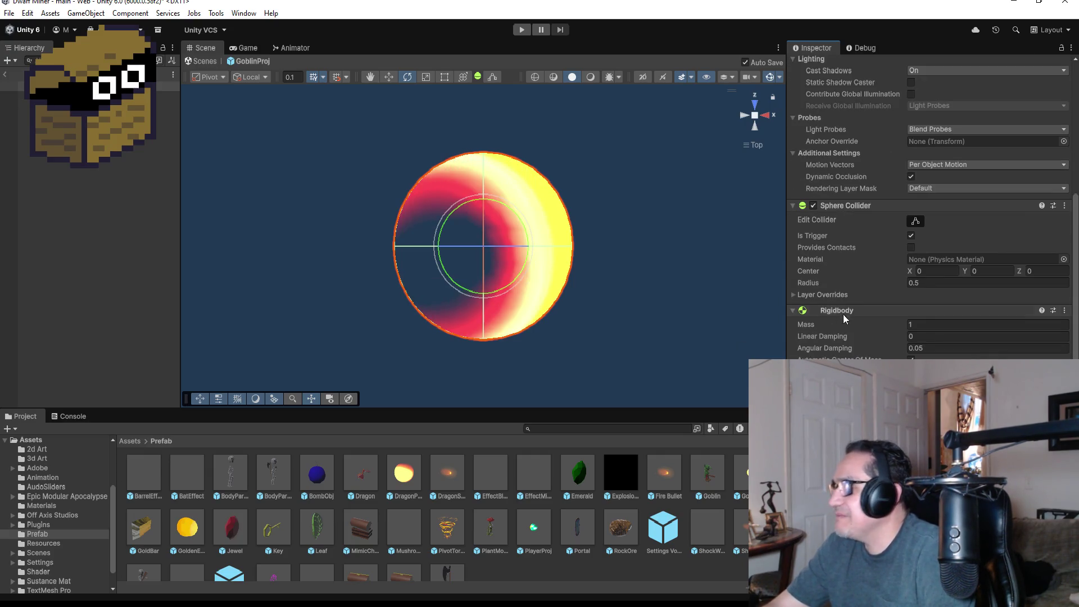
{"action": "scroll", "coordinate": [917, 272], "scroll_direction": "up", "scroll_amount": 5}
{"action": "scroll", "coordinate": [916, 272], "scroll_direction": "down", "scroll_amount": 5}
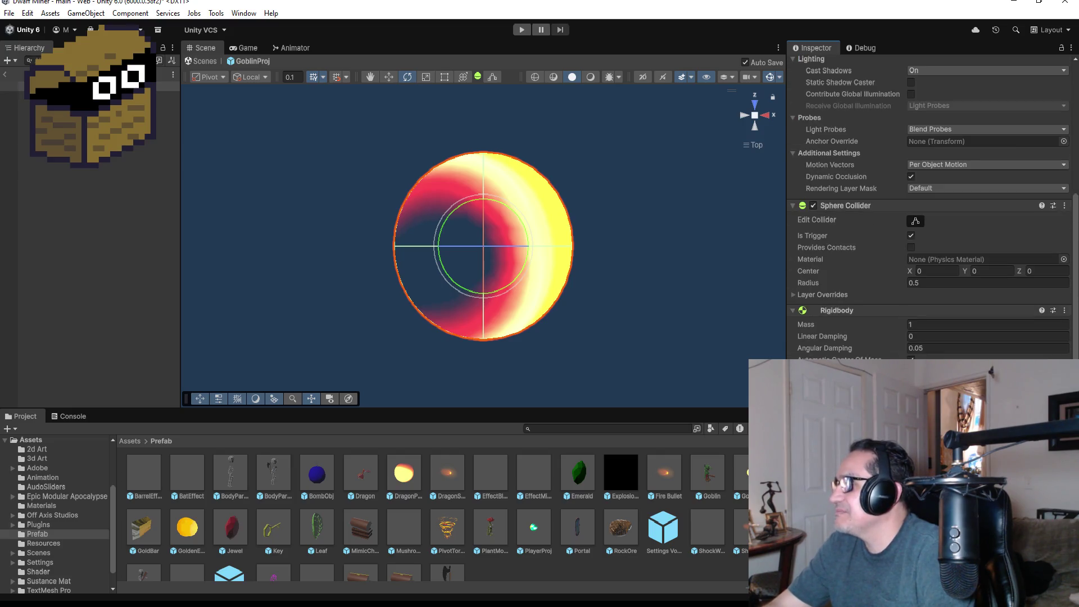
{"action": "key", "text": "alt+Tab"}
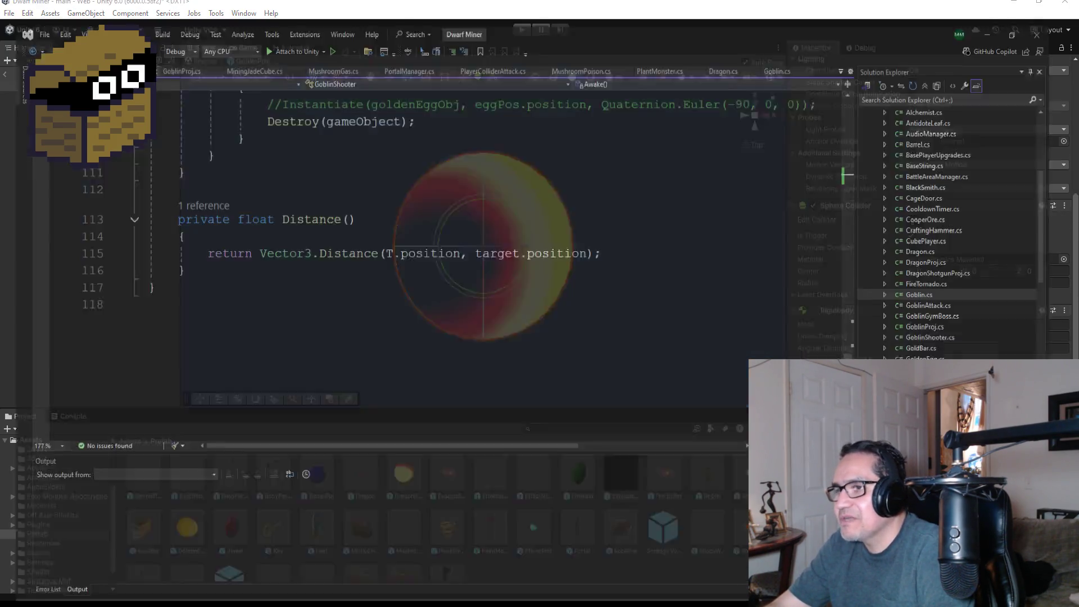
Step: Review GoblinProj.cs, return to its top, and Save All scripts
{"action": "scroll", "coordinate": [171, 36], "scroll_direction": "up", "scroll_amount": 3}
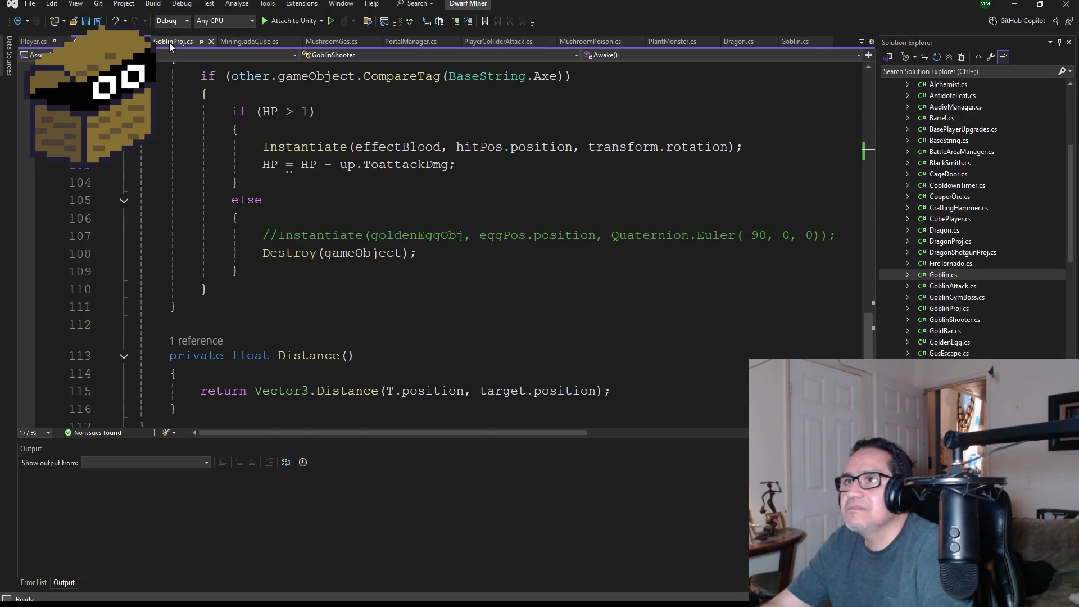
{"action": "left_click", "coordinate": [170, 42]}
{"action": "scroll", "coordinate": [238, 258], "scroll_direction": "down", "scroll_amount": 3}
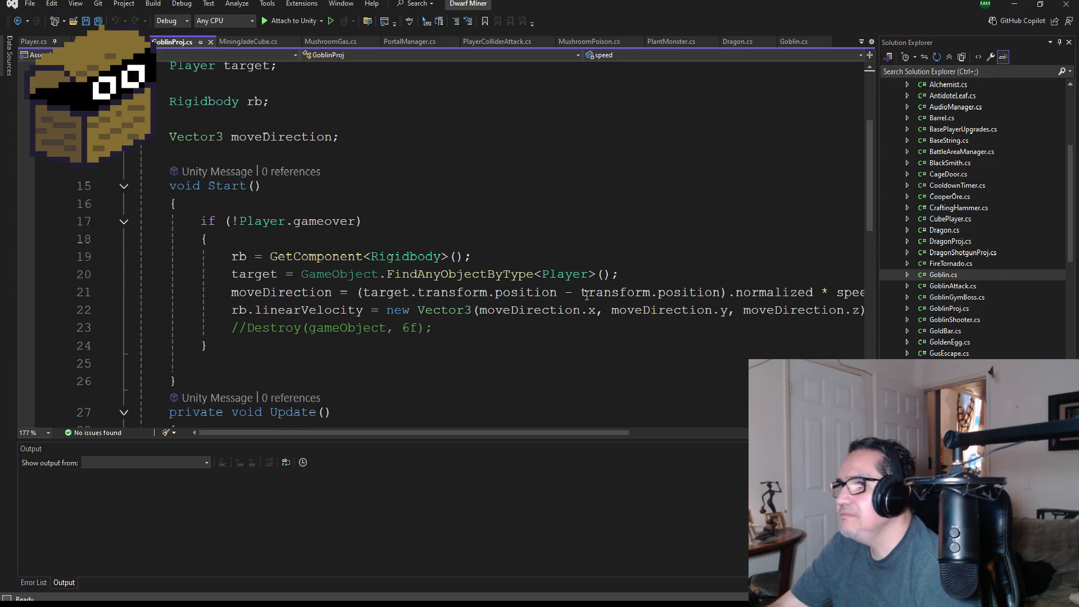
{"action": "scroll", "coordinate": [462, 348], "scroll_direction": "up", "scroll_amount": 3}
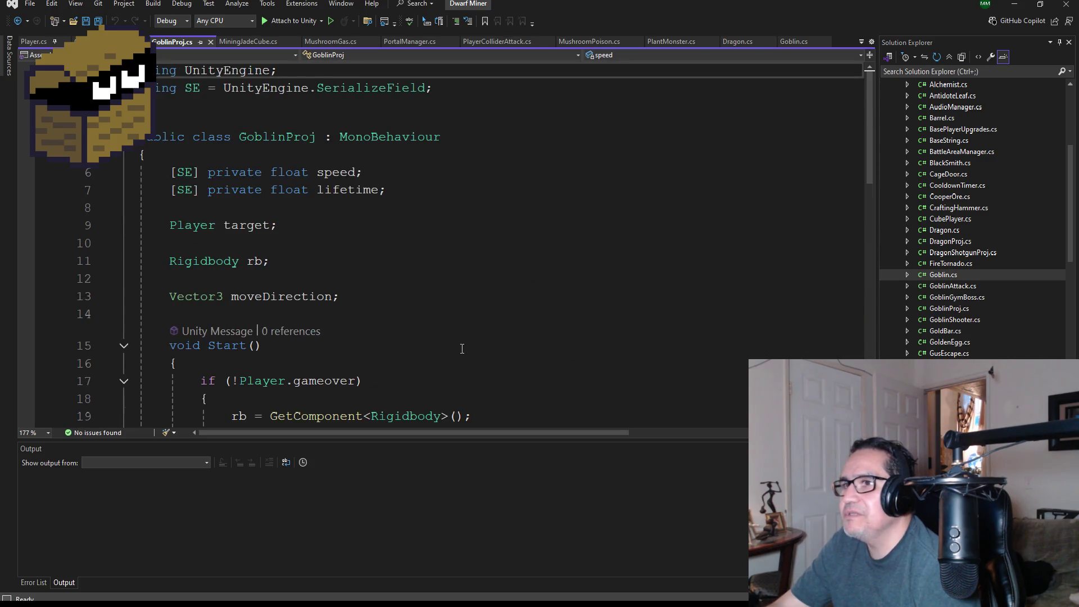
{"action": "scroll", "coordinate": [462, 348], "scroll_direction": "down", "scroll_amount": 4}
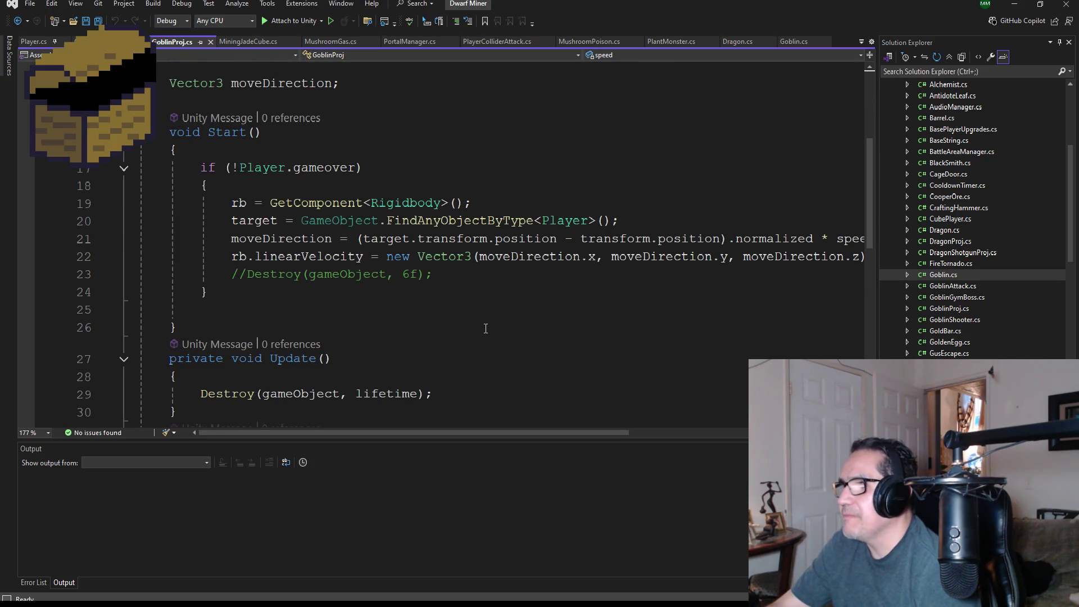
{"action": "scroll", "coordinate": [486, 329], "scroll_direction": "down", "scroll_amount": 2}
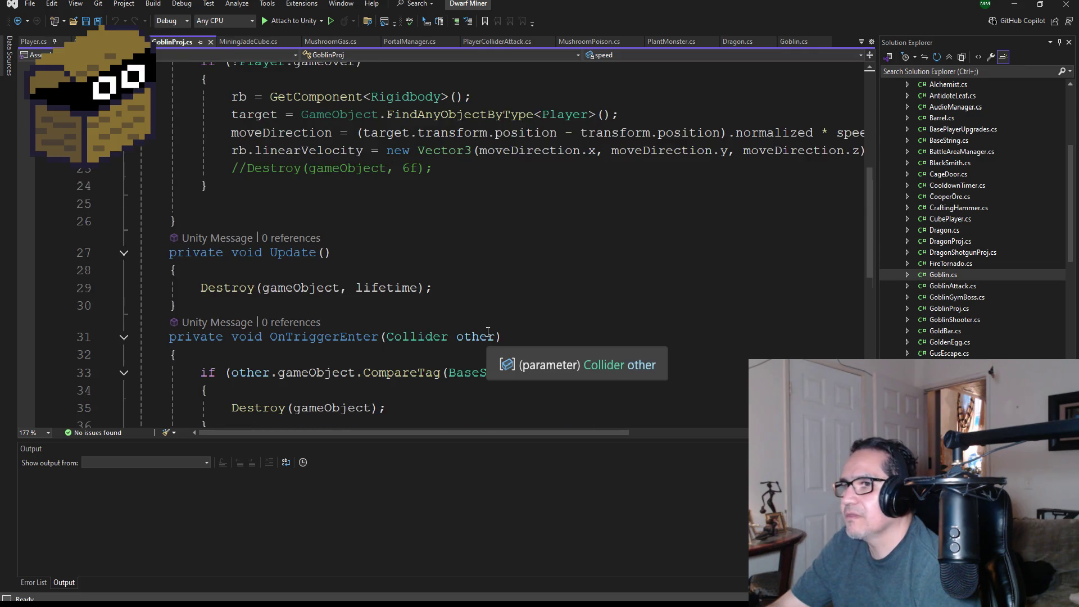
{"action": "scroll", "coordinate": [488, 331], "scroll_direction": "down", "scroll_amount": 2}
{"action": "key", "text": "ctrl+Home"}
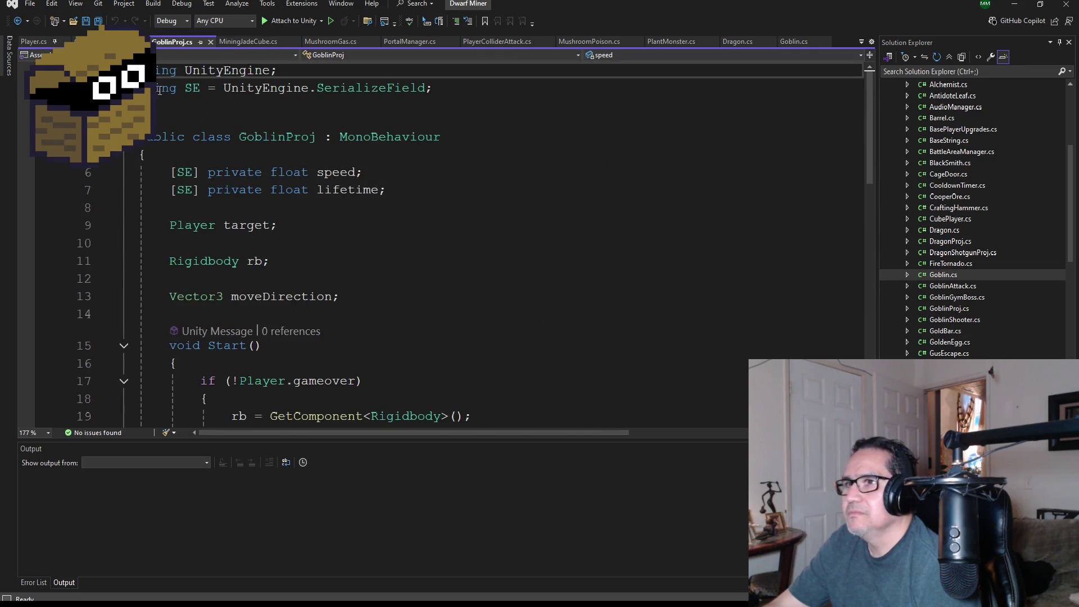
{"action": "left_click", "coordinate": [98, 22]}
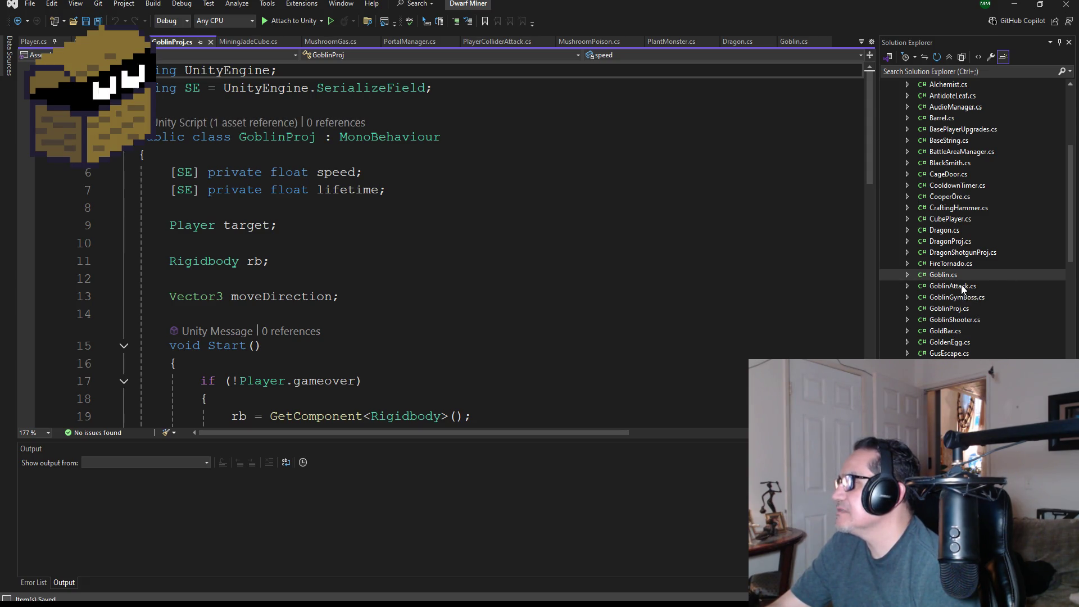
Step: Open GoblinShooter.cs from Solution Explorer, review its Update logic, then minimize Visual Studio
{"action": "scroll", "coordinate": [963, 321], "scroll_direction": "down", "scroll_amount": 1}
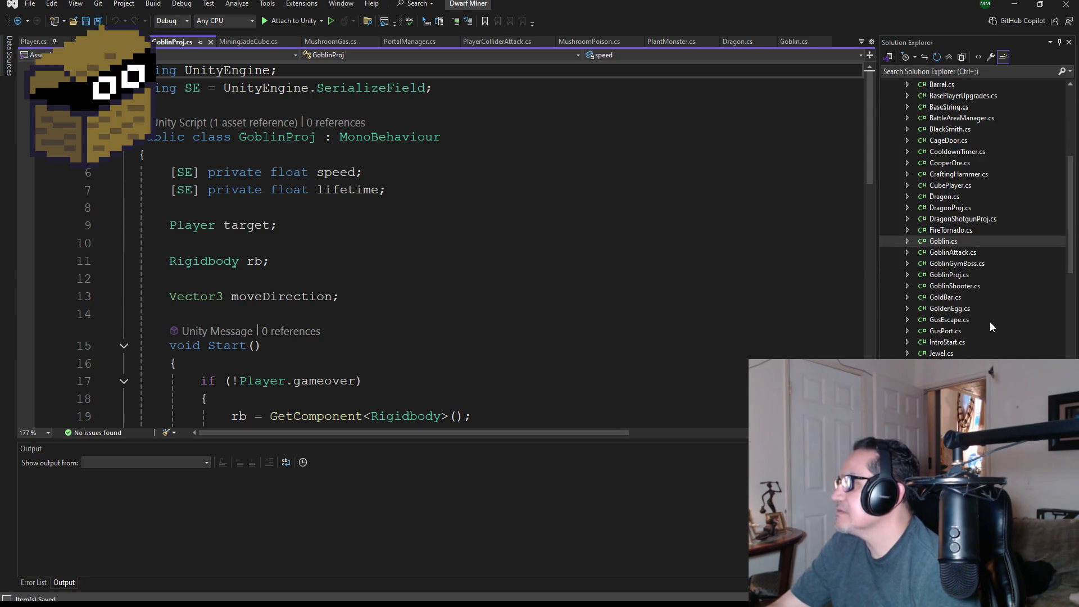
{"action": "double_click", "coordinate": [962, 286]}
{"action": "scroll", "coordinate": [377, 297], "scroll_direction": "up", "scroll_amount": 5}
{"action": "scroll", "coordinate": [377, 297], "scroll_direction": "down", "scroll_amount": 5}
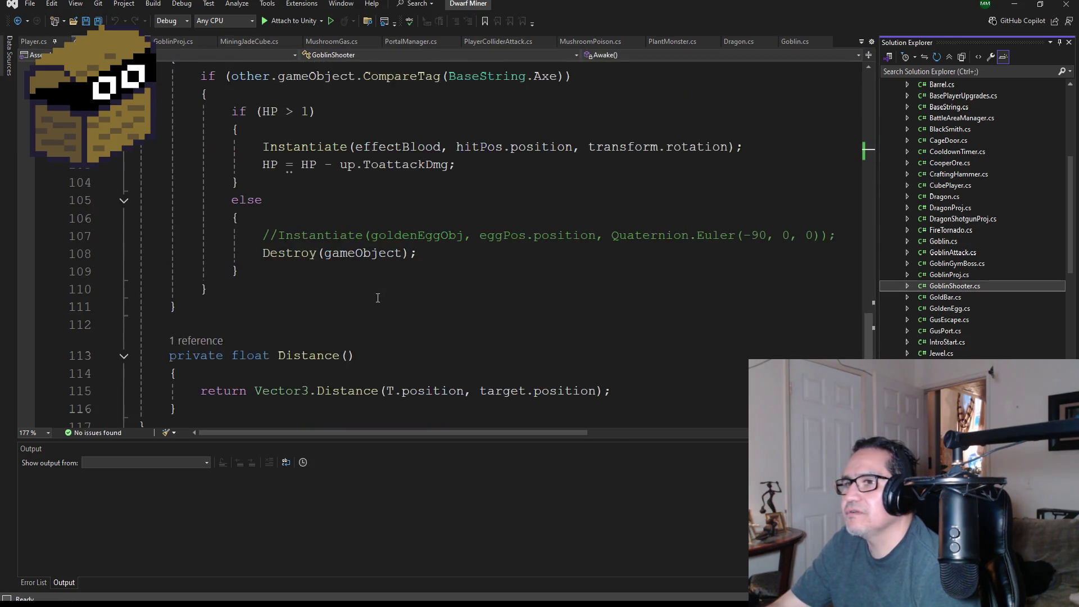
{"action": "scroll", "coordinate": [378, 298], "scroll_direction": "down", "scroll_amount": 2}
{"action": "scroll", "coordinate": [399, 304], "scroll_direction": "up", "scroll_amount": 8}
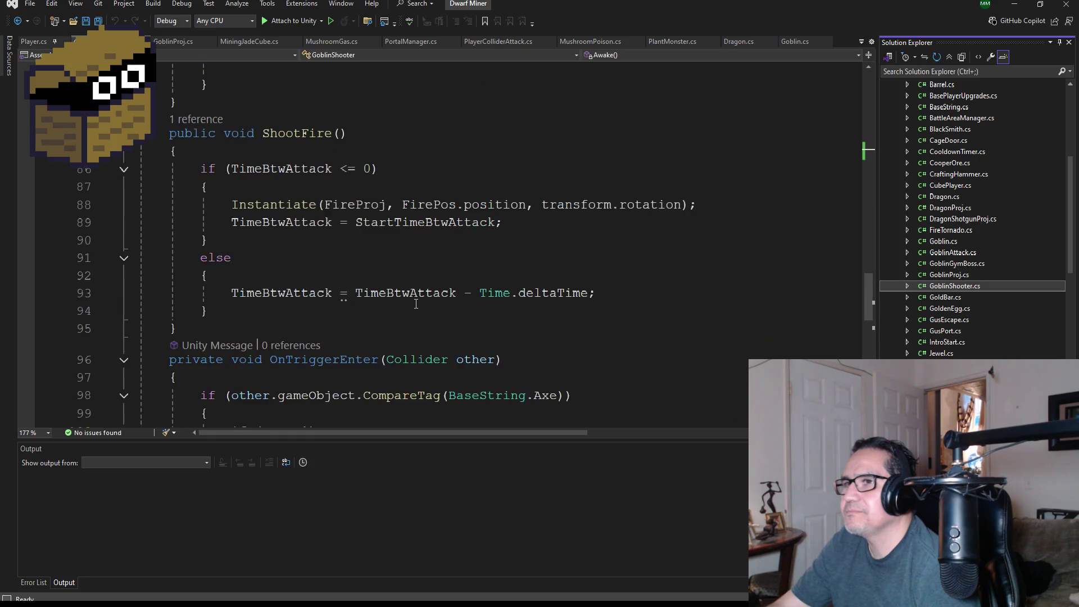
{"action": "scroll", "coordinate": [391, 279], "scroll_direction": "up", "scroll_amount": 8}
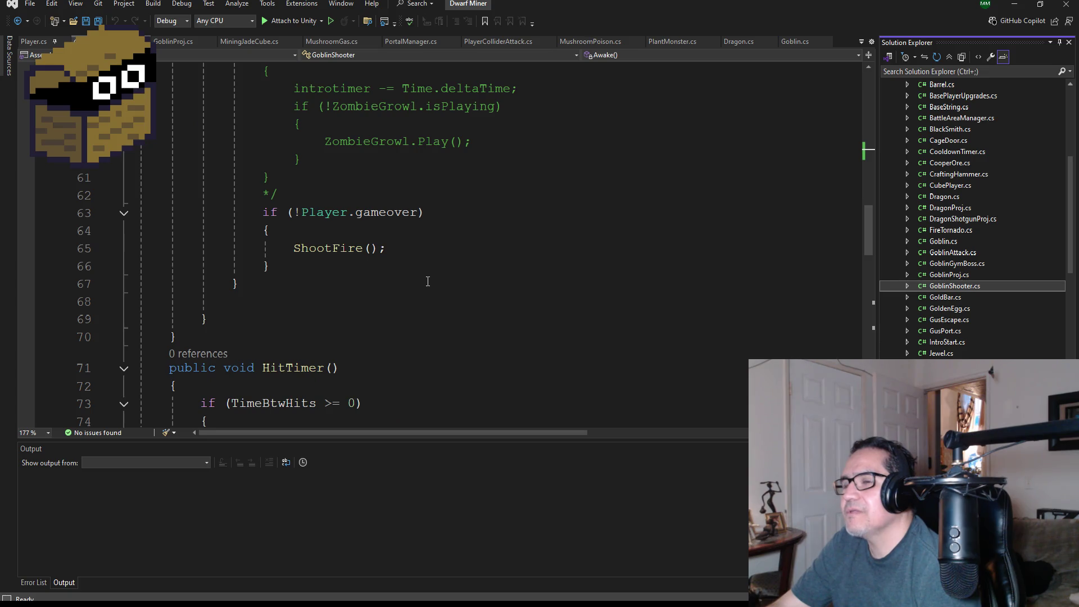
{"action": "scroll", "coordinate": [430, 287], "scroll_direction": "up", "scroll_amount": 1}
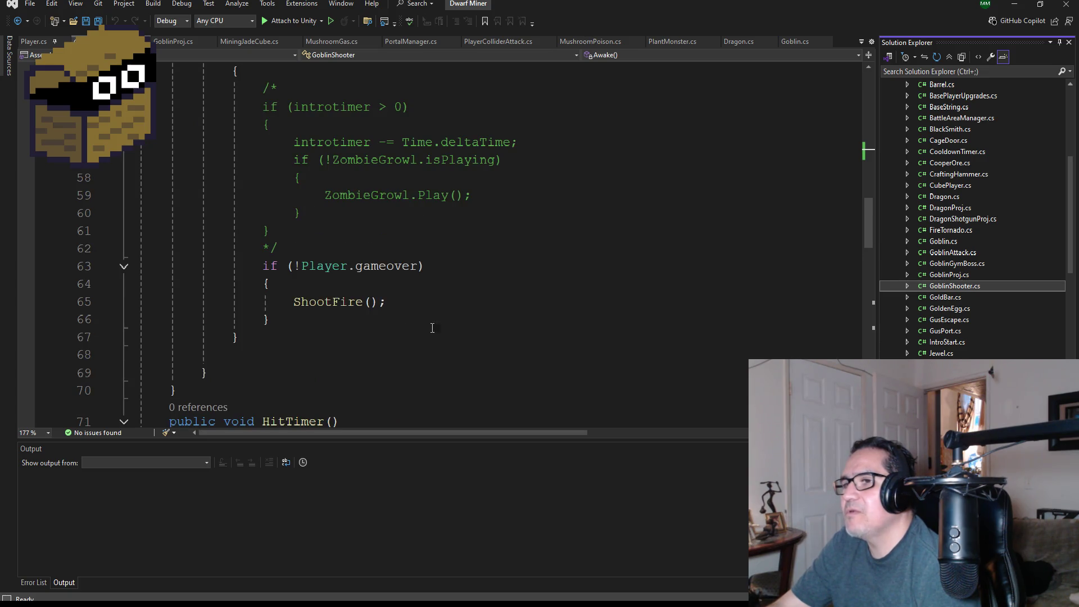
{"action": "scroll", "coordinate": [366, 337], "scroll_direction": "up", "scroll_amount": 5}
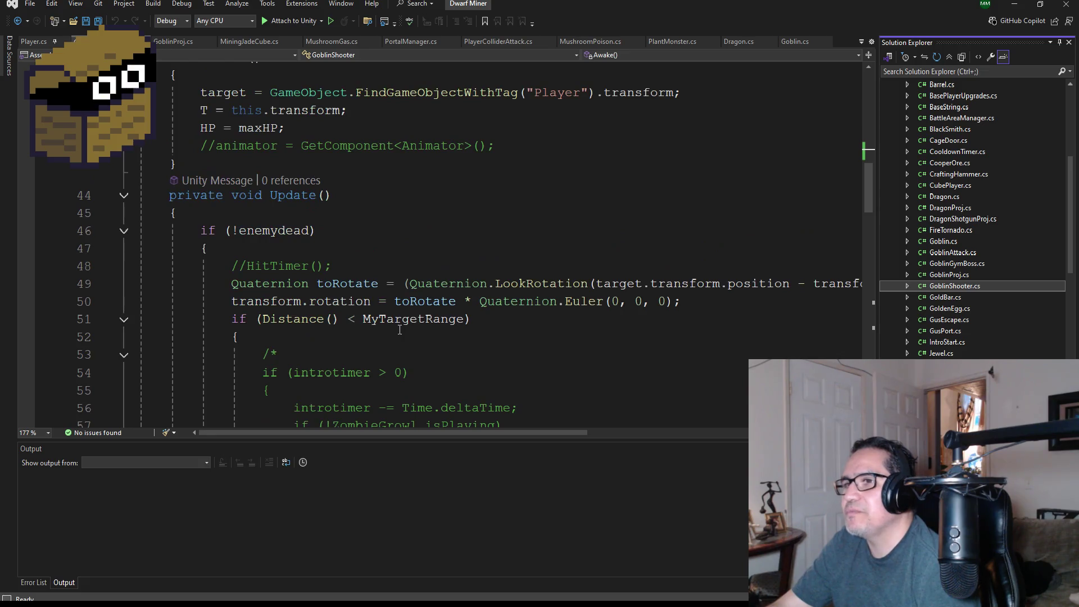
{"action": "scroll", "coordinate": [408, 331], "scroll_direction": "down", "scroll_amount": 3}
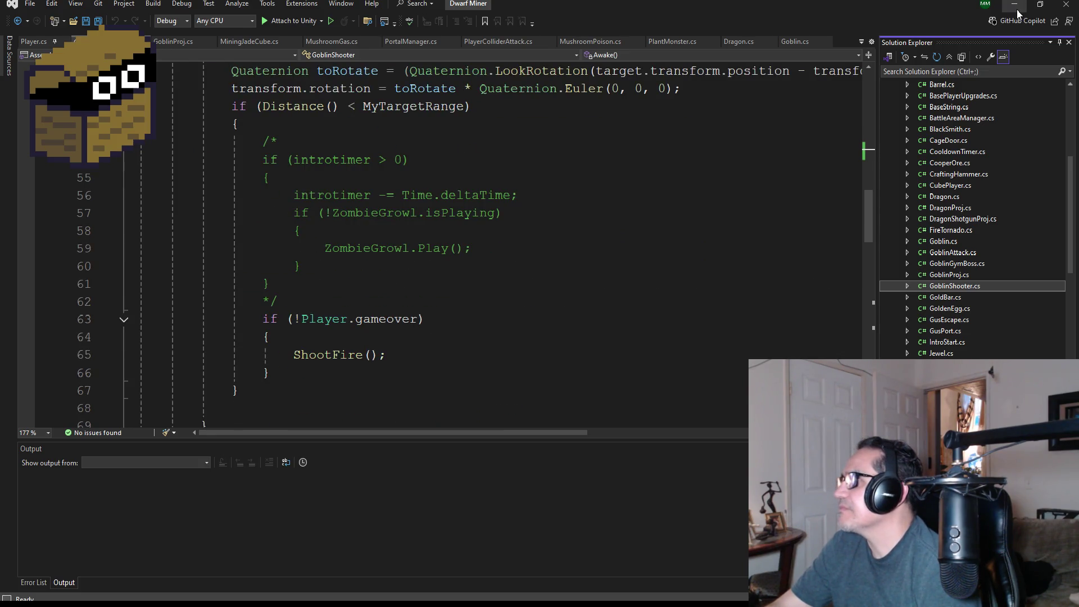
{"action": "left_click", "coordinate": [1014, 4]}
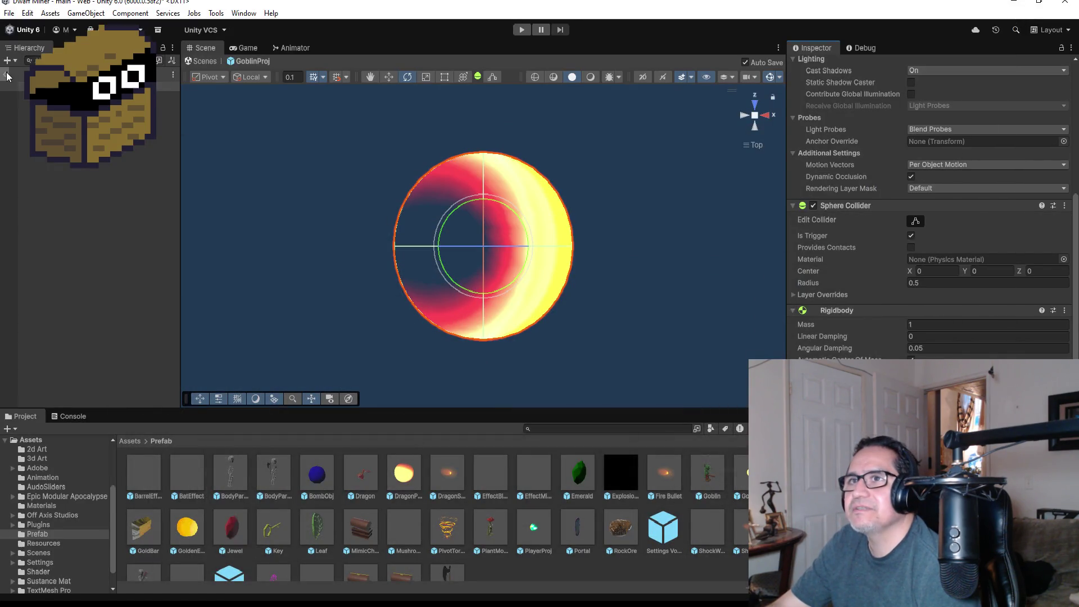
Step: Exit the GoblinProj prefab, show the Game view and collapse GoblinShooter in the Hierarchy
{"action": "left_click", "coordinate": [5, 73]}
{"action": "scroll", "coordinate": [145, 204], "scroll_direction": "up", "scroll_amount": 3}
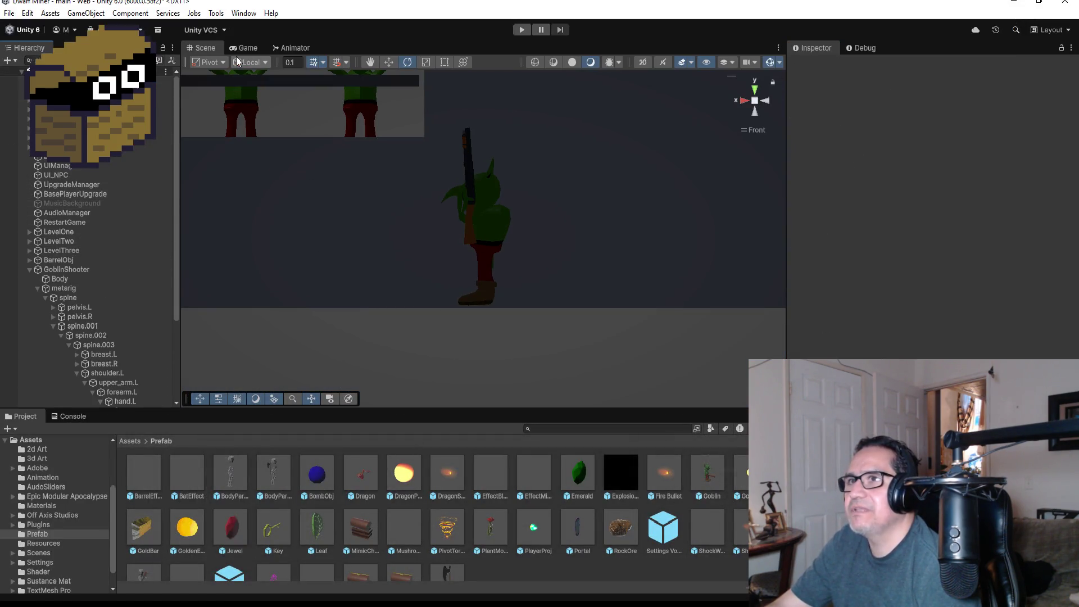
{"action": "left_click", "coordinate": [252, 48]}
{"action": "left_click", "coordinate": [28, 269]}
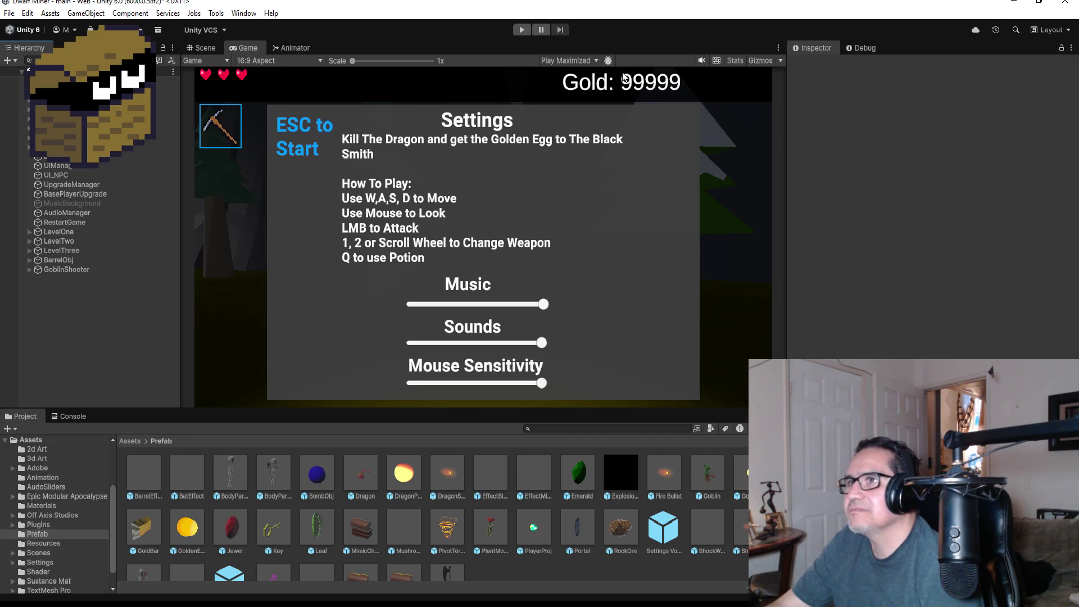
Step: Switch the Game view from Play Maximized to Play Focused and start play mode
{"action": "left_click", "coordinate": [568, 60]}
{"action": "left_click", "coordinate": [568, 71]}
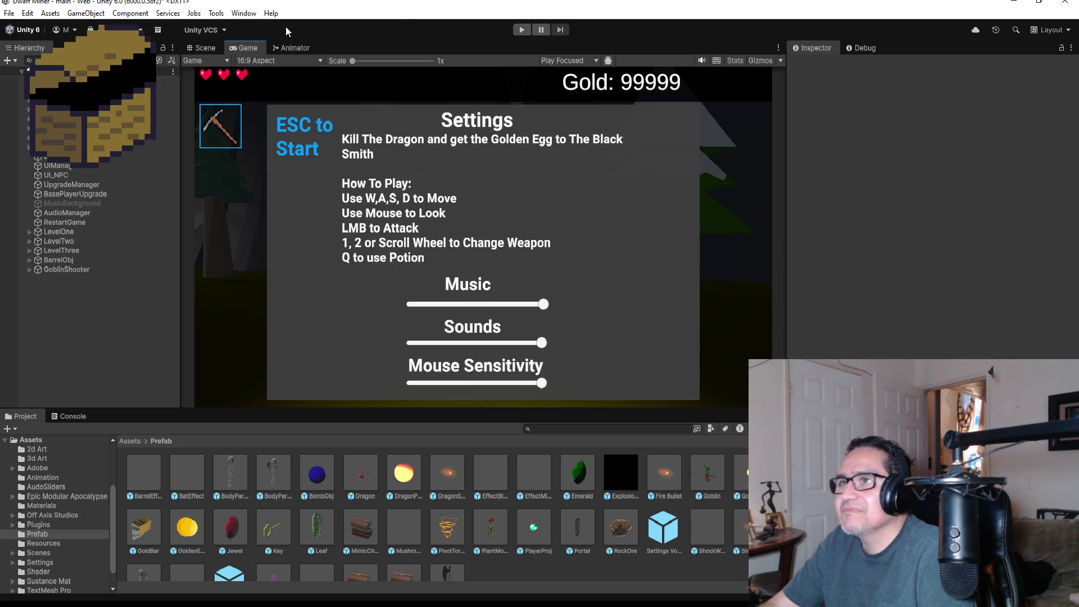
{"action": "left_click", "coordinate": [517, 30]}
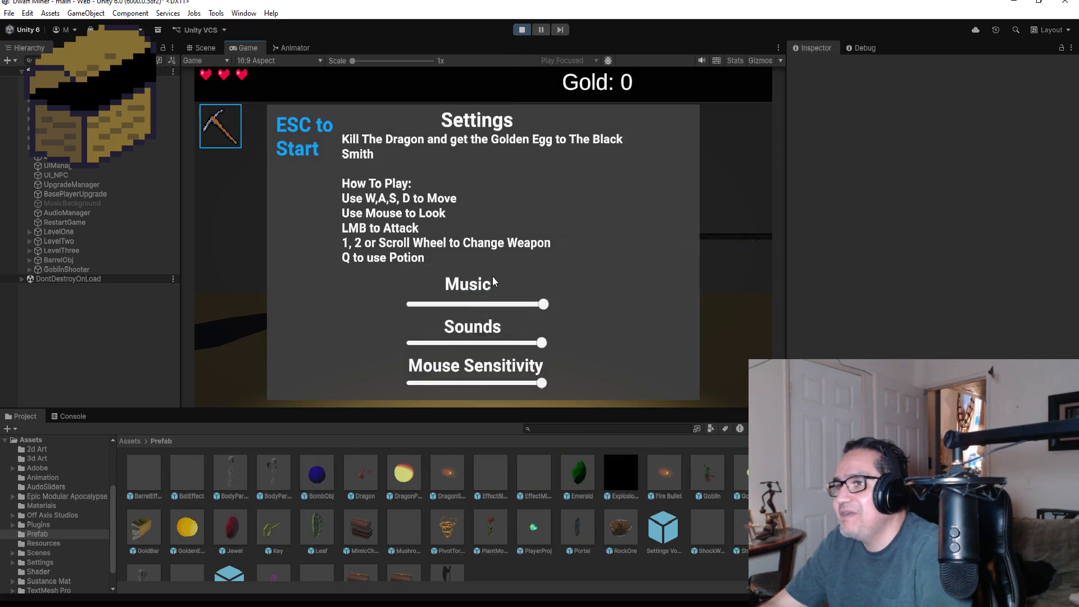
Step: Start playing, switch to weapon 2, fire the shotgun and walk toward the goblins
{"action": "key", "text": "Escape"}
{"action": "left_click", "coordinate": [208, 313]}
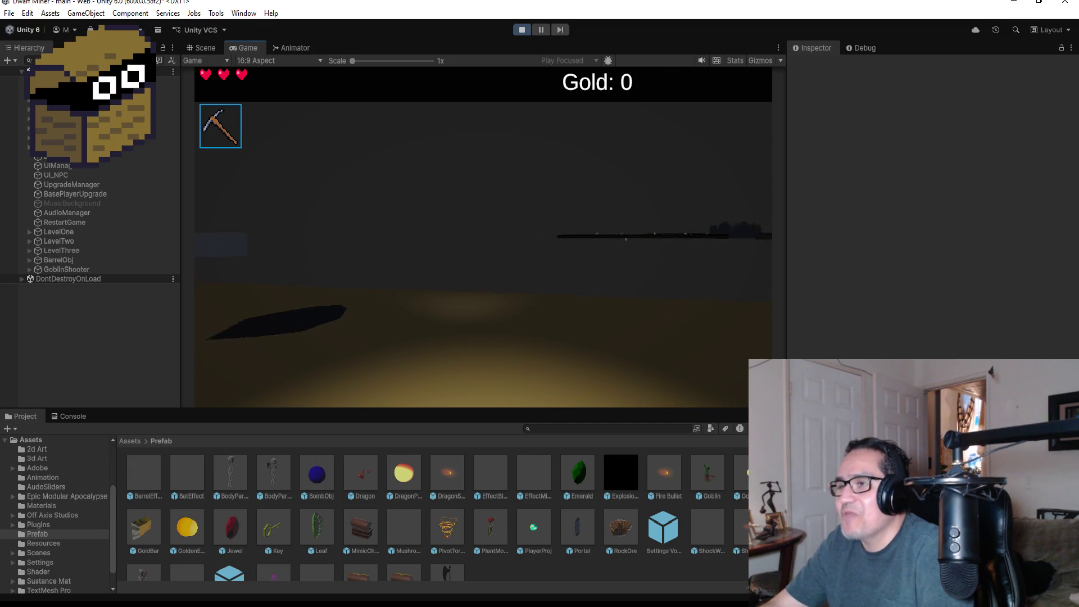
{"action": "key", "text": "2"}
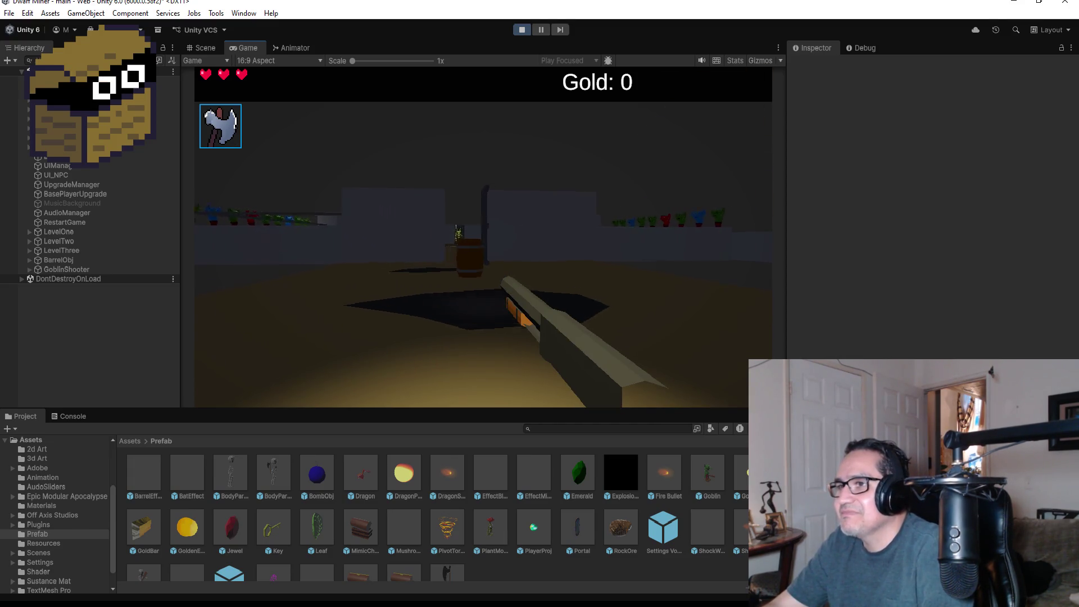
{"action": "left_click", "coordinate": [483, 236]}
{"action": "key", "text": "w"}
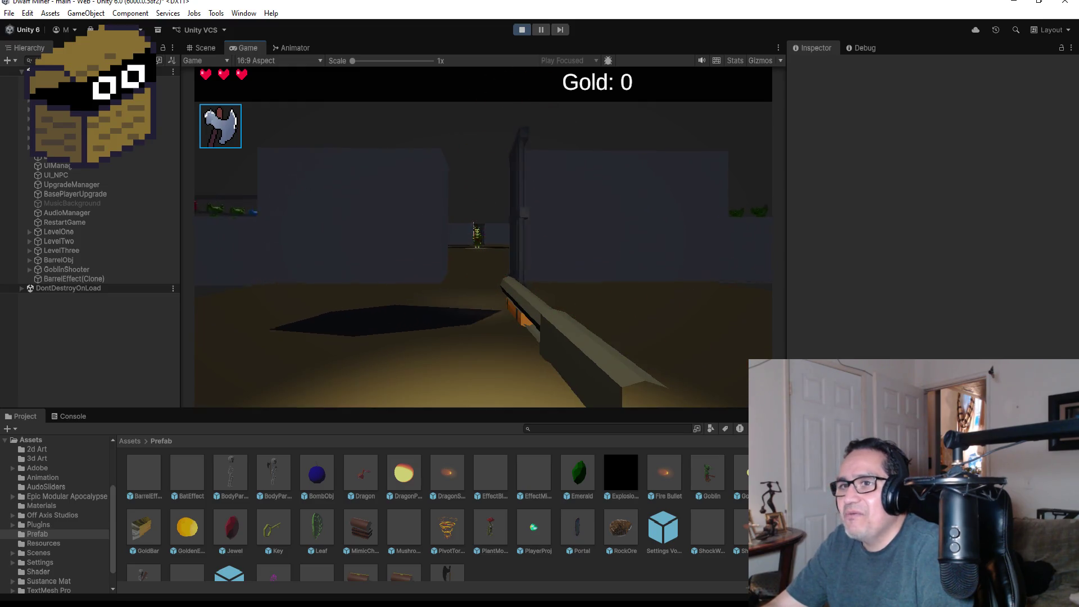
{"action": "key", "text": "w"}
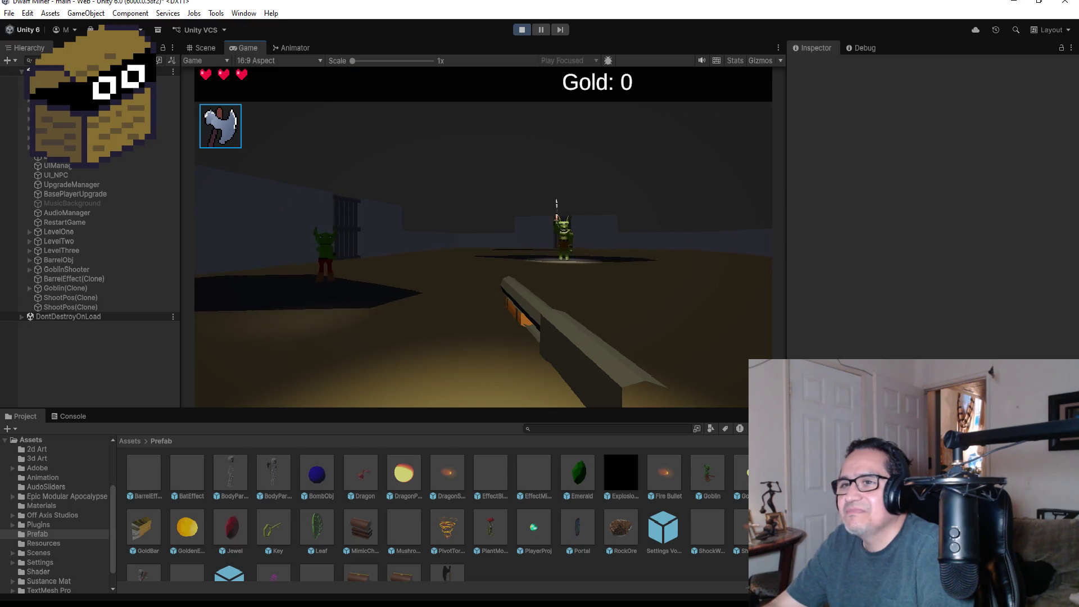
{"action": "key", "text": "w"}
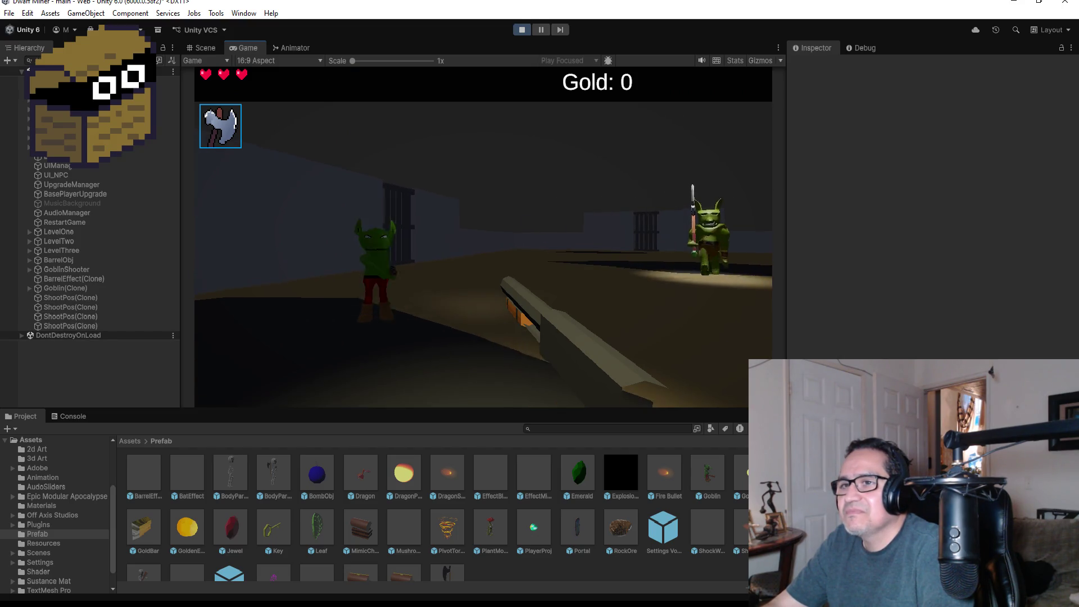
Step: Pause with Esc, stop the play test and select GoblinShooter to view its components
{"action": "key", "text": "Escape"}
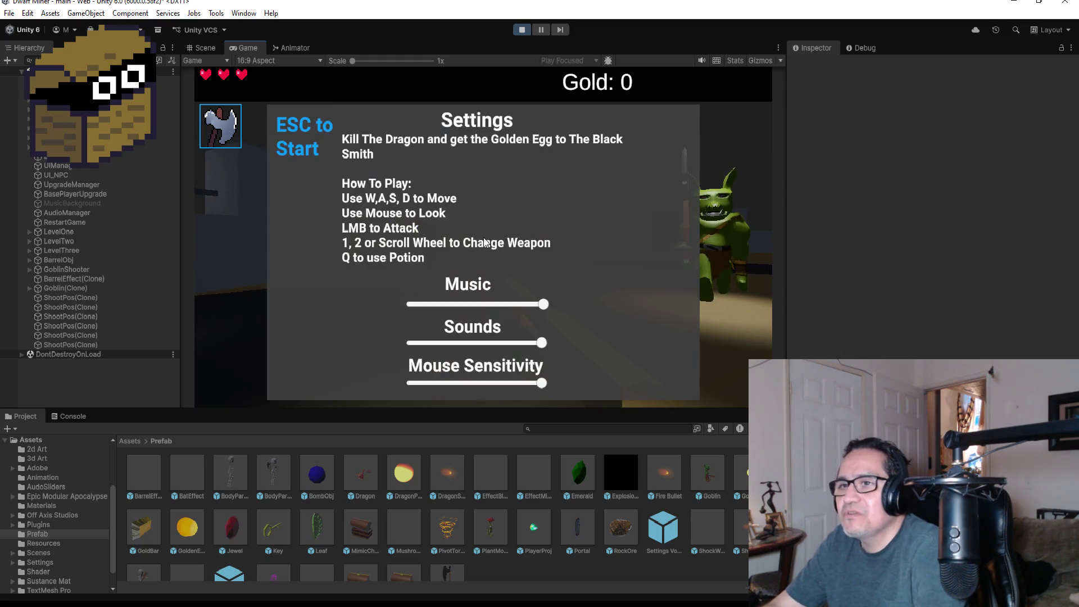
{"action": "left_click", "coordinate": [518, 31]}
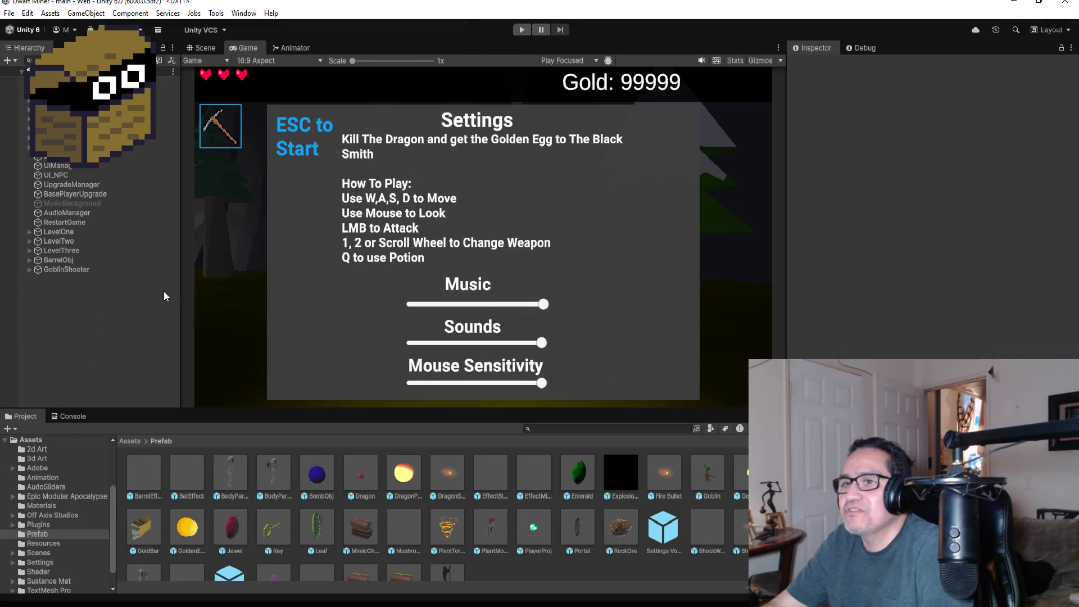
{"action": "left_click", "coordinate": [61, 270]}
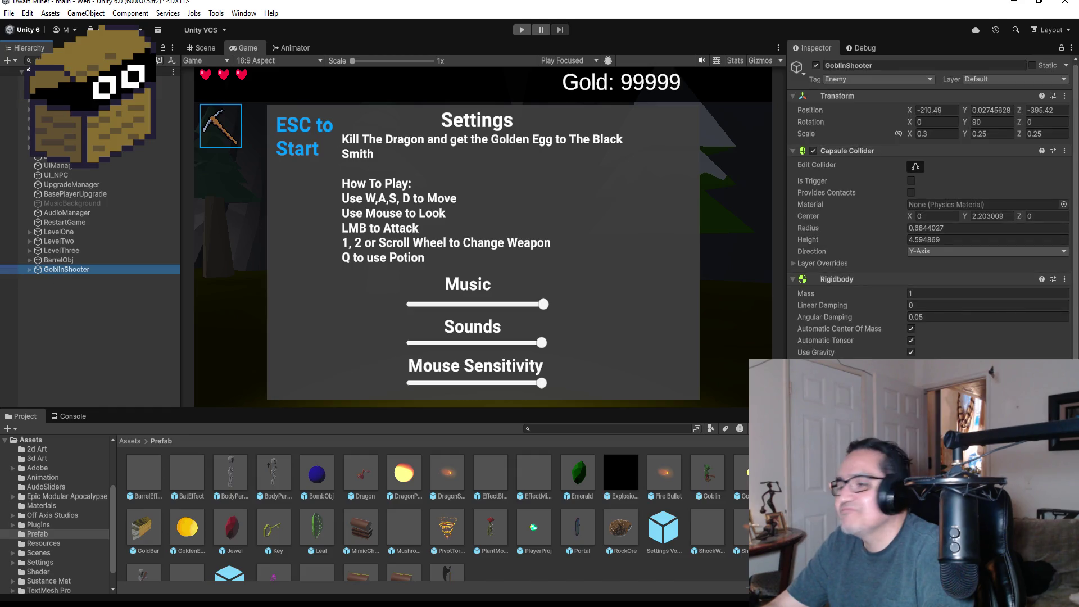
Step: Scroll to the Goblin Shooter script and locate its GoblinProj Fire Proj asset among the prefabs
{"action": "scroll", "coordinate": [930, 213], "scroll_direction": "down", "scroll_amount": 3}
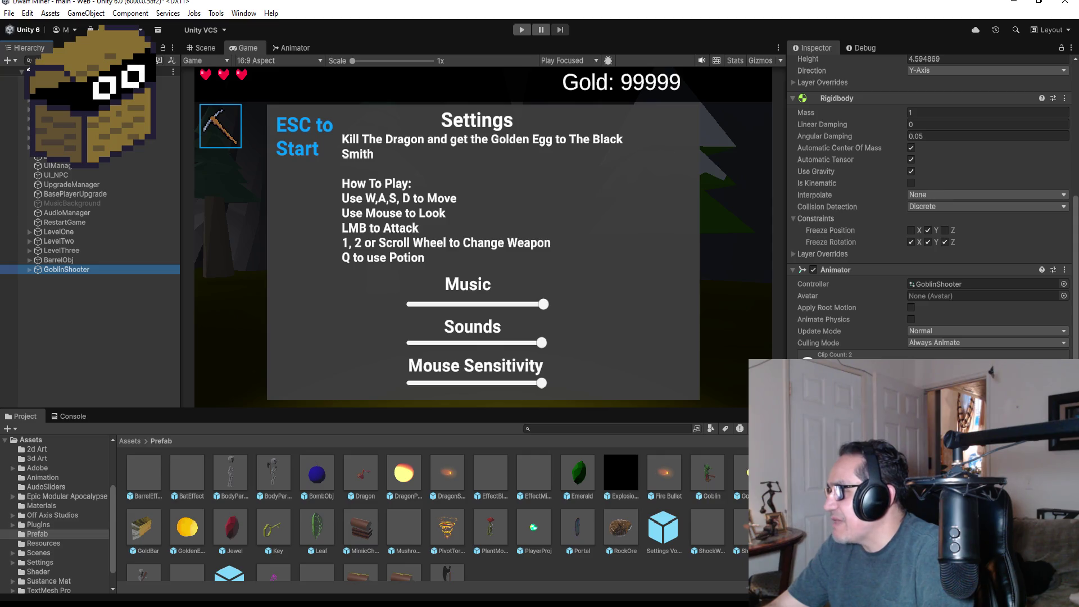
{"action": "left_click", "coordinate": [939, 284]}
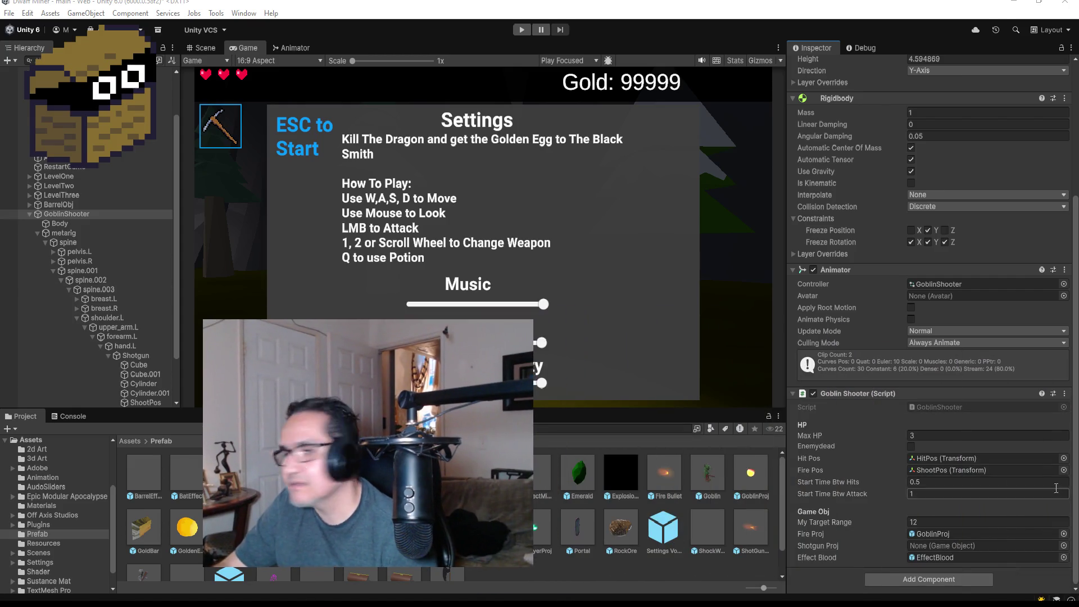
{"action": "left_click", "coordinate": [1032, 600]}
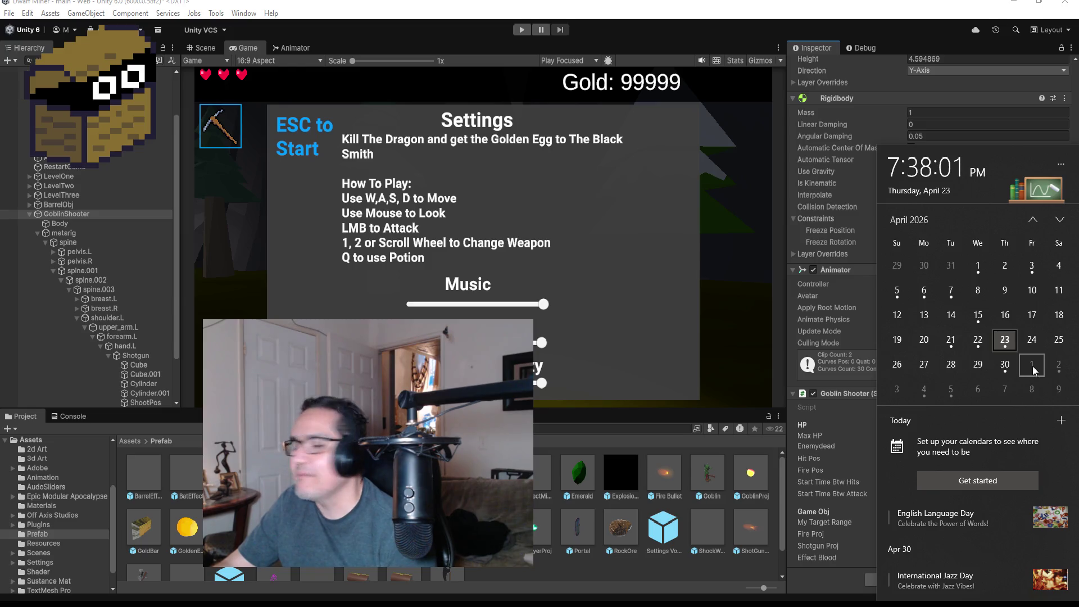
Step: Advance the Windows calendar flyout to May 2026 and close it
{"action": "left_click", "coordinate": [1060, 219]}
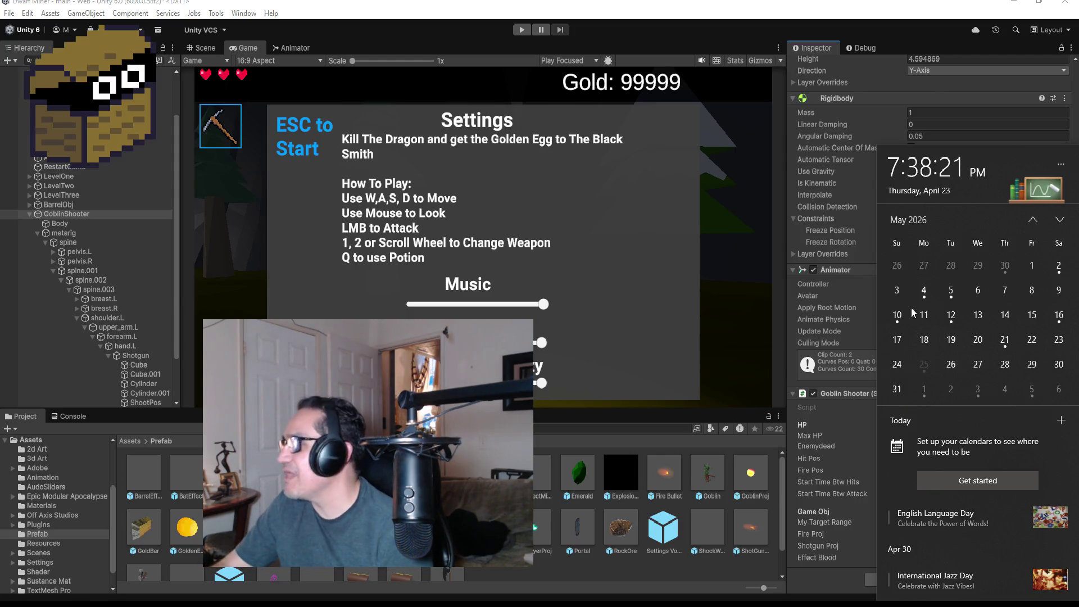
{"action": "left_click", "coordinate": [677, 9]}
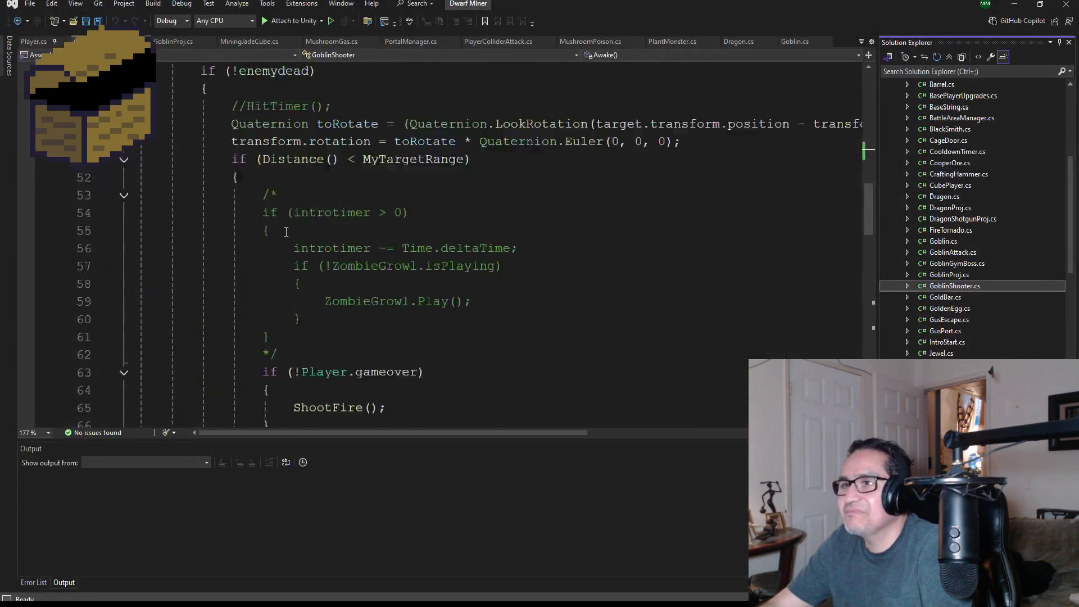
Step: Delete line 28 'private GameObject ShotgunProj;' from GoblinShooter.cs and minimize Visual Studio
{"action": "scroll", "coordinate": [286, 232], "scroll_direction": "up", "scroll_amount": 15}
{"action": "scroll", "coordinate": [307, 213], "scroll_direction": "down", "scroll_amount": 4}
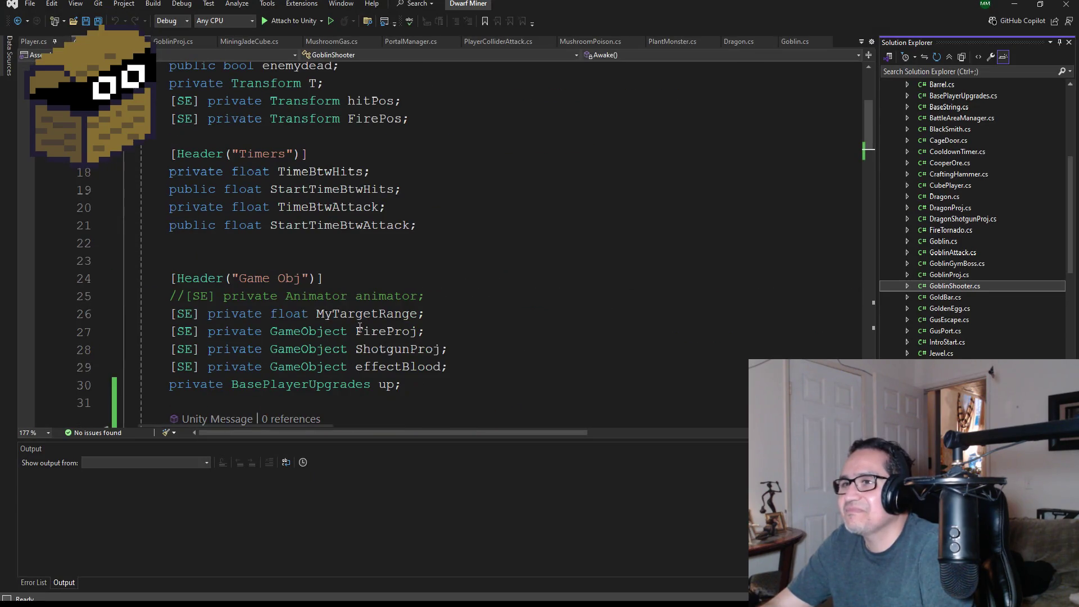
{"action": "scroll", "coordinate": [383, 281], "scroll_direction": "down", "scroll_amount": 2}
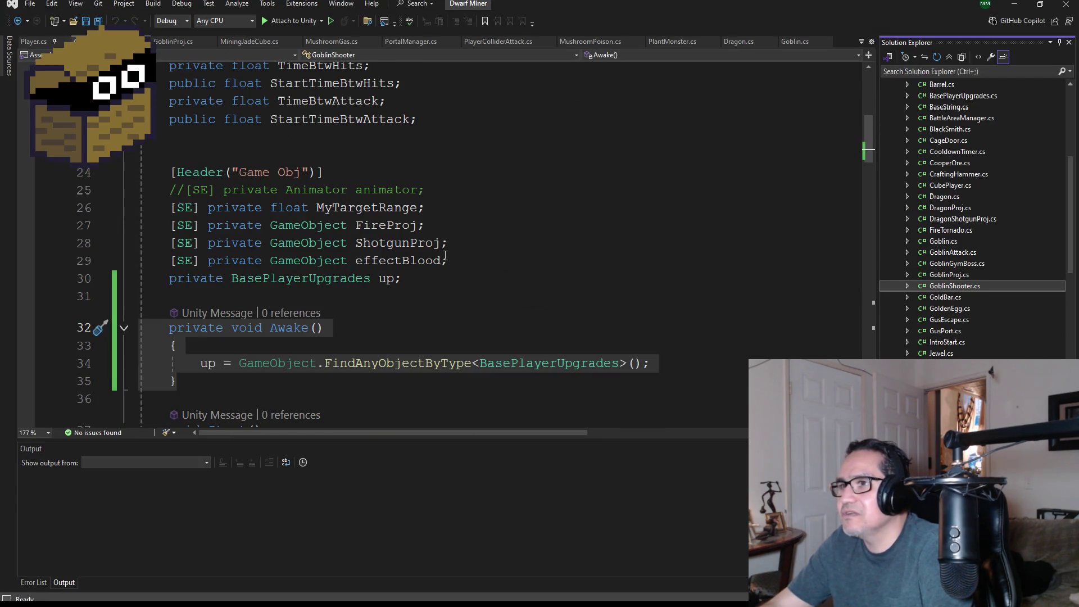
{"action": "left_click_drag", "start_coordinate": [448, 243], "coordinate": [140, 243]}
{"action": "key", "text": "BackSpace"}
{"action": "key", "text": "BackSpace"}
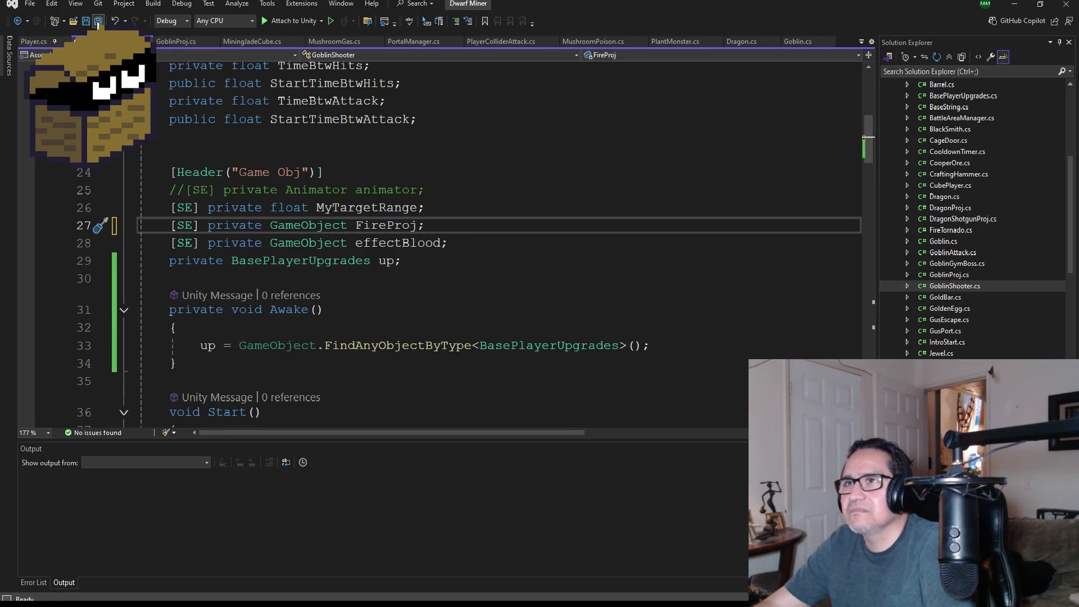
{"action": "left_click", "coordinate": [1015, 4]}
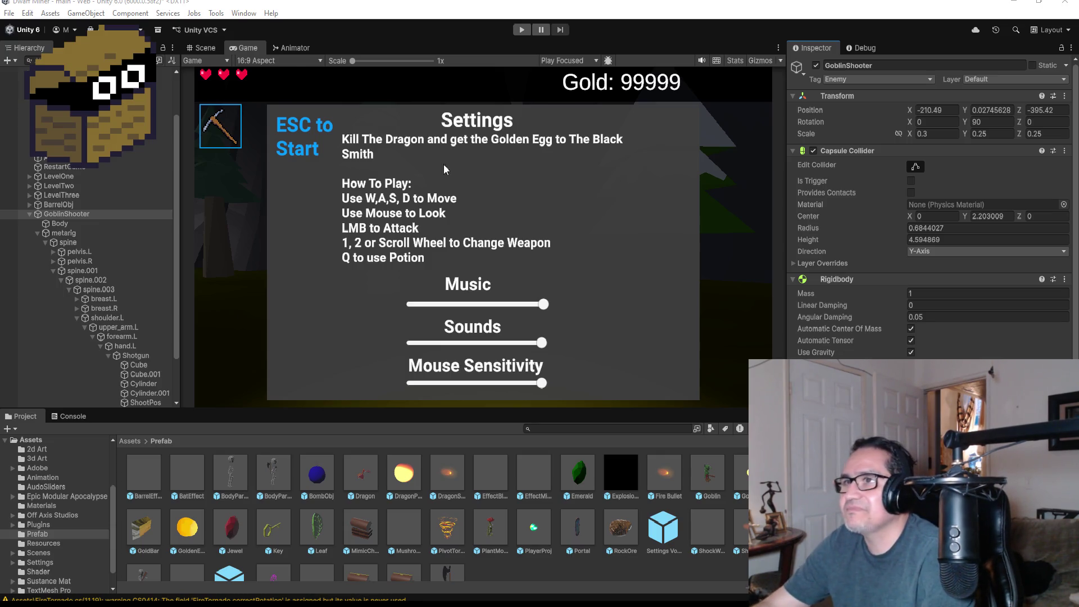
{"action": "left_click", "coordinate": [582, 60]}
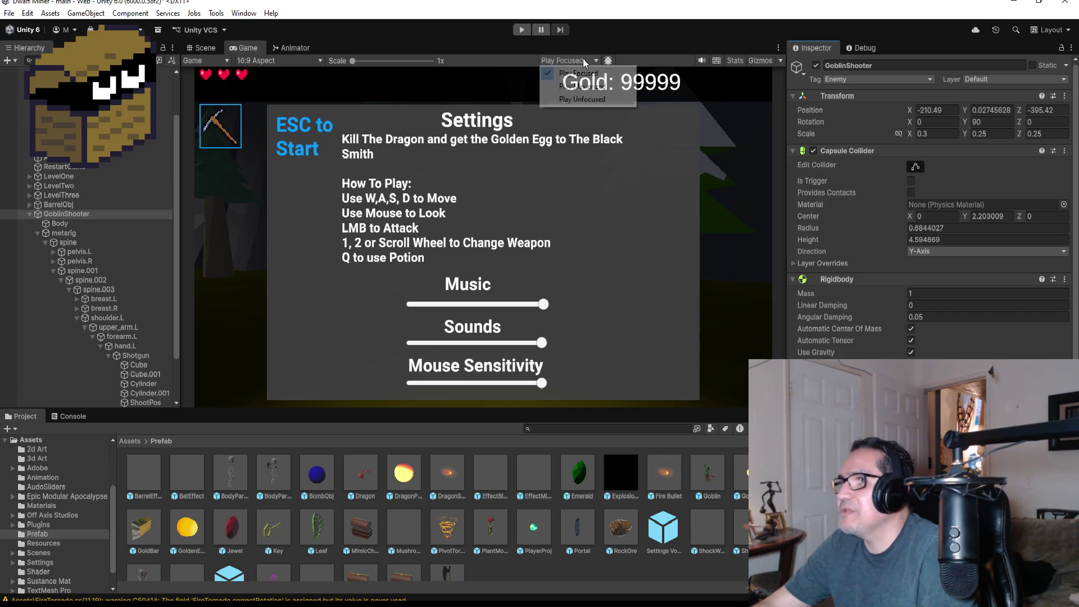
{"action": "left_click", "coordinate": [521, 30]}
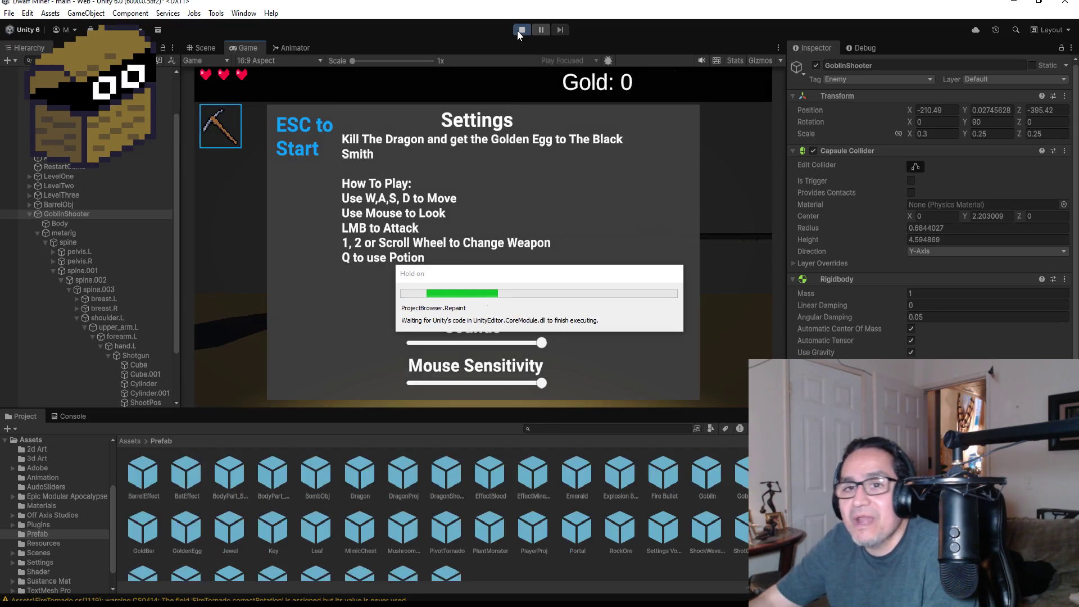
{"action": "key", "text": "Escape"}
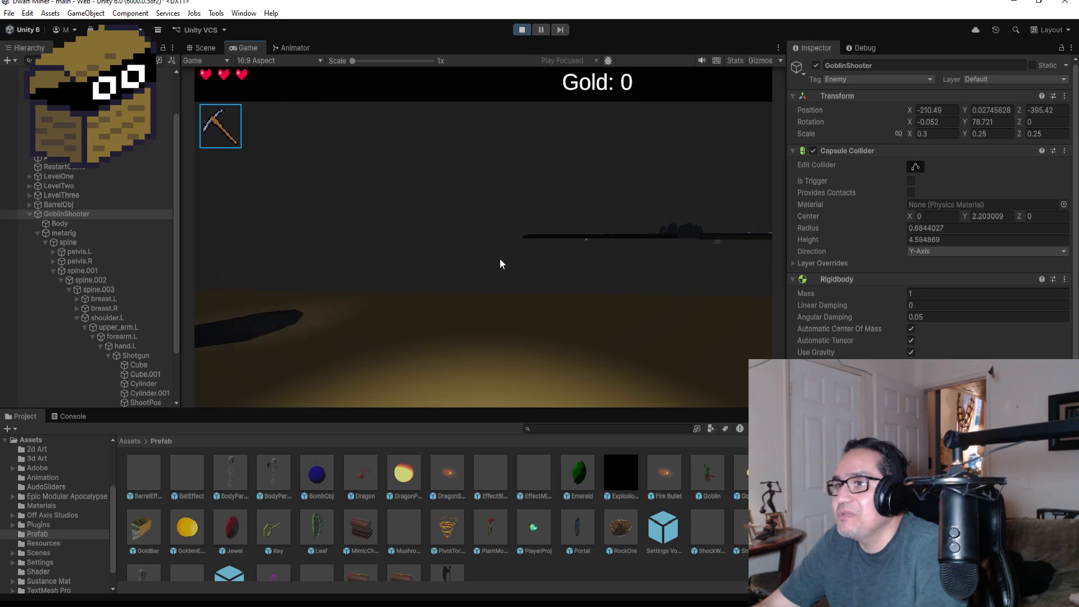
{"action": "key", "text": "Escape"}
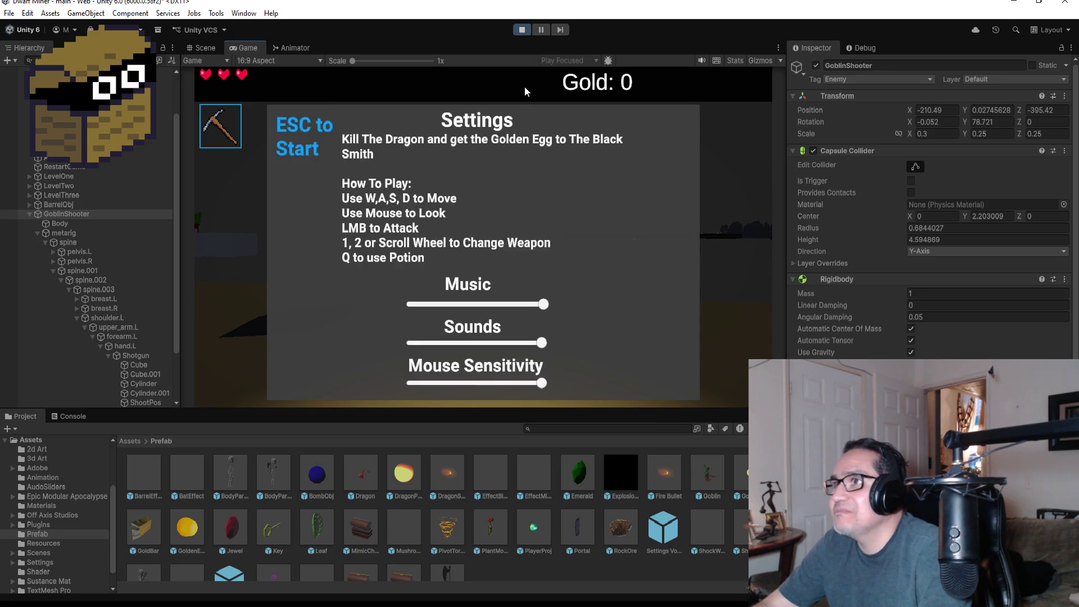
{"action": "left_click", "coordinate": [521, 34]}
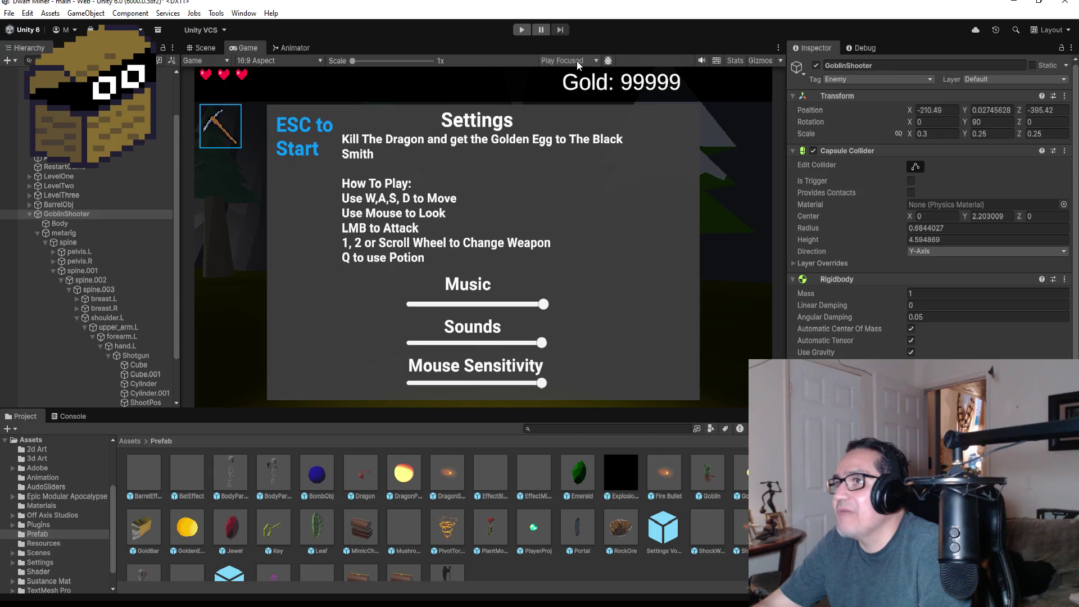
Step: Set the Game view back to Play Maximized and start play mode
{"action": "left_click", "coordinate": [577, 61]}
{"action": "left_click", "coordinate": [598, 86]}
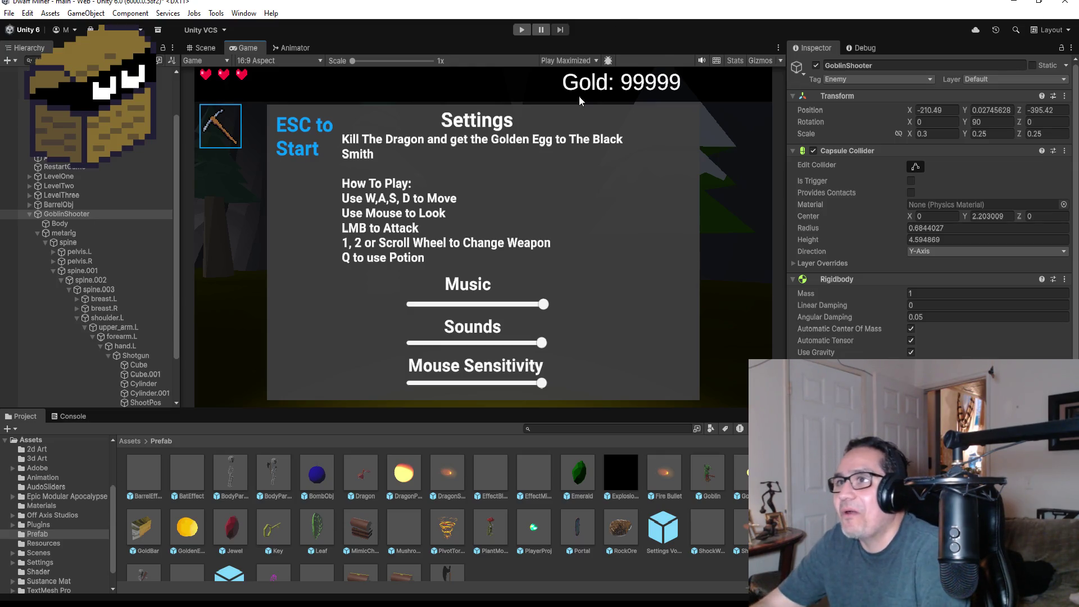
{"action": "left_click", "coordinate": [520, 30]}
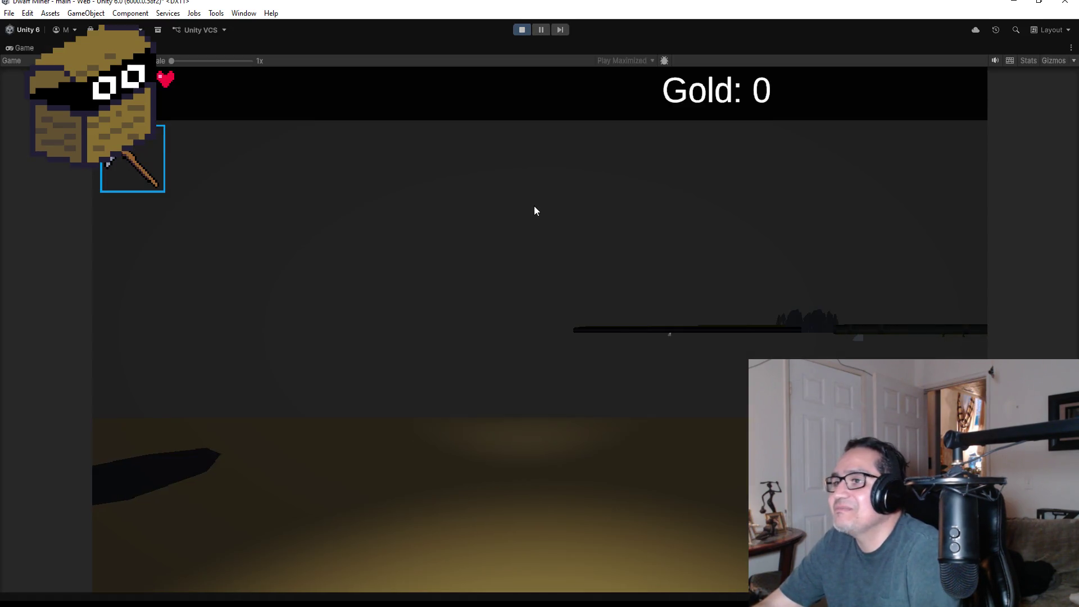
Step: Dismiss the settings screen, walk forward and shoot the barrel so it explodes
{"action": "left_click", "coordinate": [534, 206]}
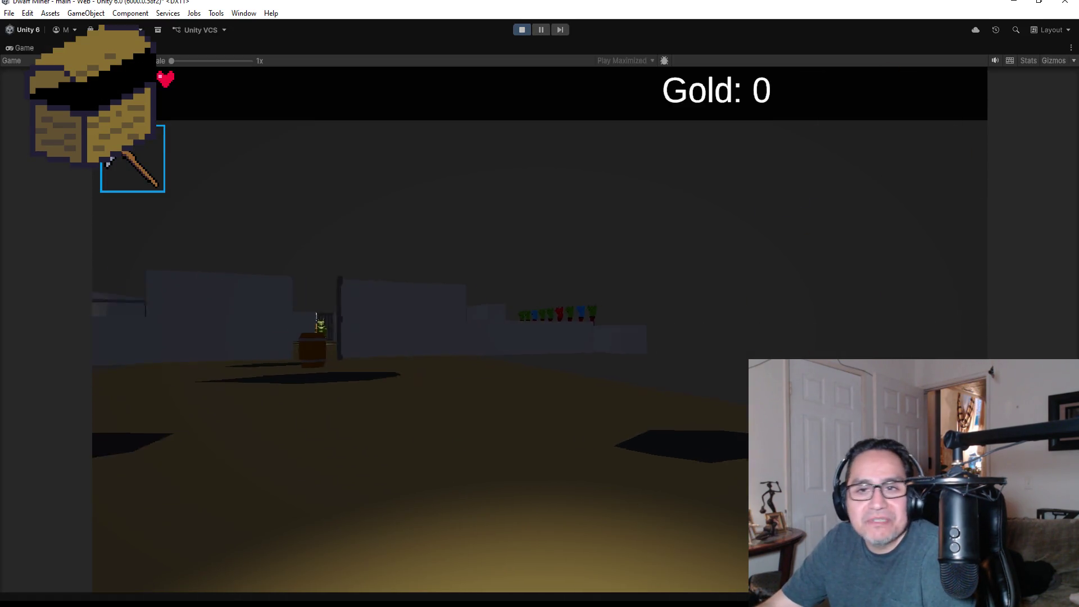
{"action": "scroll", "coordinate": [534, 205], "scroll_direction": "down", "scroll_amount": 1}
{"action": "key", "text": "w"}
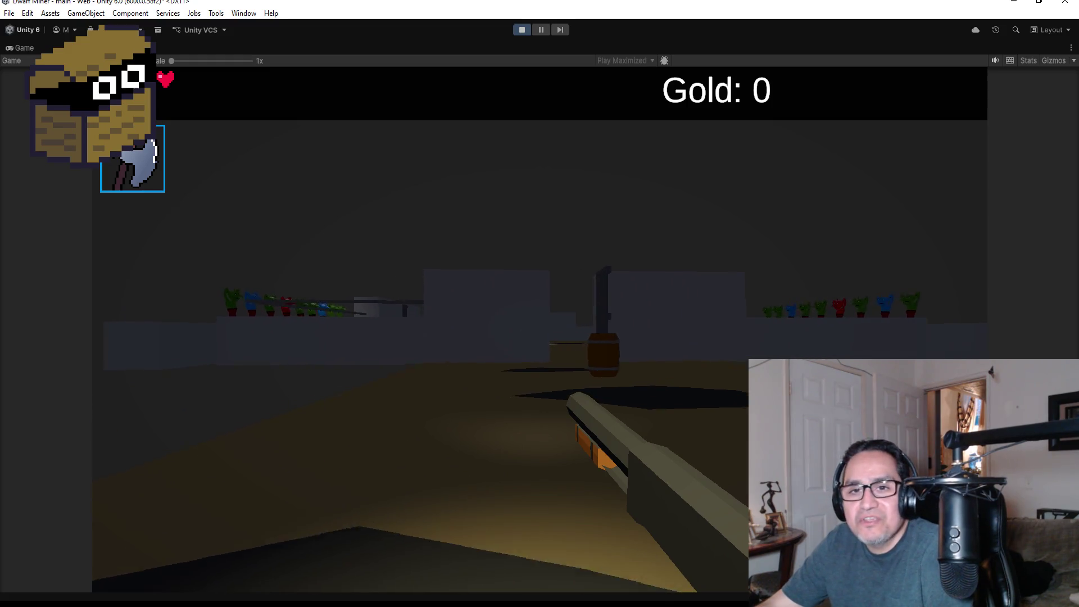
{"action": "left_click", "coordinate": [539, 331]}
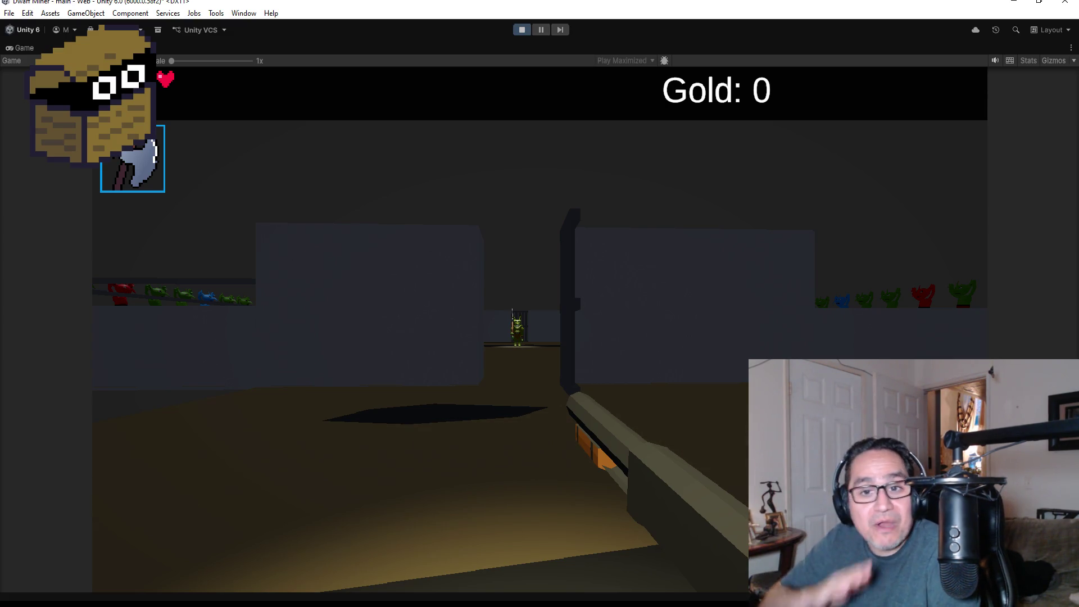
Step: Advance into the goblins' room and keep firing until Game Over, then stop playing
{"action": "key", "text": "w"}
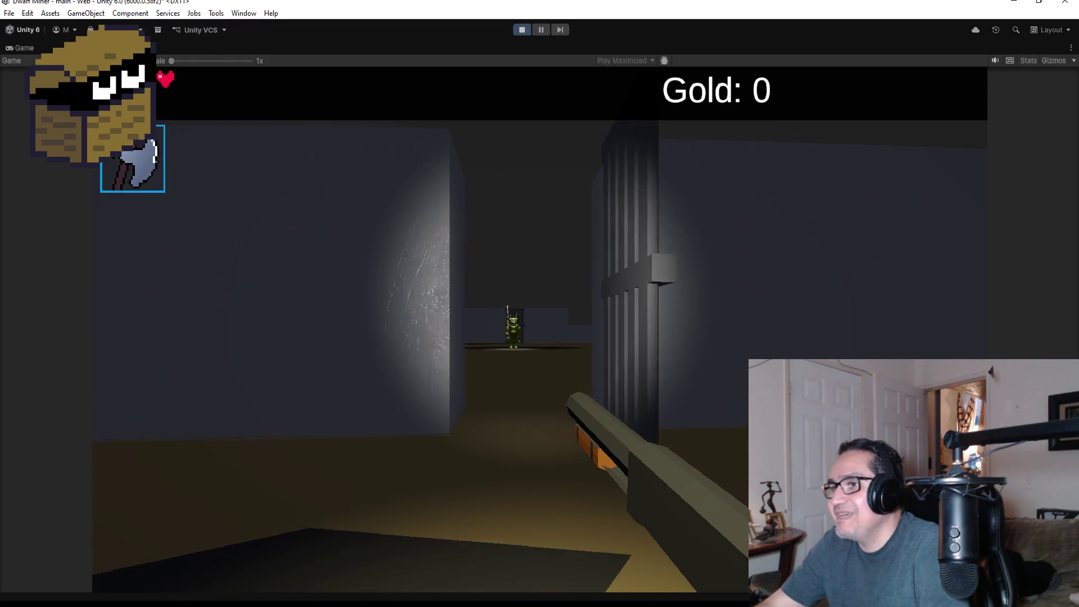
{"action": "key", "text": "w"}
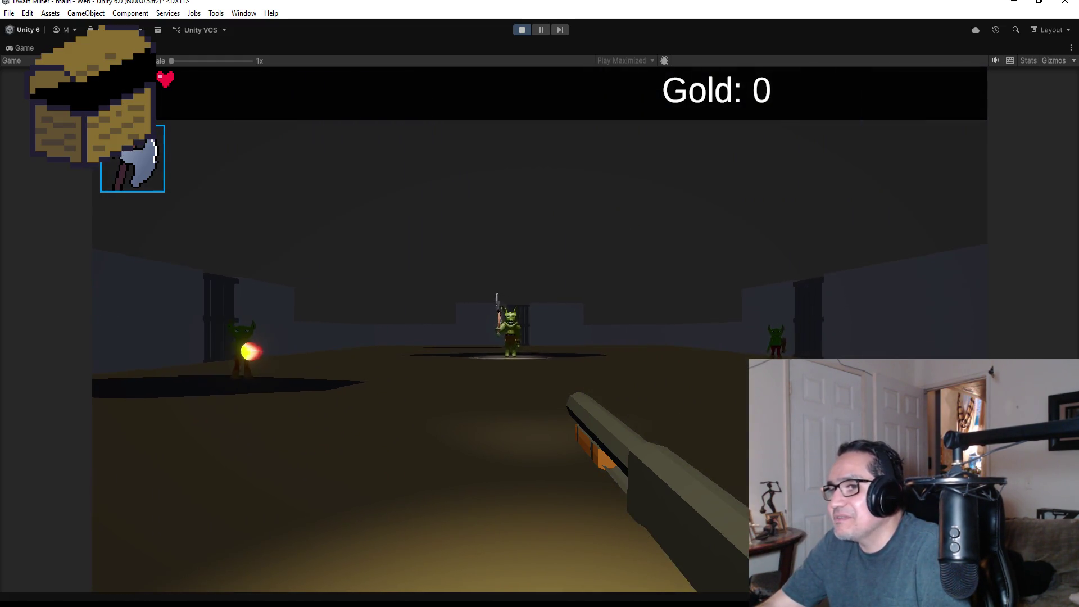
{"action": "left_click", "coordinate": [540, 330]}
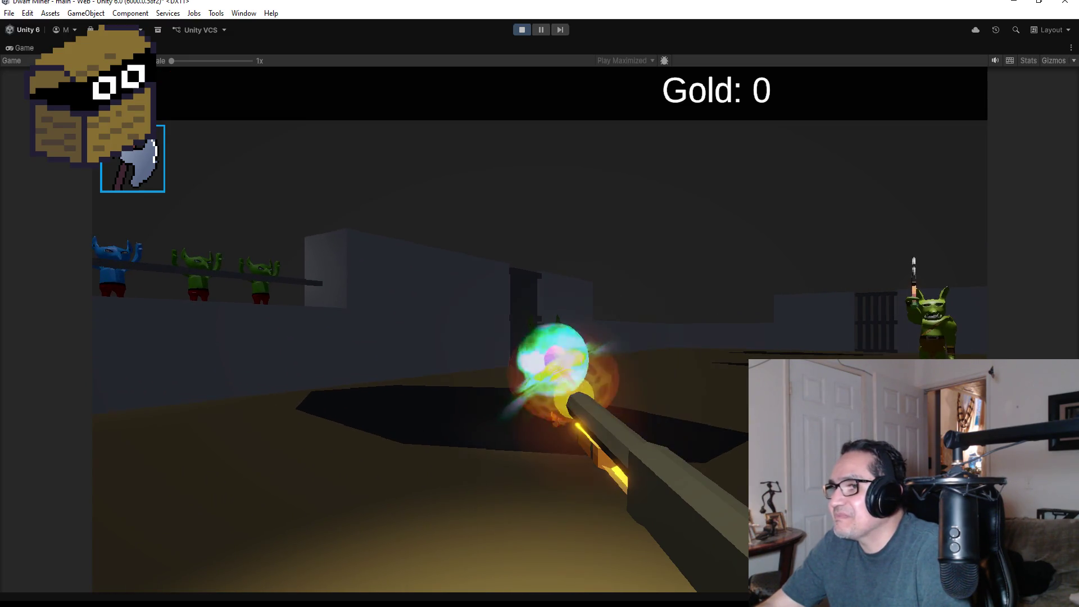
{"action": "left_click", "coordinate": [539, 330]}
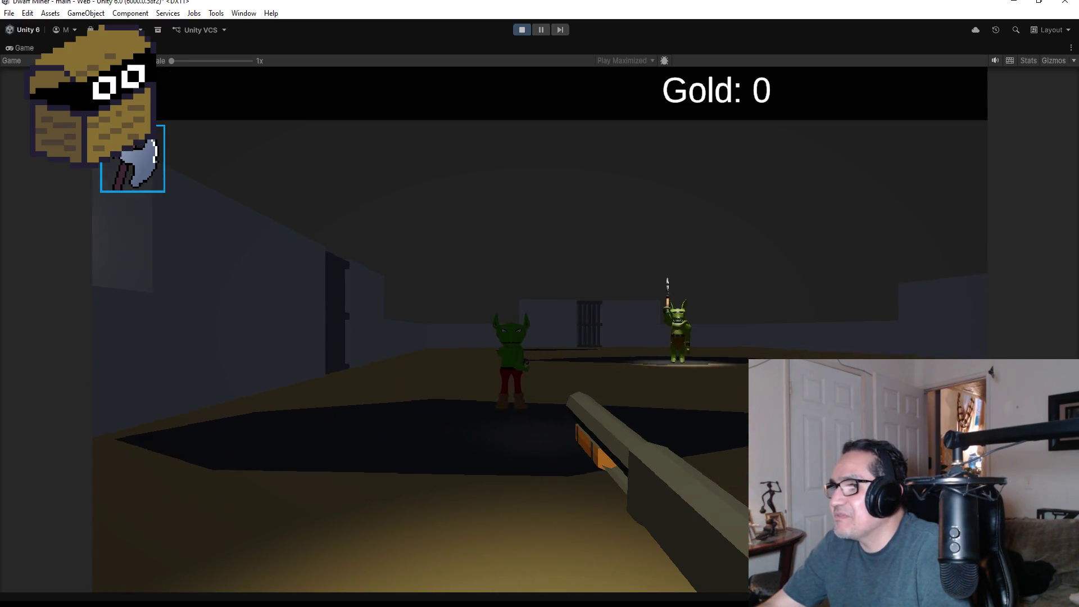
{"action": "left_click", "coordinate": [540, 330]}
{"action": "left_click", "coordinate": [539, 330]}
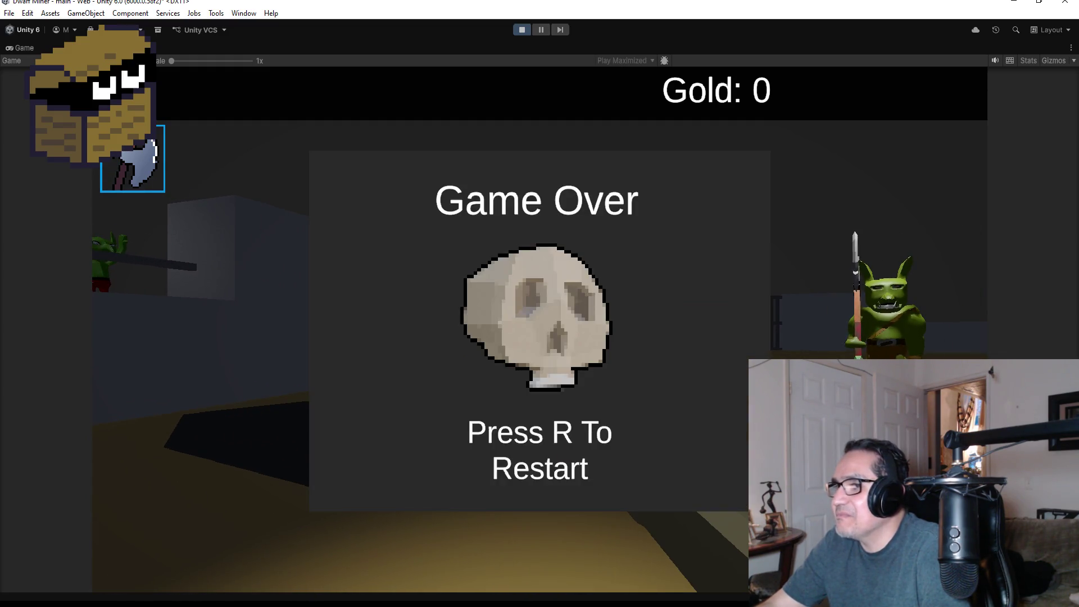
{"action": "key", "text": "Escape"}
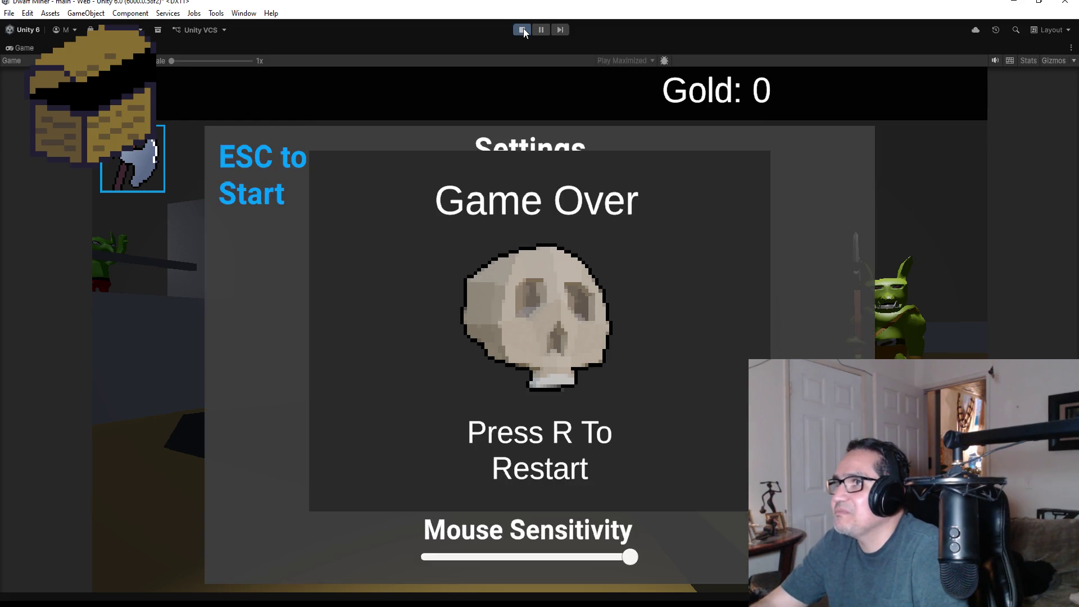
{"action": "left_click", "coordinate": [523, 29]}
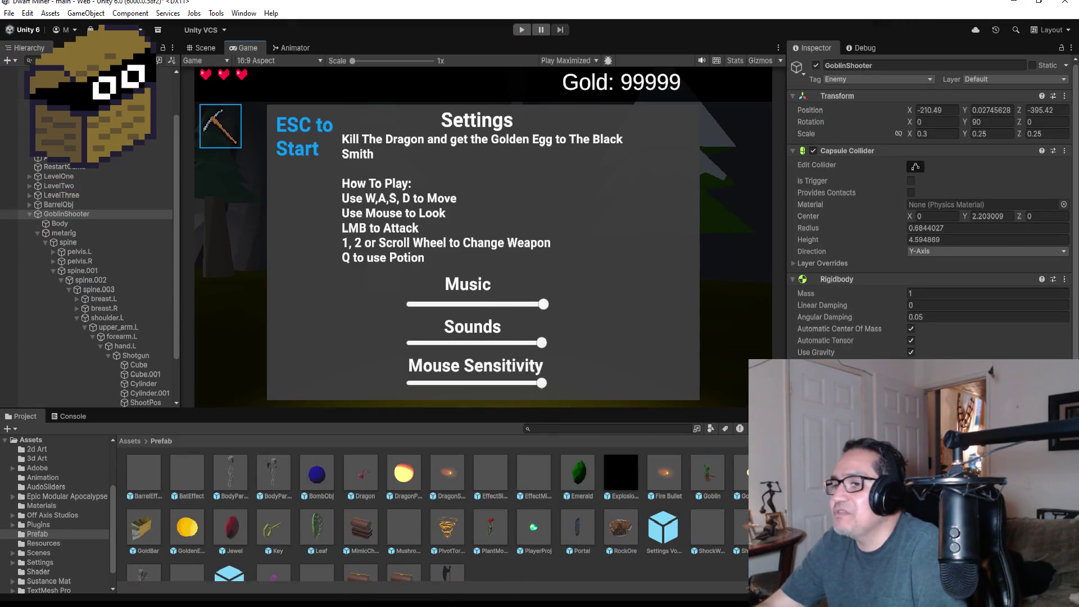
Step: Inspect the DragonShotgun prefab and its YellowCenterProjectile object
{"action": "left_click", "coordinate": [448, 477]}
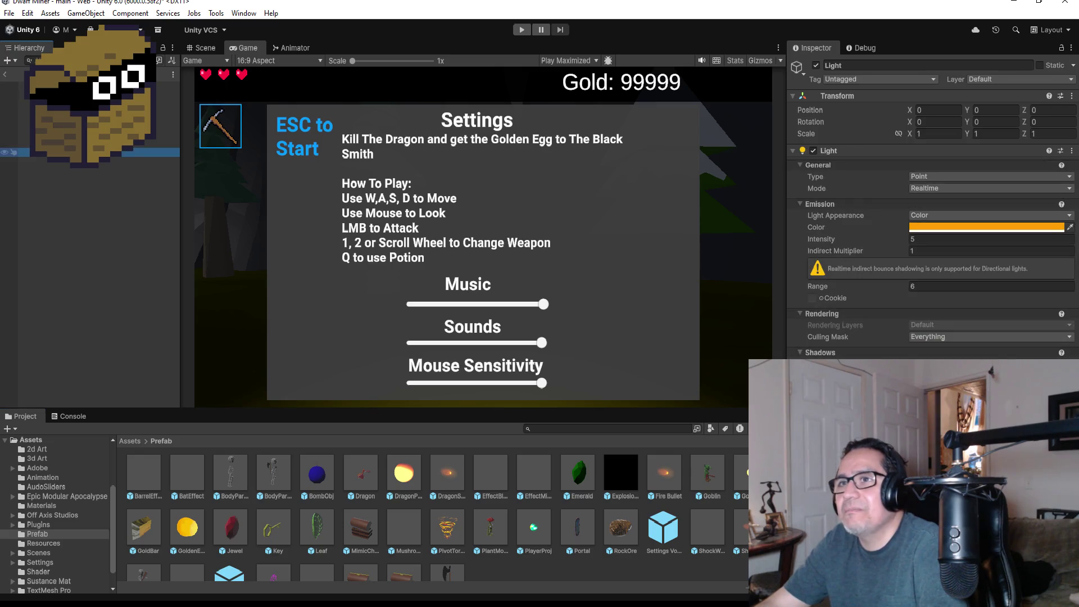
{"action": "left_click", "coordinate": [85, 143]}
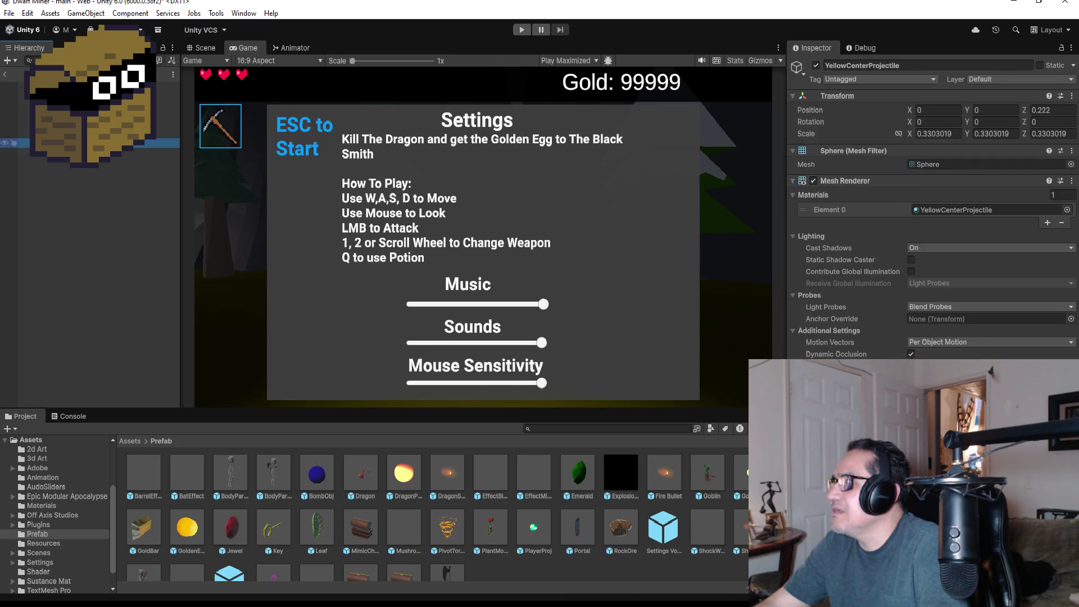
{"action": "left_click", "coordinate": [85, 86]}
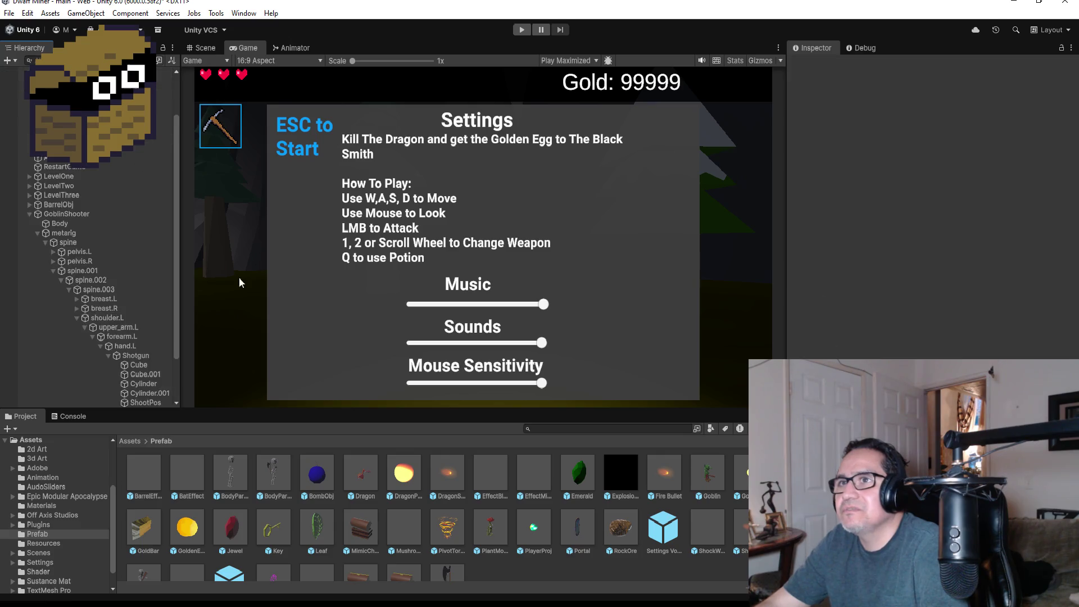
Step: Open the GoblinProj prefab and review its Trail object's Trail Renderer settings
{"action": "double_click", "coordinate": [739, 475]}
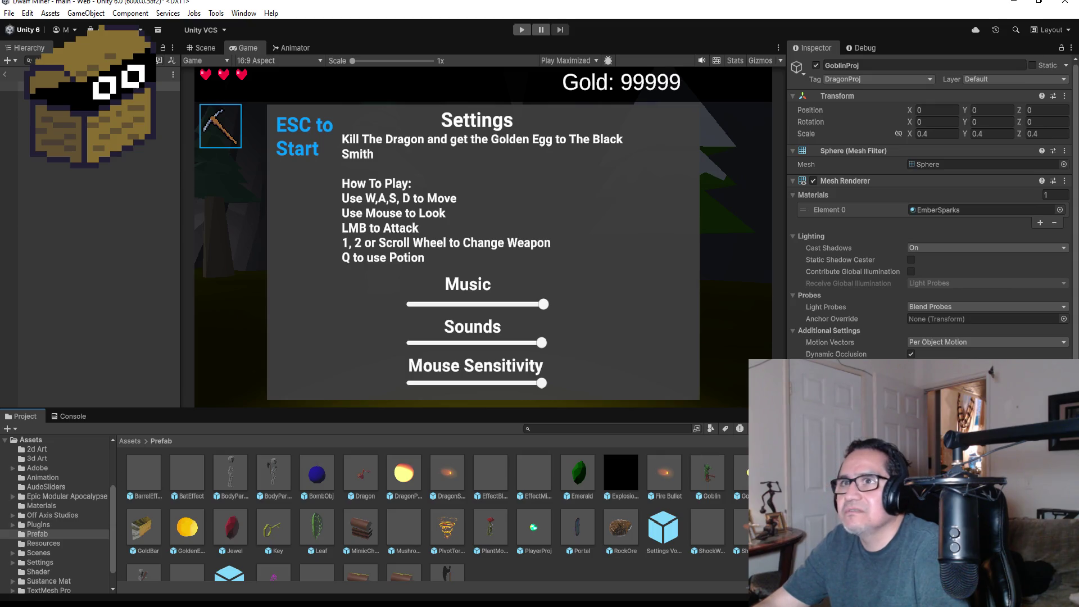
{"action": "left_click", "coordinate": [17, 96]}
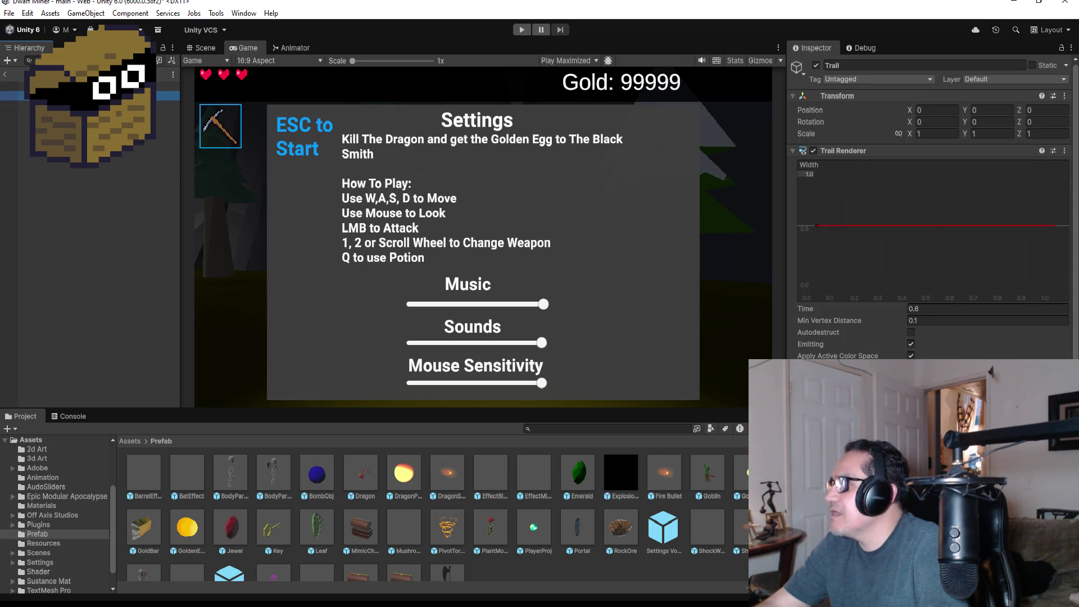
{"action": "scroll", "coordinate": [933, 224], "scroll_direction": "down", "scroll_amount": 3}
{"action": "scroll", "coordinate": [933, 224], "scroll_direction": "up", "scroll_amount": 3}
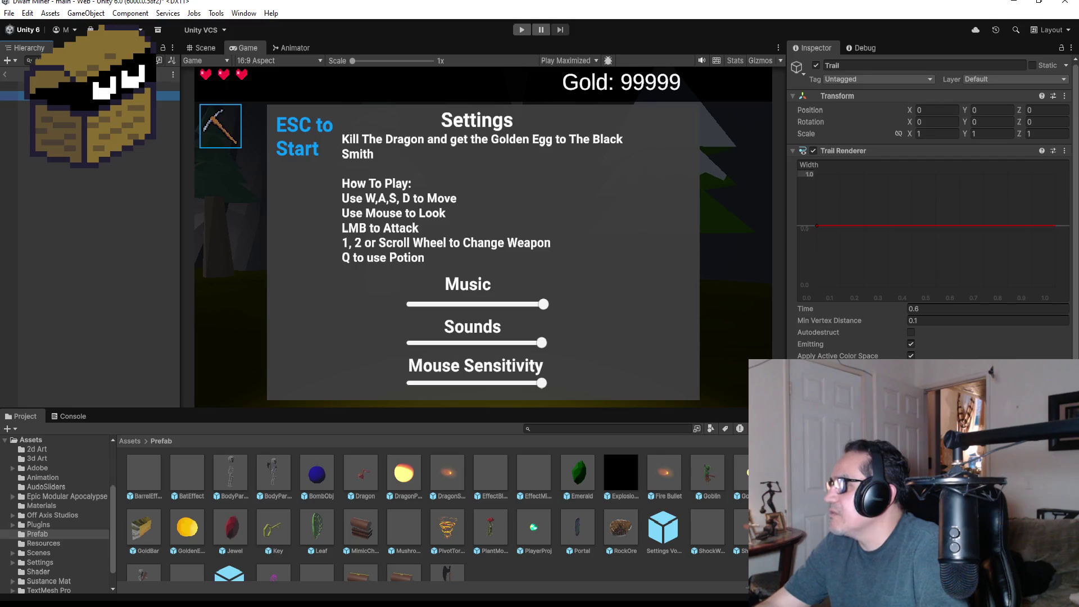
{"action": "scroll", "coordinate": [934, 225], "scroll_direction": "down", "scroll_amount": 3}
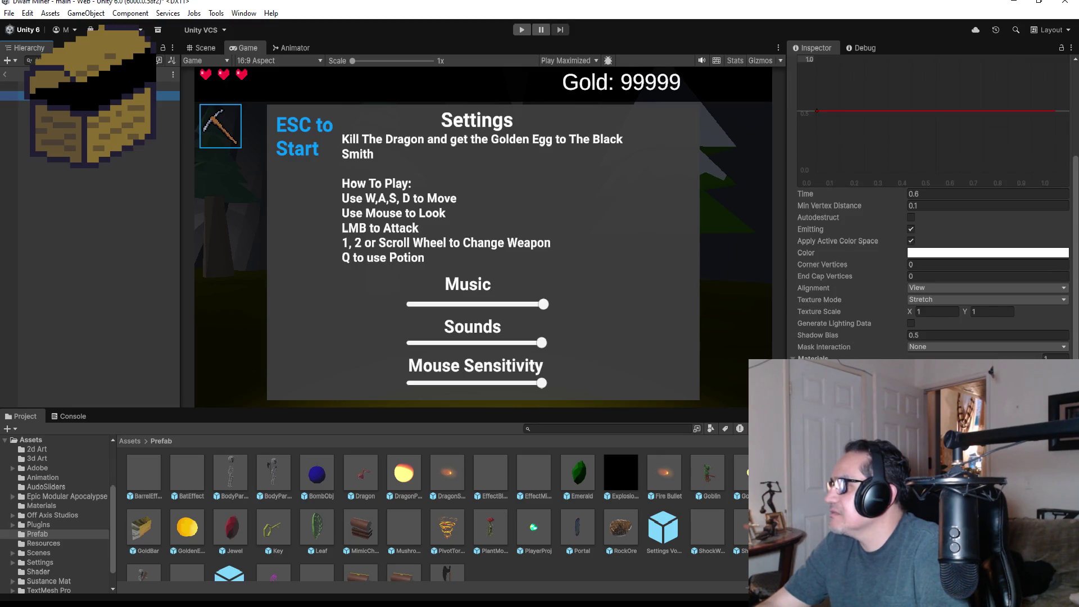
Step: Assign a material found by searching 'fire' to the GoblinProj Trail Renderer
{"action": "left_click", "coordinate": [1064, 371]}
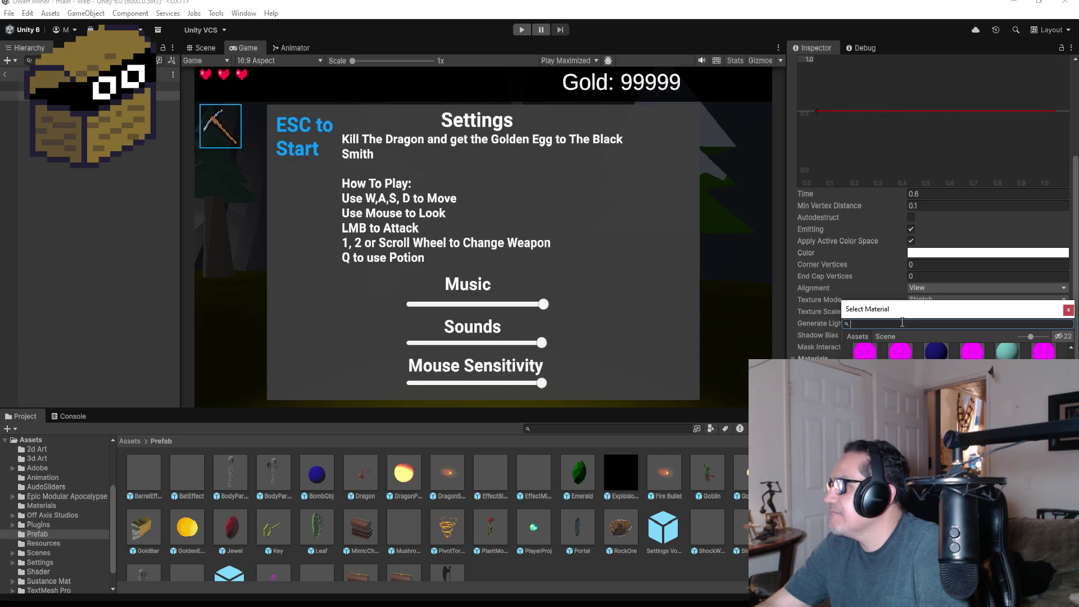
{"action": "type", "text": "fire"}
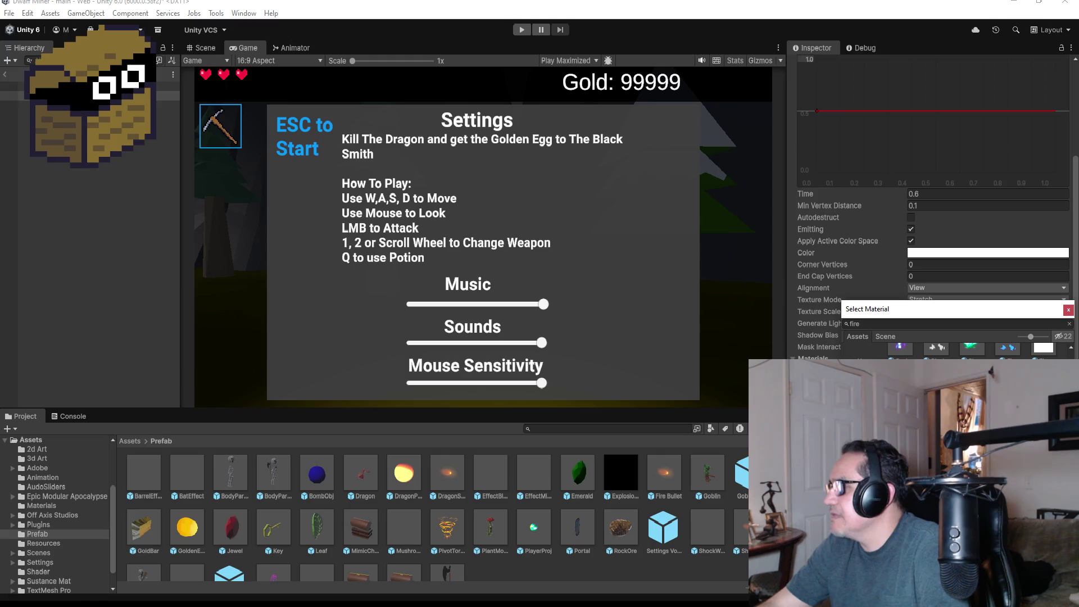
{"action": "left_click", "coordinate": [1068, 310]}
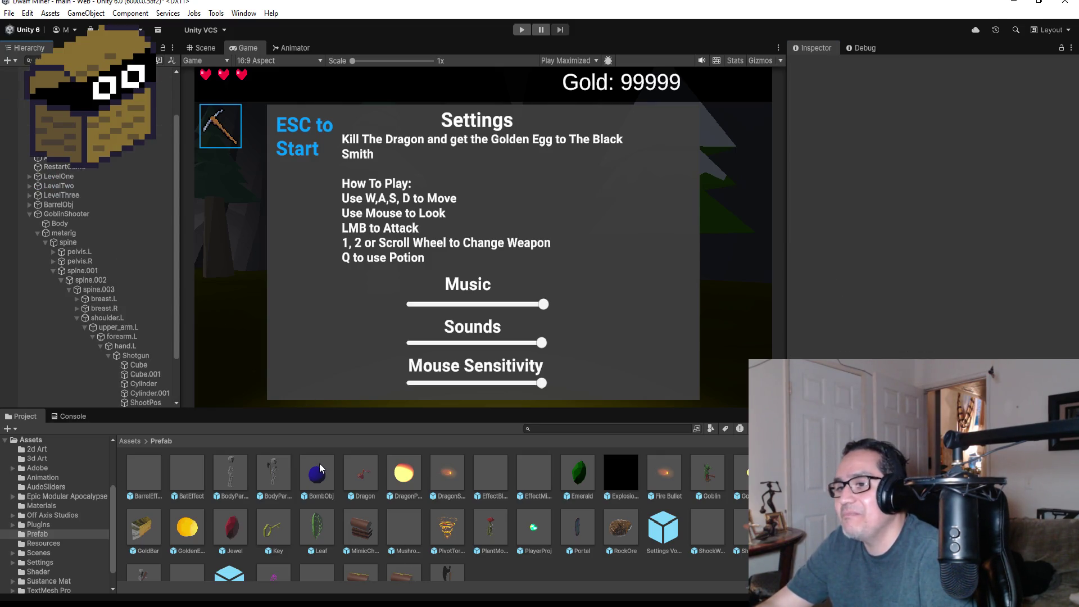
Step: Select GoblinShooter and view the level from a zoomed-out top view in the Scene
{"action": "left_click", "coordinate": [25, 213]}
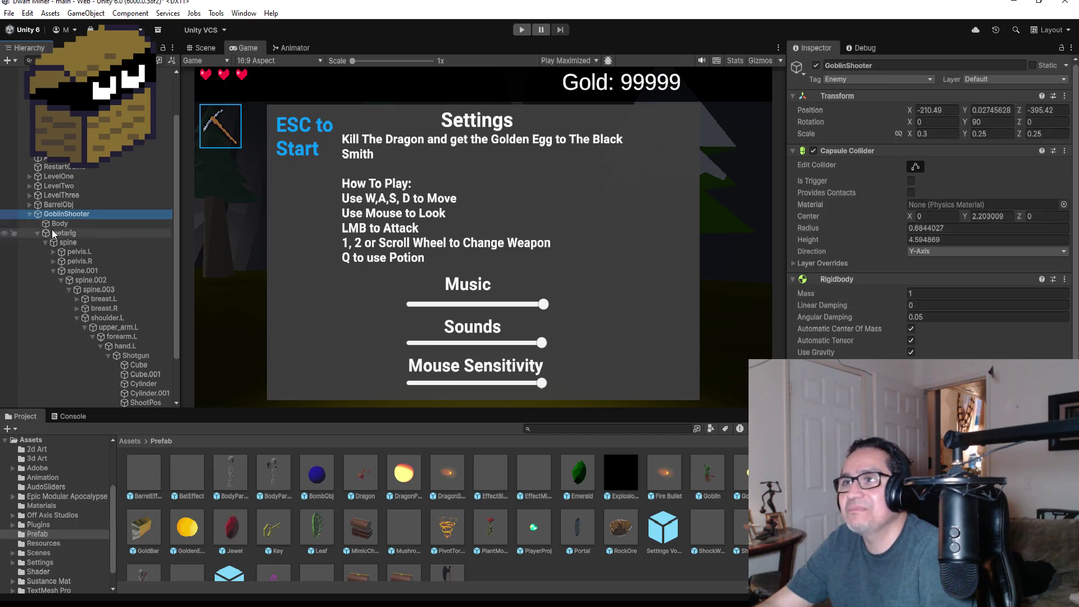
{"action": "left_click", "coordinate": [206, 51]}
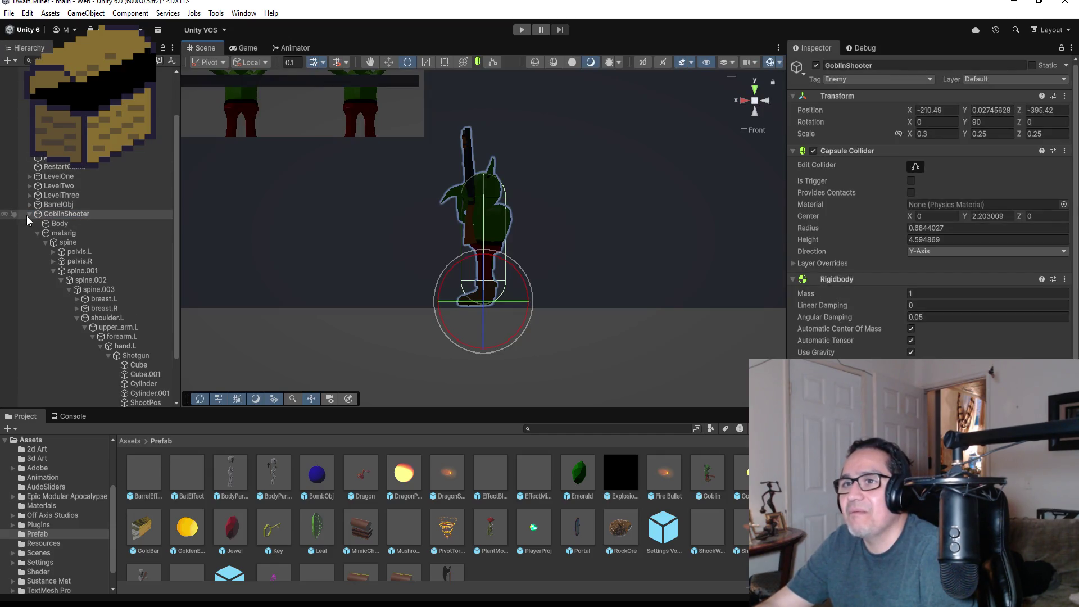
{"action": "left_click", "coordinate": [28, 214]}
{"action": "left_click", "coordinate": [756, 96]}
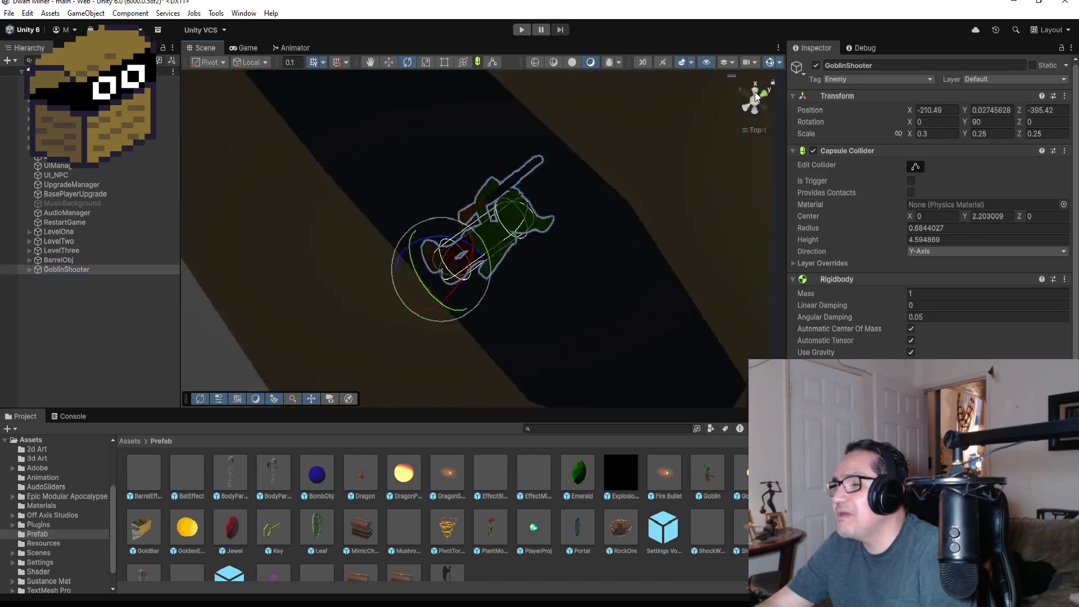
{"action": "scroll", "coordinate": [534, 224], "scroll_direction": "down", "scroll_amount": 5}
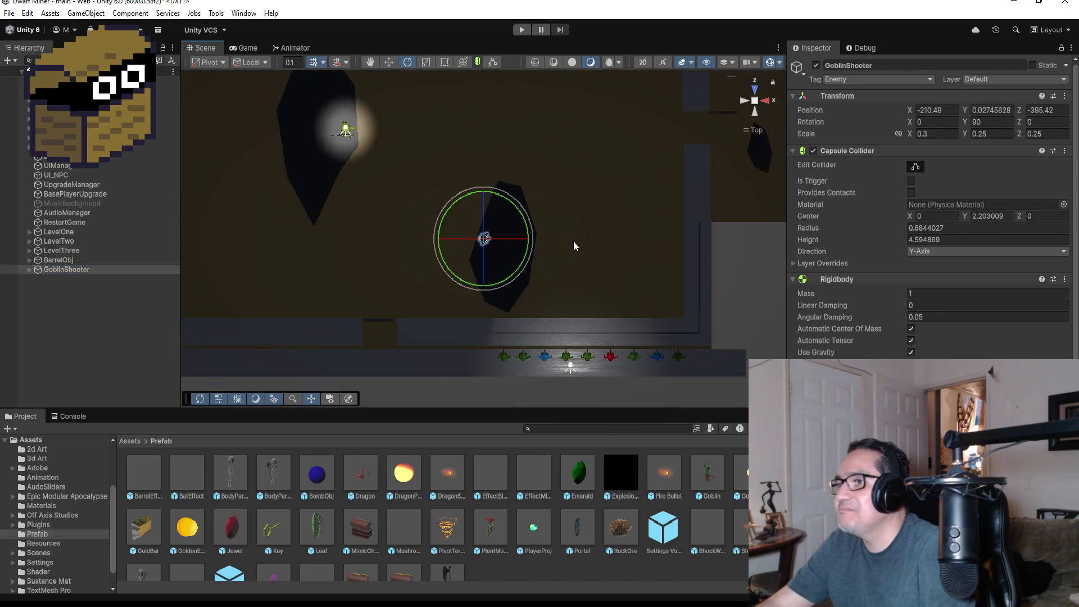
{"action": "scroll", "coordinate": [575, 239], "scroll_direction": "down", "scroll_amount": 5}
Step: Drop the BombObj prefab into the corridor beside the goblin room and start playing
{"action": "mouse_move", "coordinate": [317, 476]}
{"action": "left_mouse_down"}
{"action": "mouse_move", "coordinate": [458, 402]}
{"action": "mouse_move", "coordinate": [691, 188]}
{"action": "left_mouse_up"}
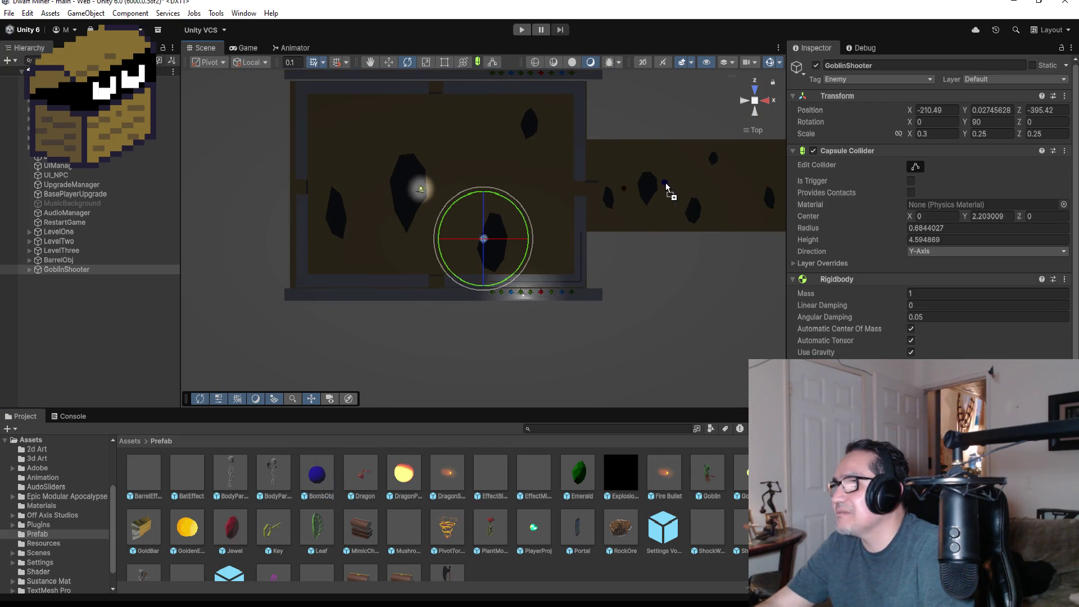
{"action": "left_click_drag", "start_coordinate": [715, 242], "coordinate": [715, 241]}
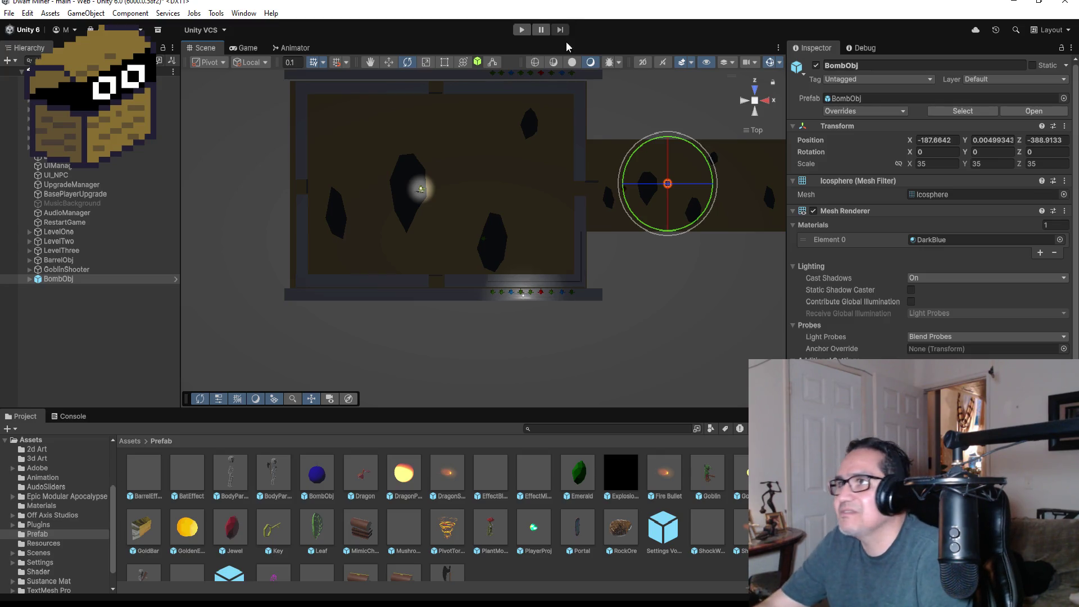
{"action": "left_click", "coordinate": [527, 30]}
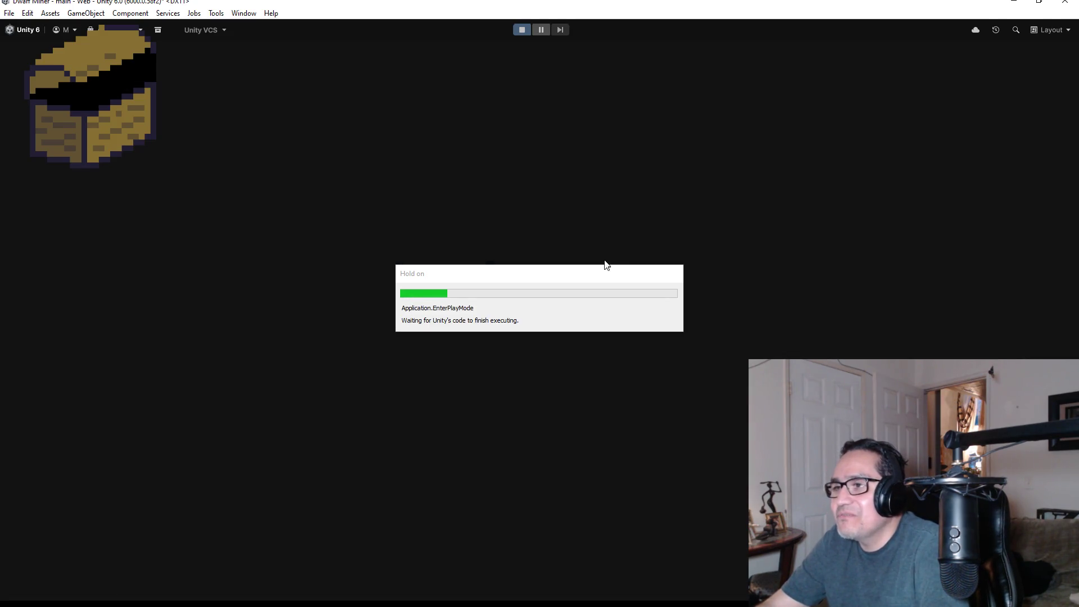
{"action": "key", "text": "Escape"}
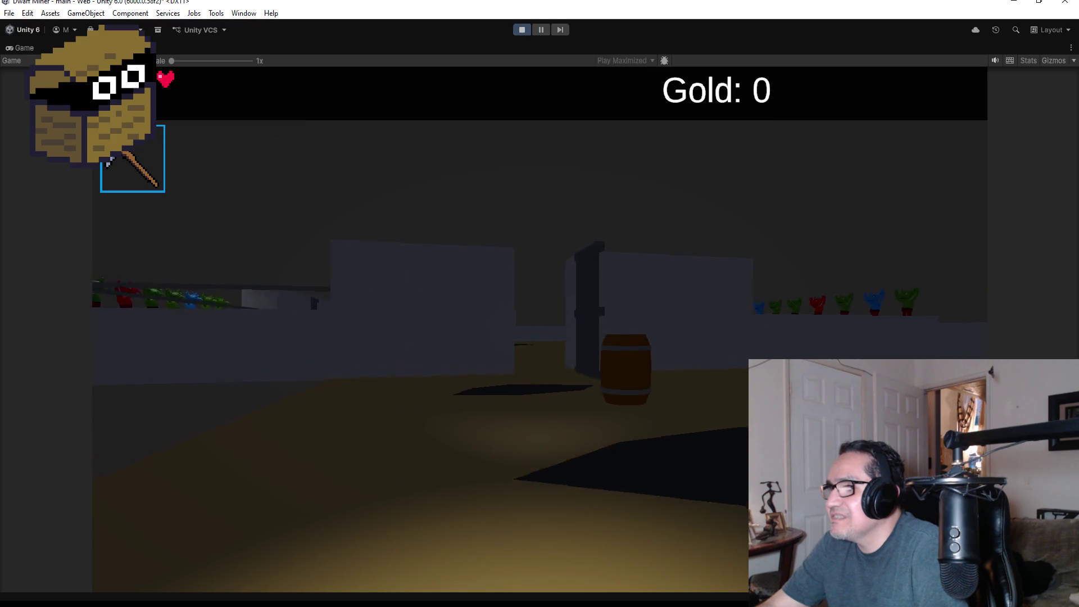
{"action": "key", "text": "Escape"}
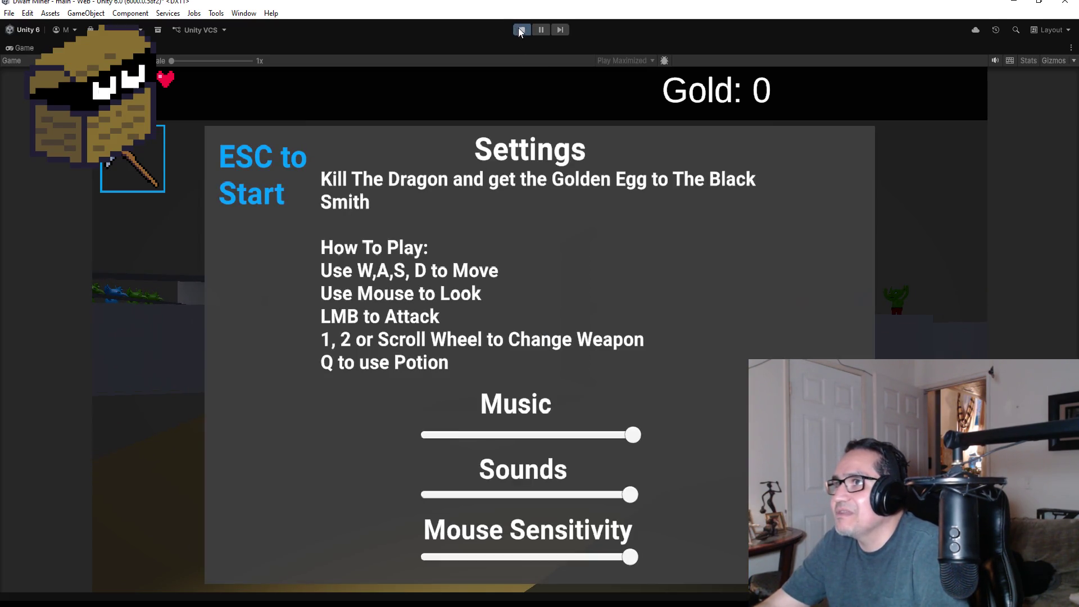
{"action": "left_click", "coordinate": [522, 30]}
{"action": "left_click", "coordinate": [68, 280]}
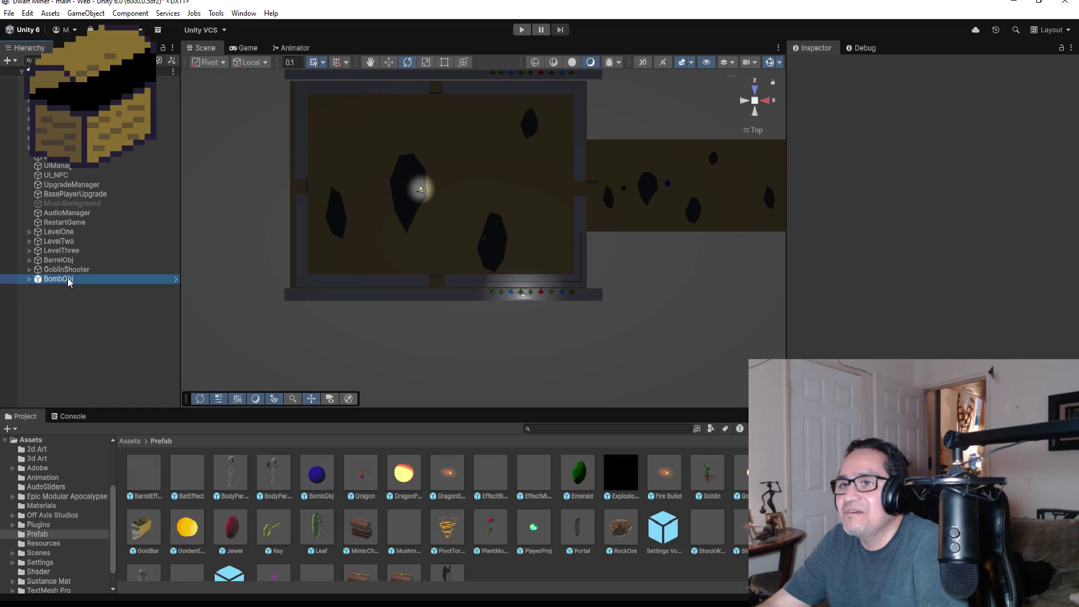
Step: Frame the BombObj, raise it with the Move tool to Y 0.55, then play-test again
{"action": "double_click", "coordinate": [68, 280]}
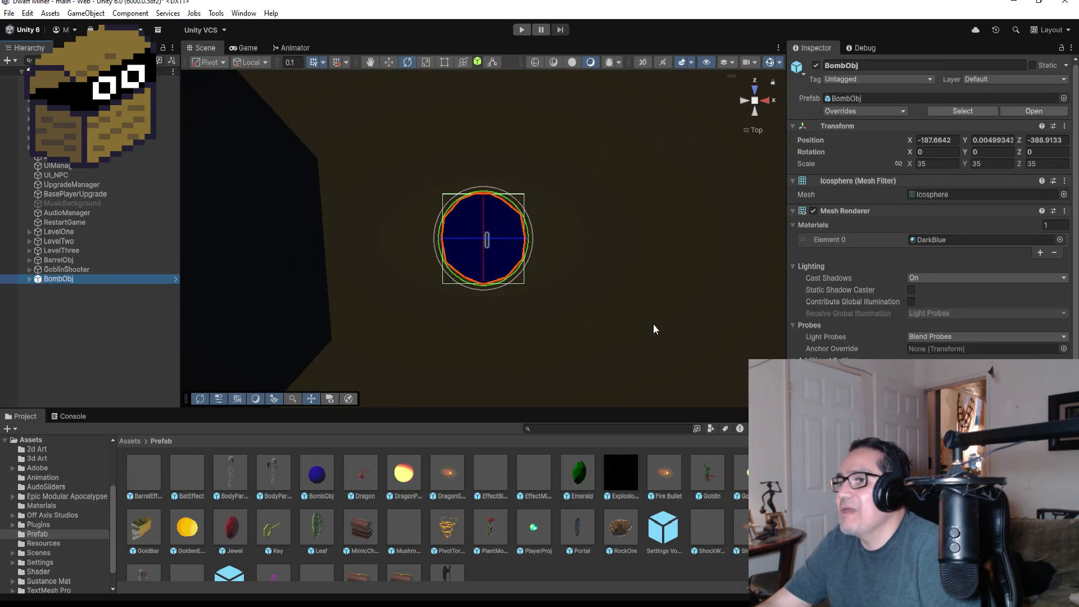
{"action": "scroll", "coordinate": [632, 332], "scroll_direction": "down", "scroll_amount": 5}
{"action": "left_click_drag", "start_coordinate": [619, 316], "coordinate": [603, 51], "text": "alt"}
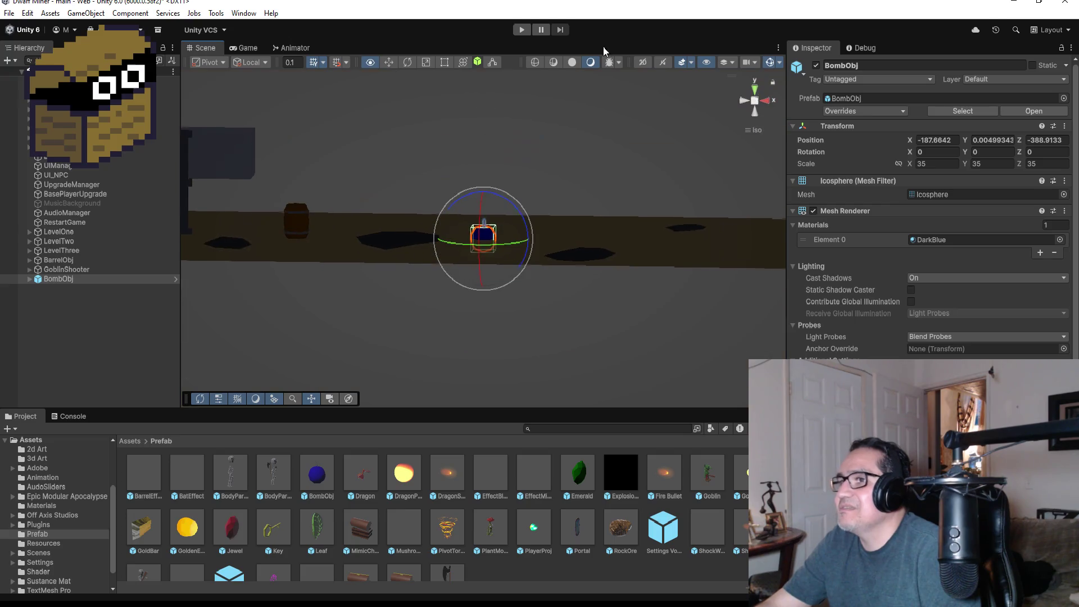
{"action": "left_click", "coordinate": [389, 62]}
{"action": "left_click_drag", "start_coordinate": [487, 195], "coordinate": [487, 176]}
{"action": "left_click_drag", "start_coordinate": [556, 190], "coordinate": [335, 219], "text": "alt"}
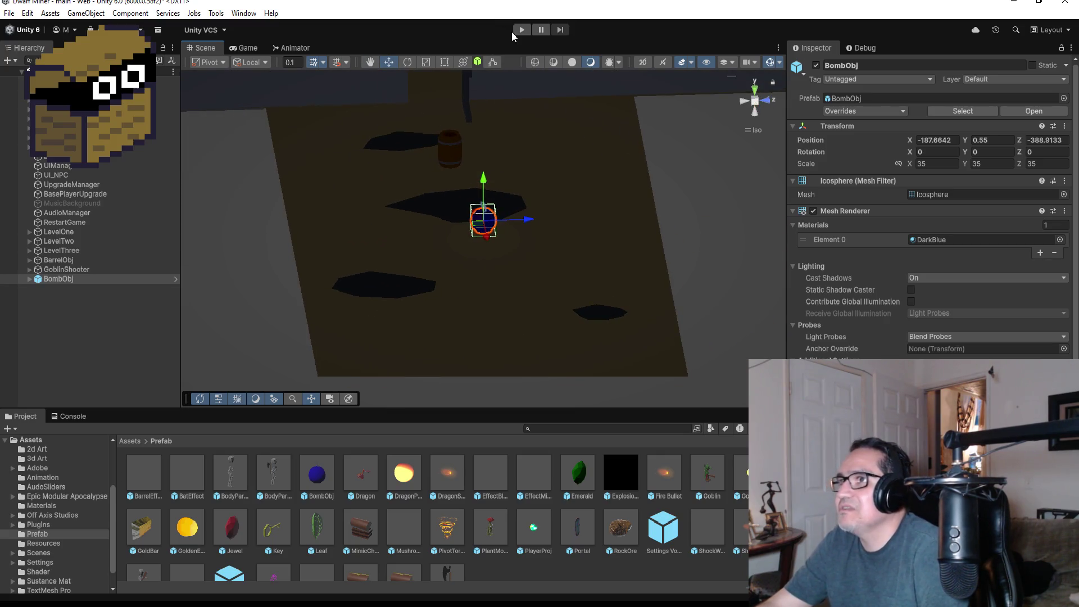
{"action": "left_click", "coordinate": [520, 30]}
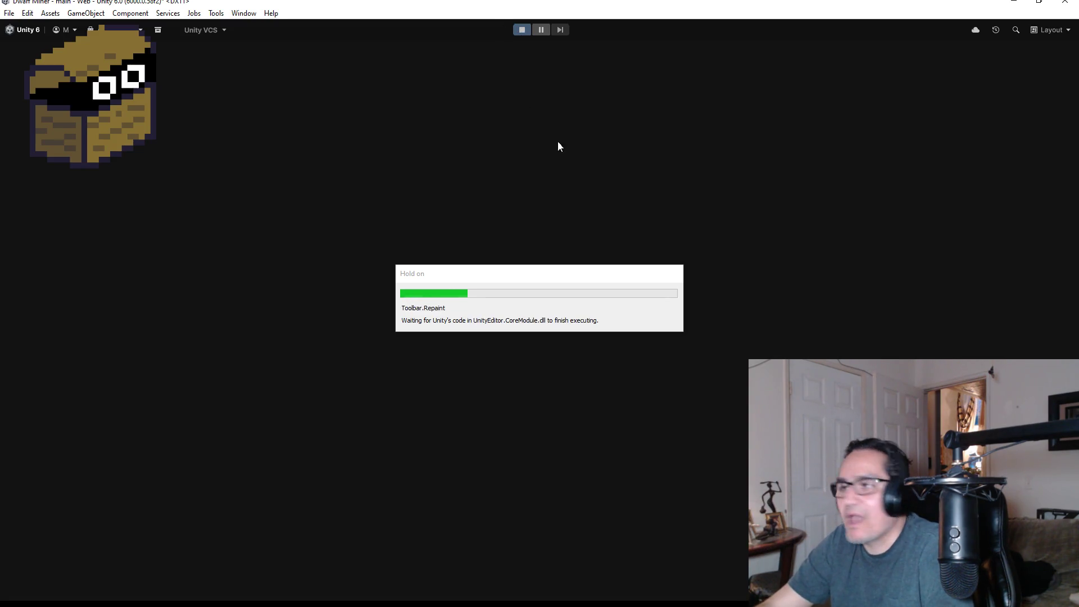
Step: Play with the axe equipped (key 2), walk back and forth, then stop Play mode
{"action": "key", "text": "Escape"}
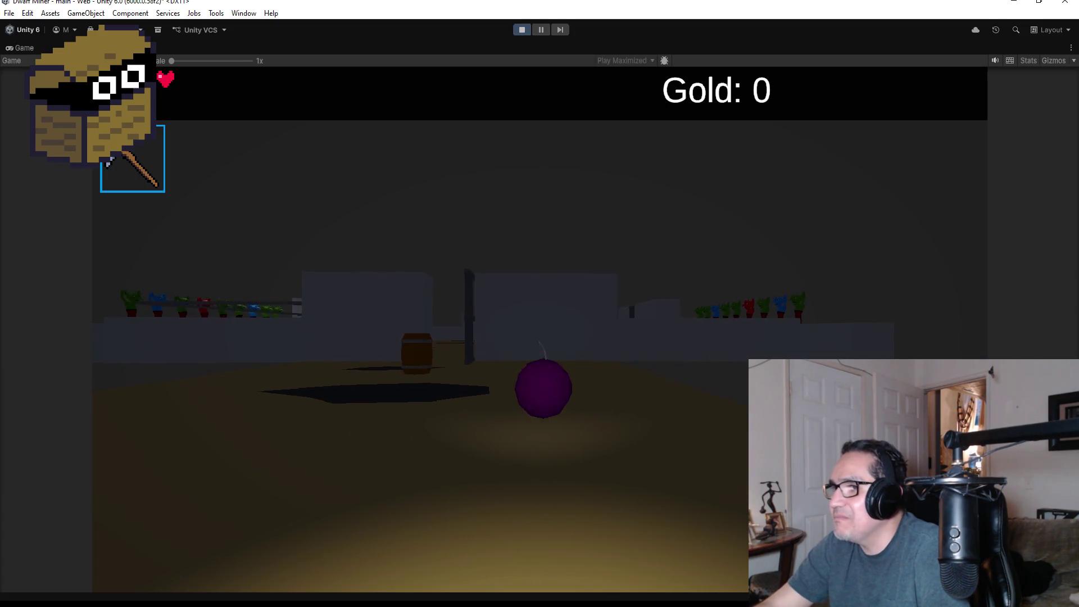
{"action": "key", "text": "2"}
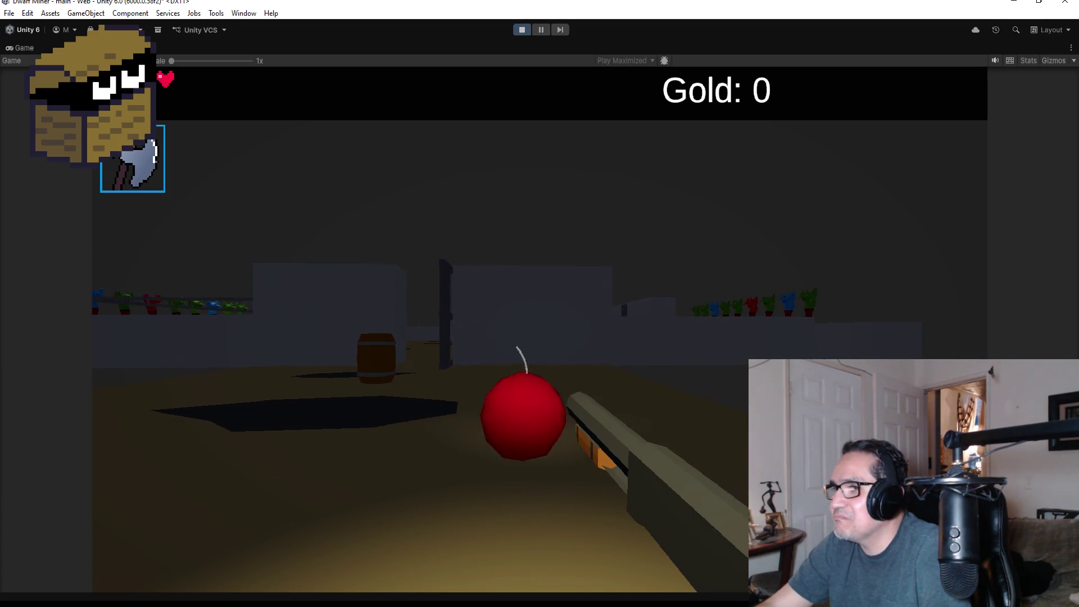
{"action": "key", "text": "s"}
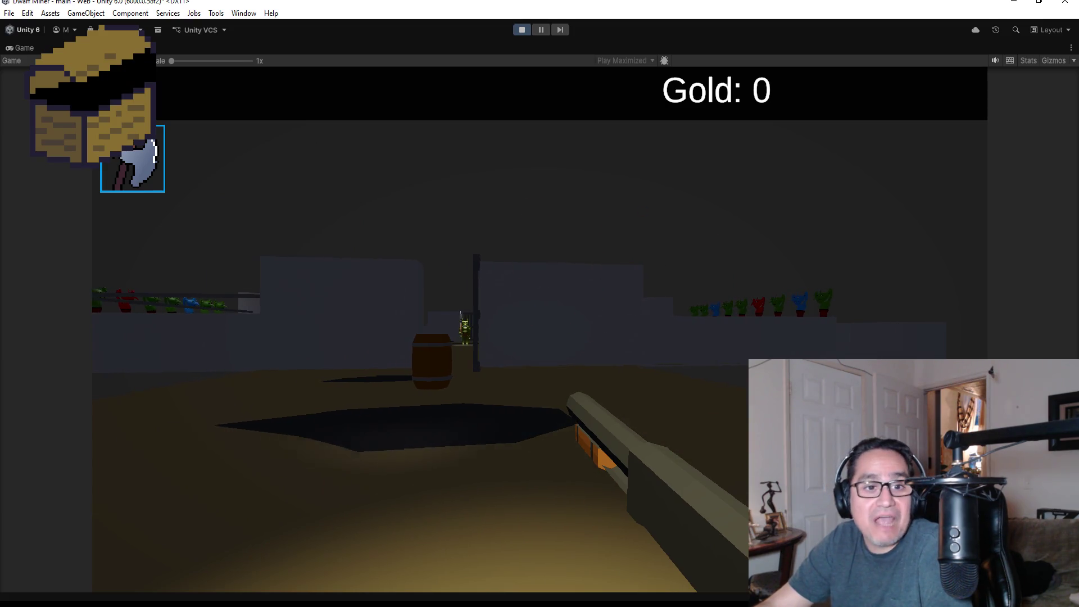
{"action": "key", "text": "w"}
{"action": "key", "text": "w"}
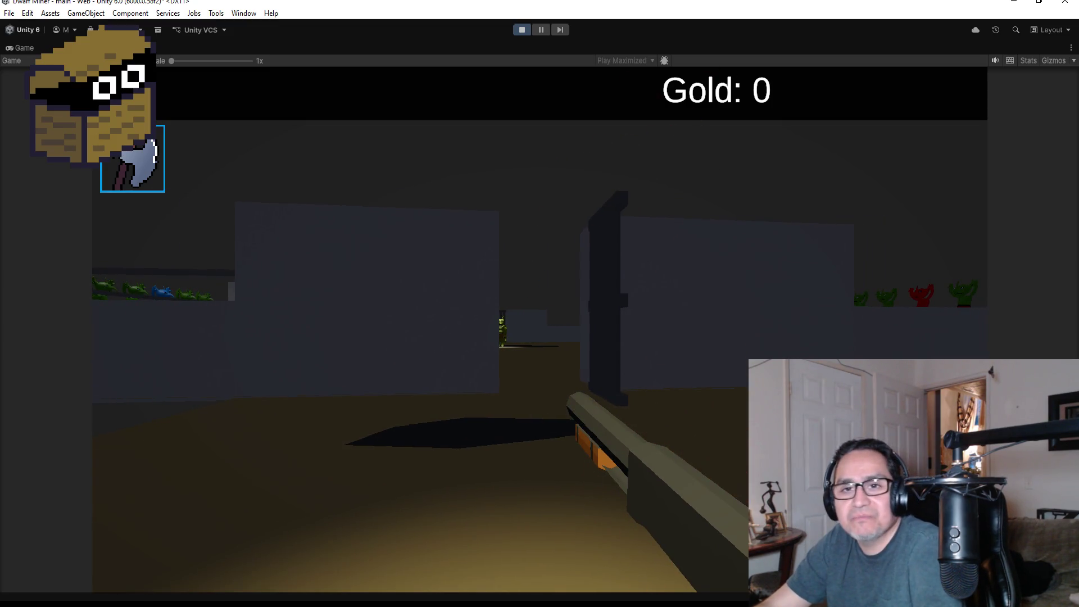
{"action": "key", "text": "Escape"}
{"action": "left_click", "coordinate": [520, 28]}
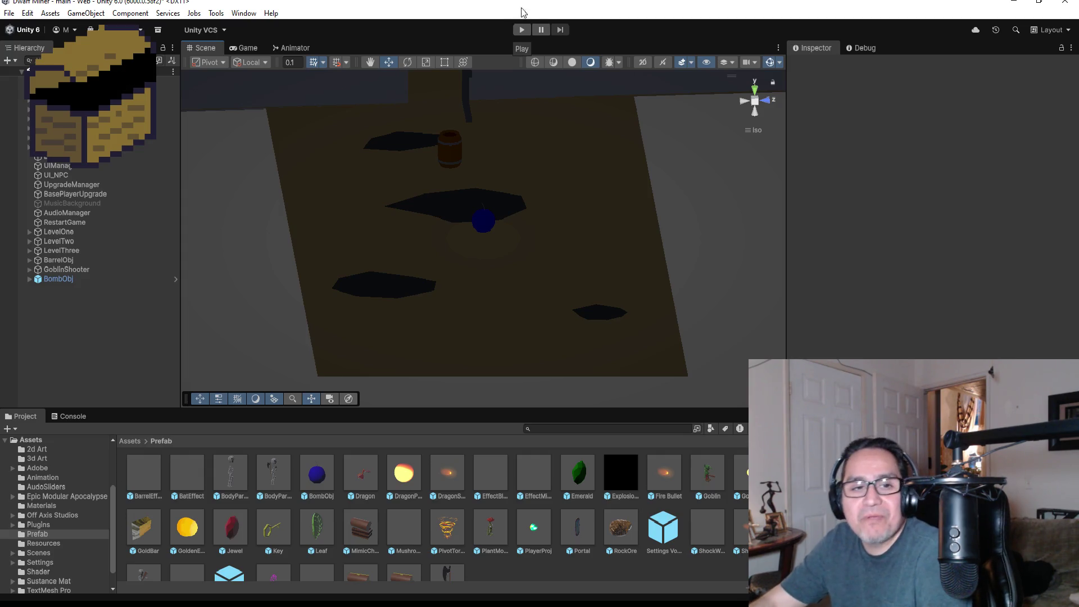
{"action": "left_click", "coordinate": [76, 280]}
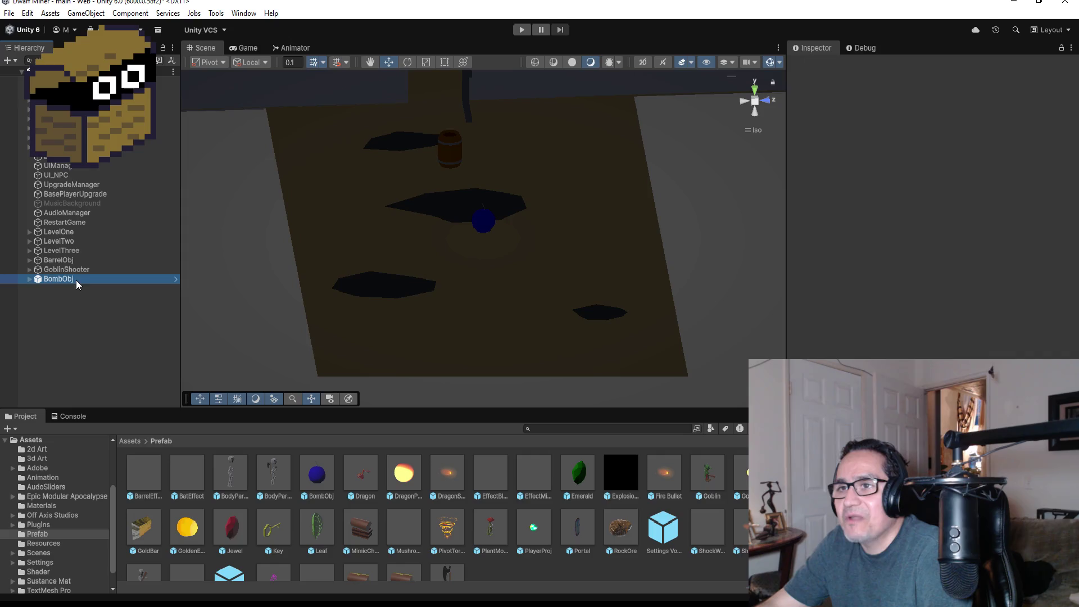
Step: Delete BombObj through its Hierarchy context menu
{"action": "right_click", "coordinate": [76, 278]}
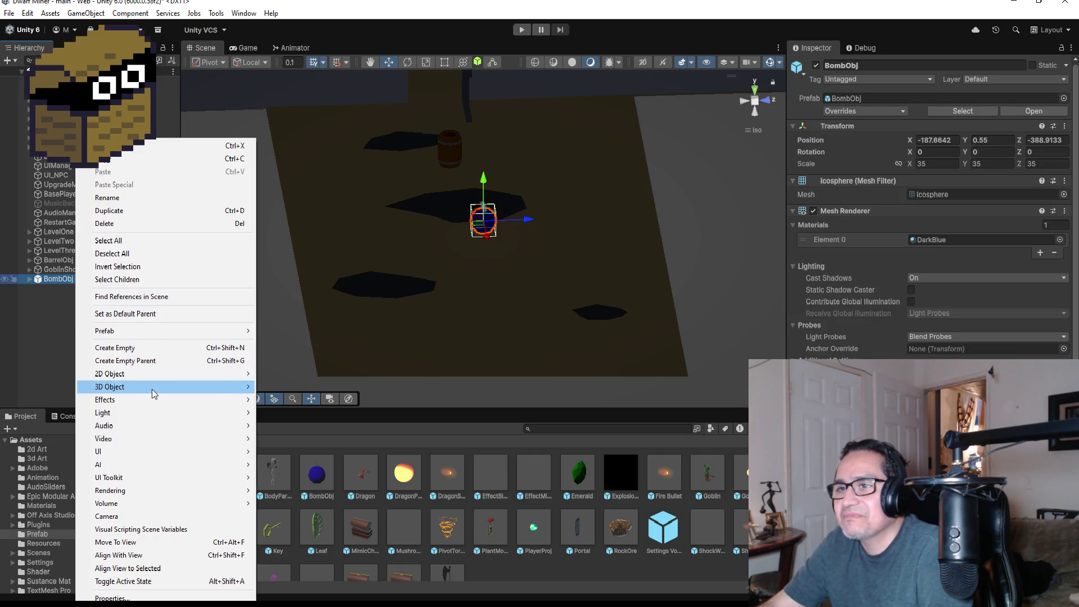
{"action": "left_click", "coordinate": [138, 224]}
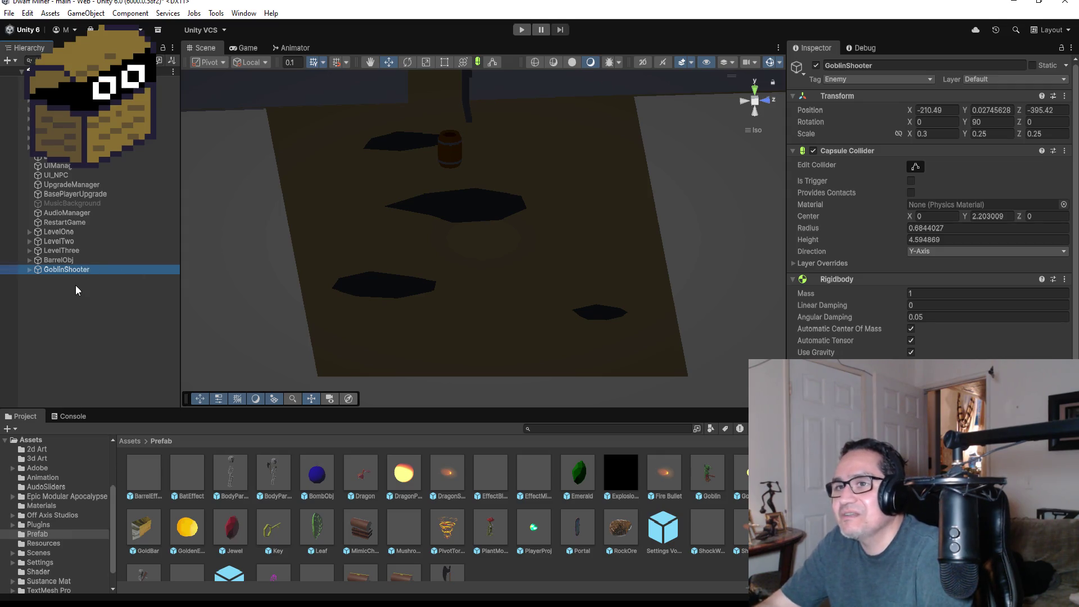
Step: Frame the GoblinShooter in the Scene view and enter Play mode
{"action": "key", "text": "f"}
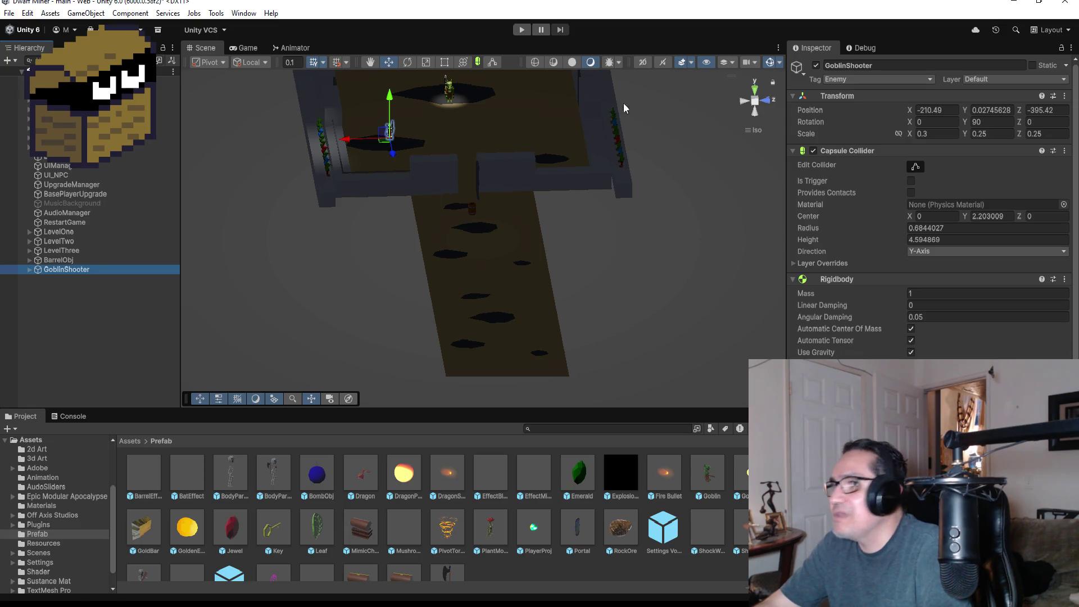
{"action": "left_click", "coordinate": [516, 29]}
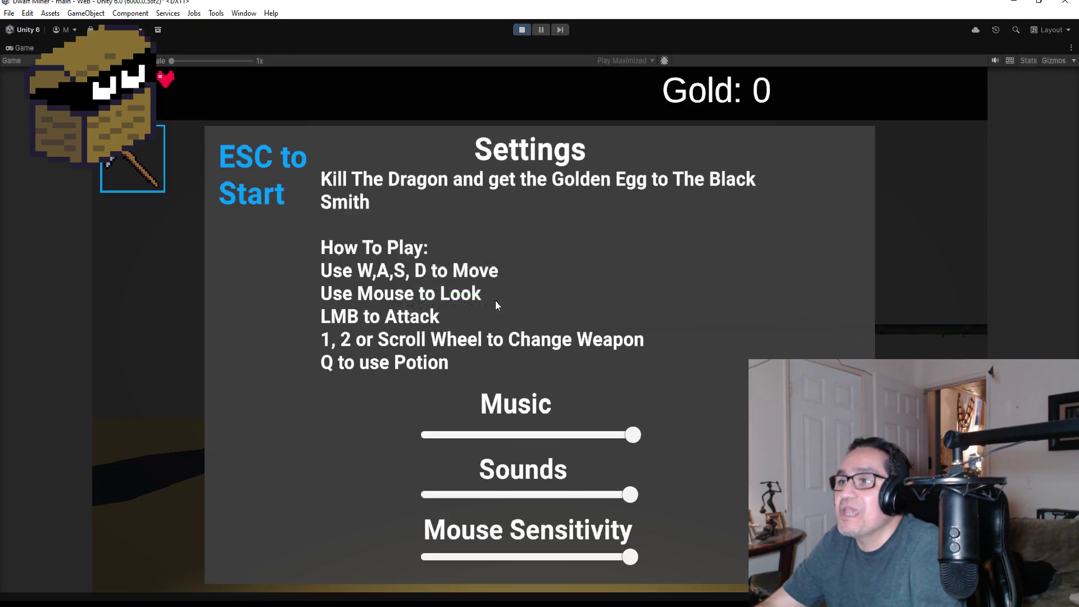
Step: Start the run, equip the axe, and walk through the corridor into the goblin room
{"action": "key", "text": "Escape"}
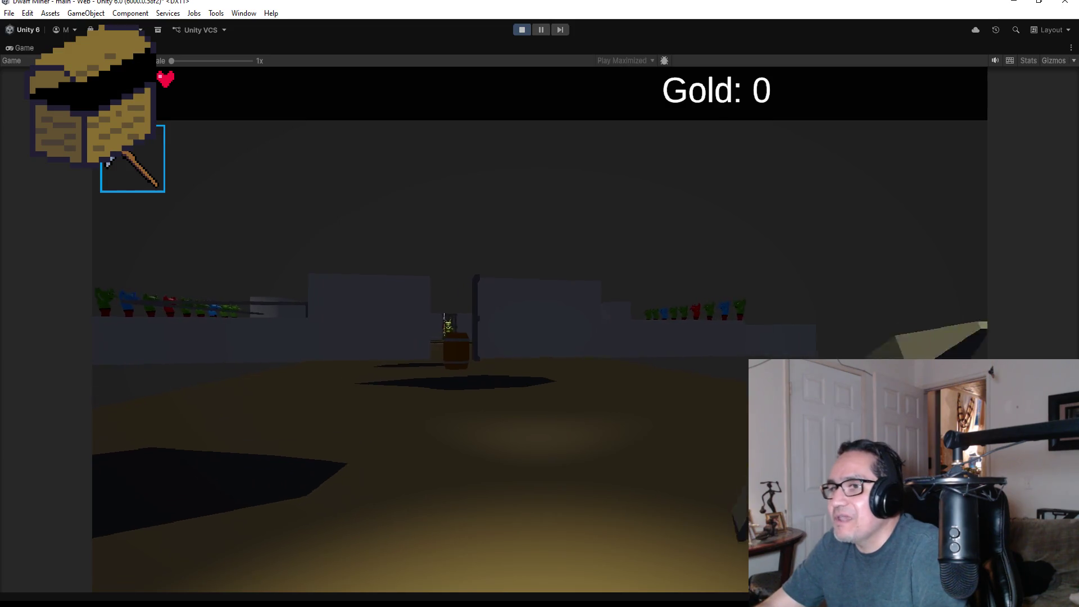
{"action": "key", "text": "2"}
{"action": "key", "text": "w"}
{"action": "left_click", "coordinate": [540, 329]}
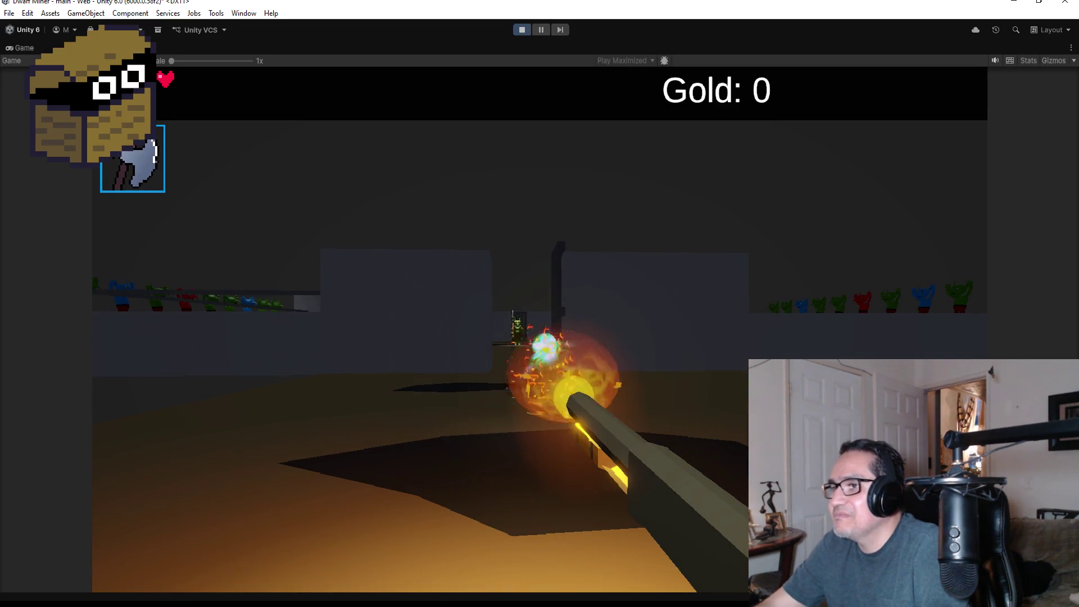
{"action": "key", "text": "w"}
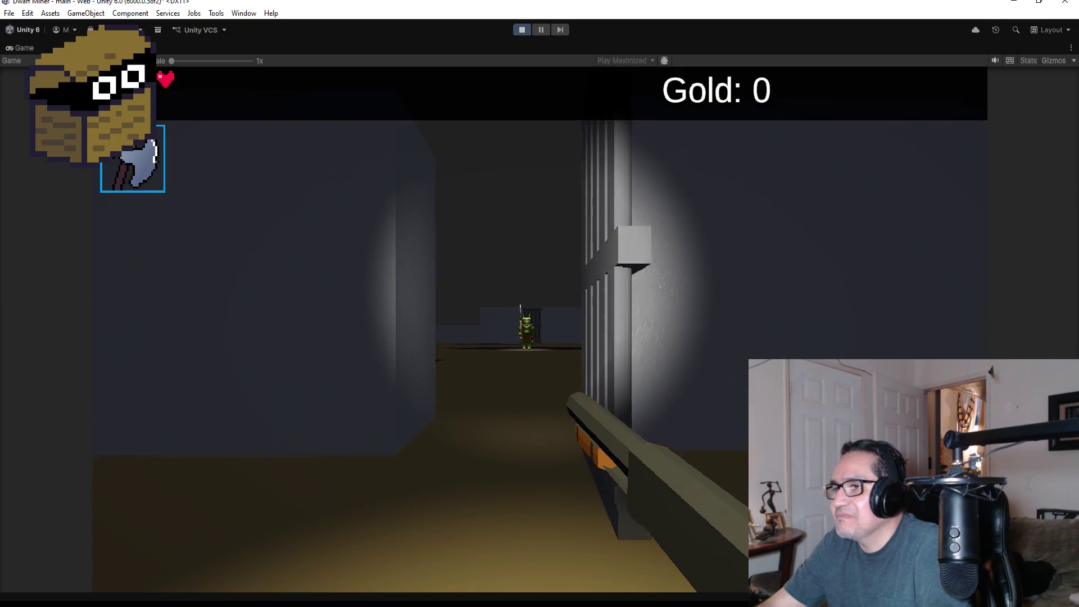
{"action": "key", "text": "w"}
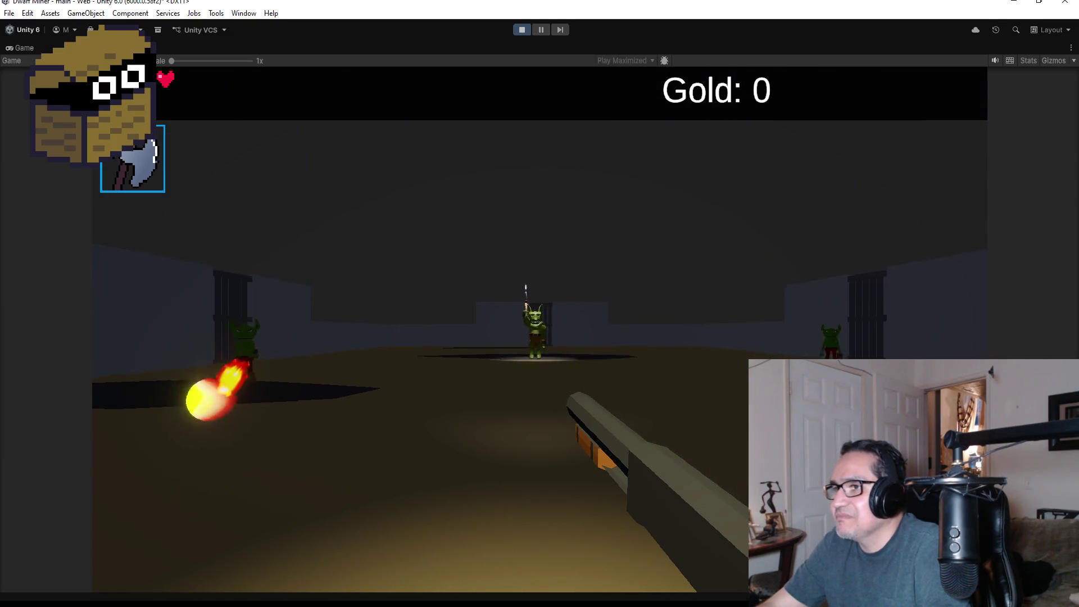
{"action": "key", "text": "w"}
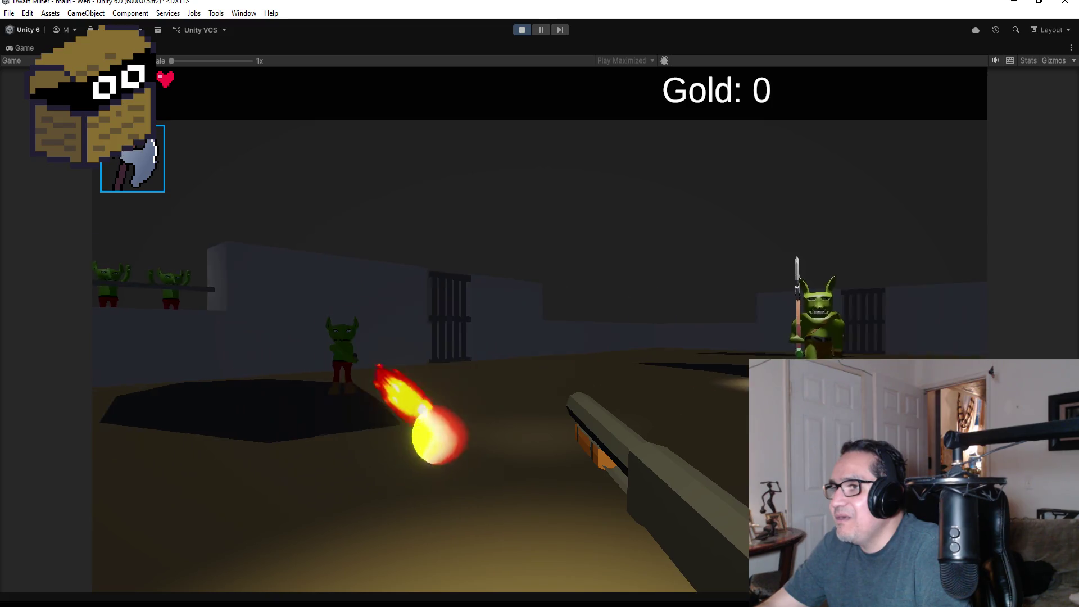
Step: Shoot the goblins repeatedly until Game Over, then stop Play mode
{"action": "left_click", "coordinate": [539, 329]}
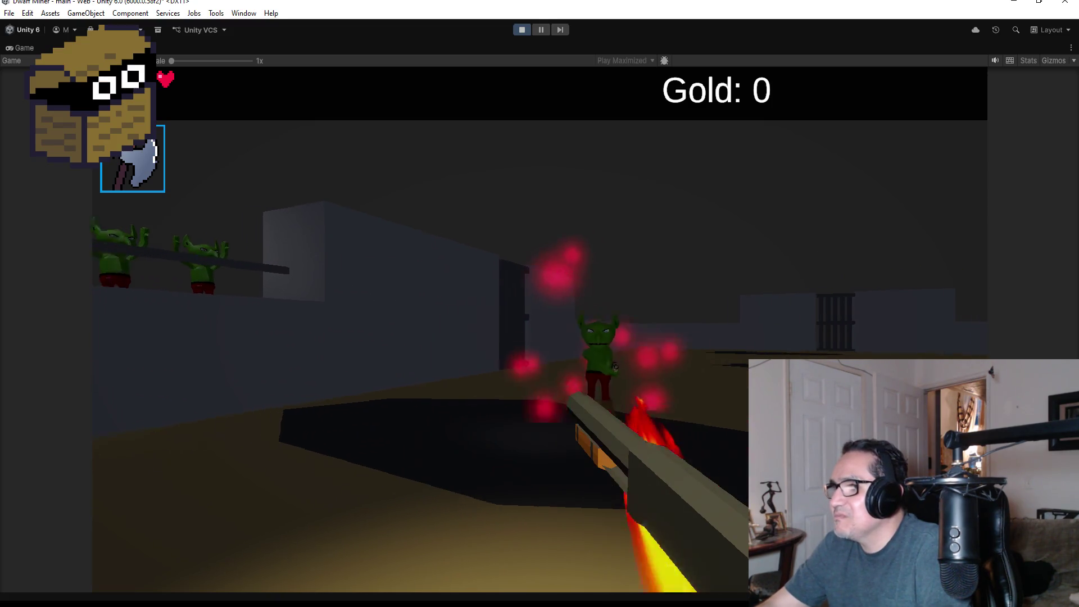
{"action": "left_click", "coordinate": [539, 329]}
{"action": "left_click", "coordinate": [540, 329]}
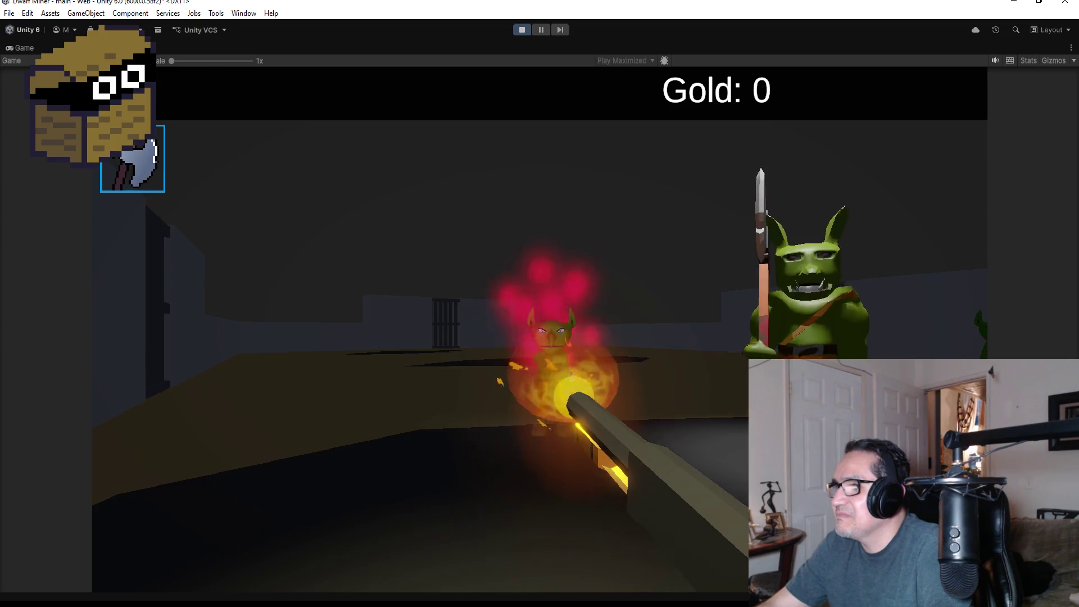
{"action": "left_click", "coordinate": [539, 330]}
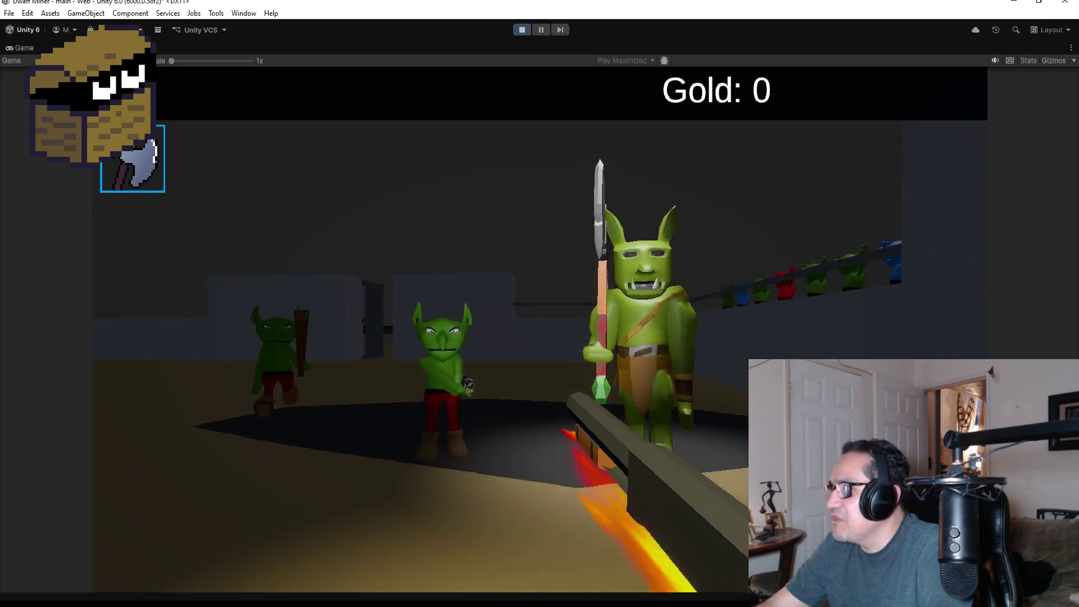
{"action": "left_click", "coordinate": [540, 330]}
{"action": "left_click", "coordinate": [540, 329]}
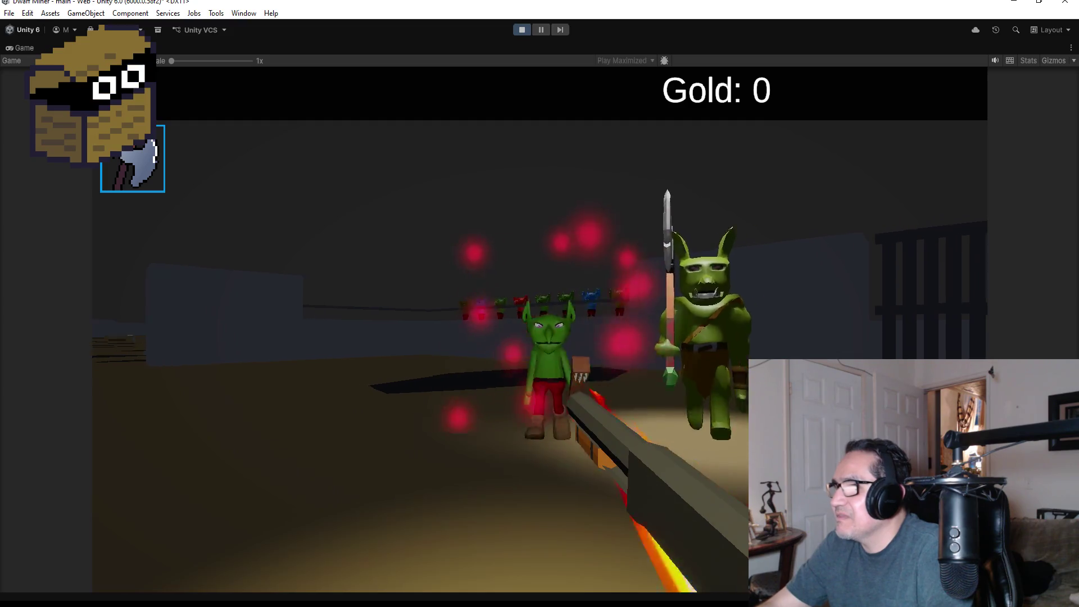
{"action": "left_click", "coordinate": [540, 329]}
{"action": "left_click", "coordinate": [539, 330]}
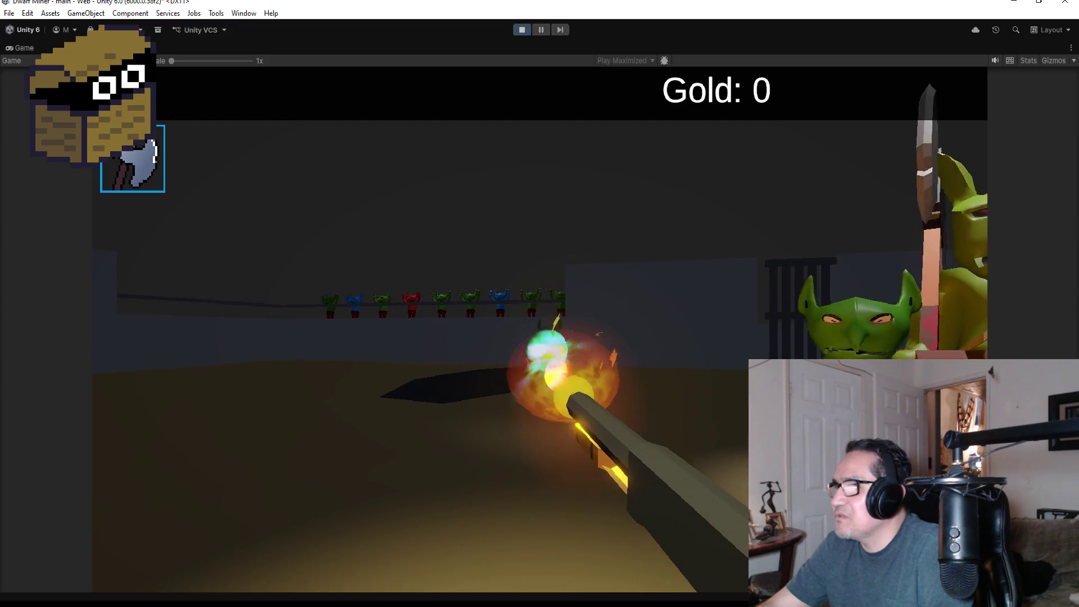
{"action": "left_click", "coordinate": [539, 330]}
{"action": "left_click", "coordinate": [540, 330]}
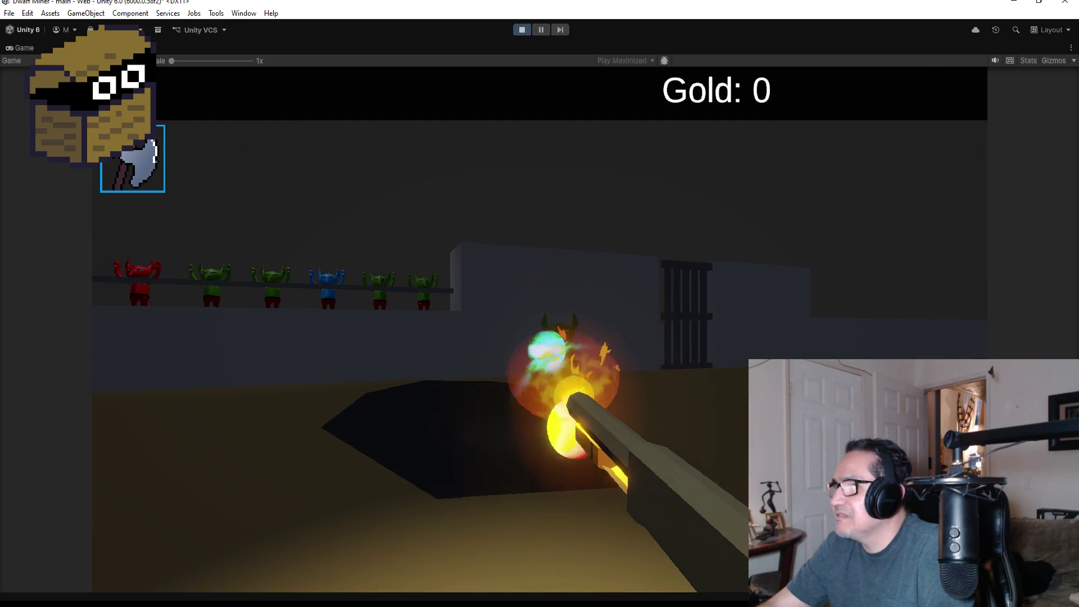
{"action": "key", "text": "Escape"}
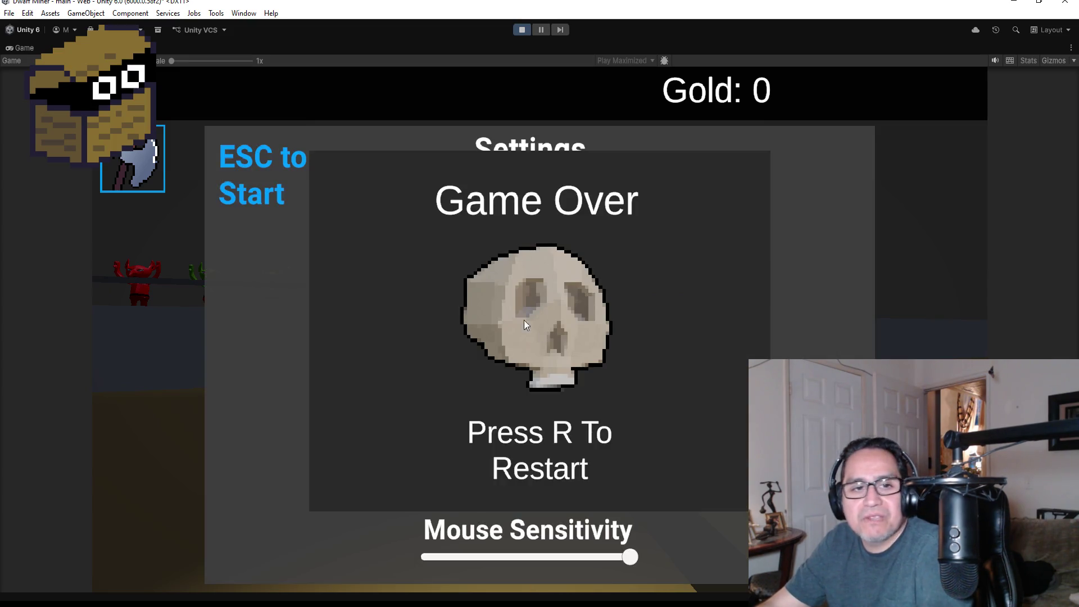
{"action": "left_click", "coordinate": [518, 29]}
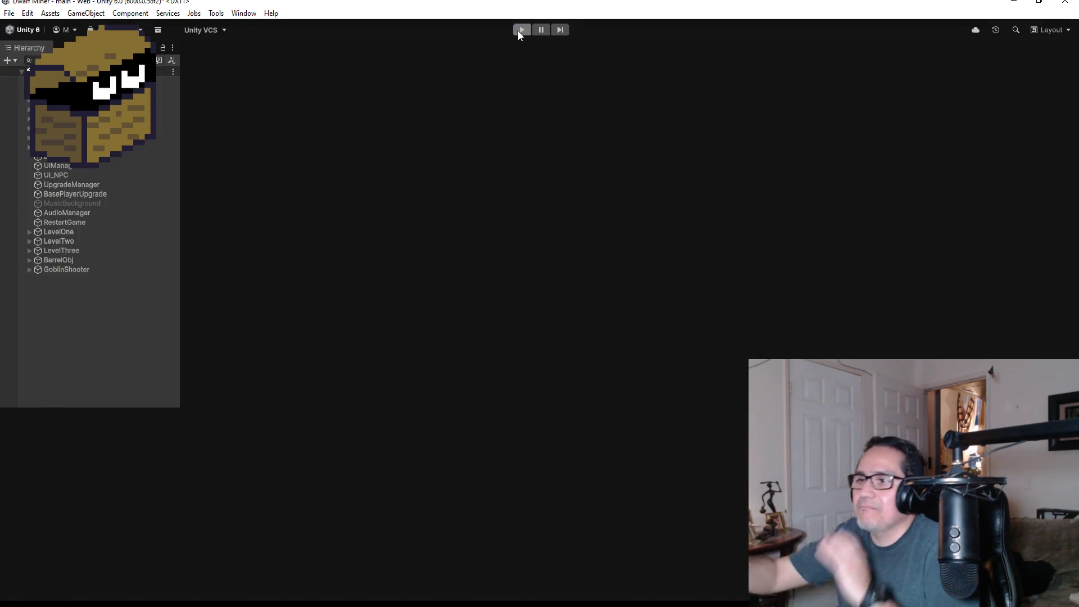
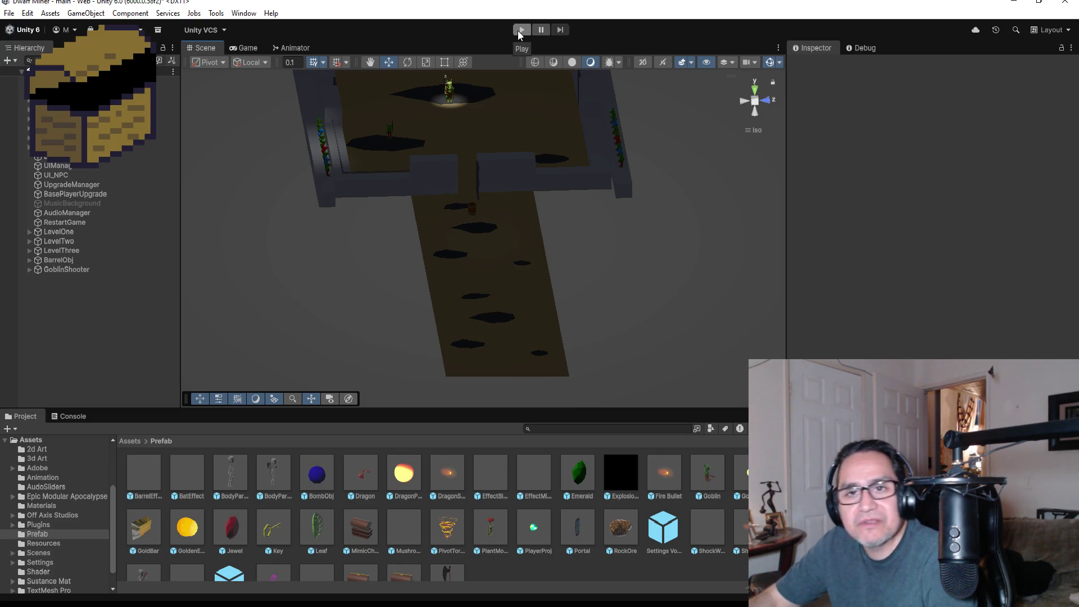
Step: Frame the GoblinShooter goblin in the Scene and scroll to its Rigidbody and Animator components
{"action": "double_click", "coordinate": [91, 266]}
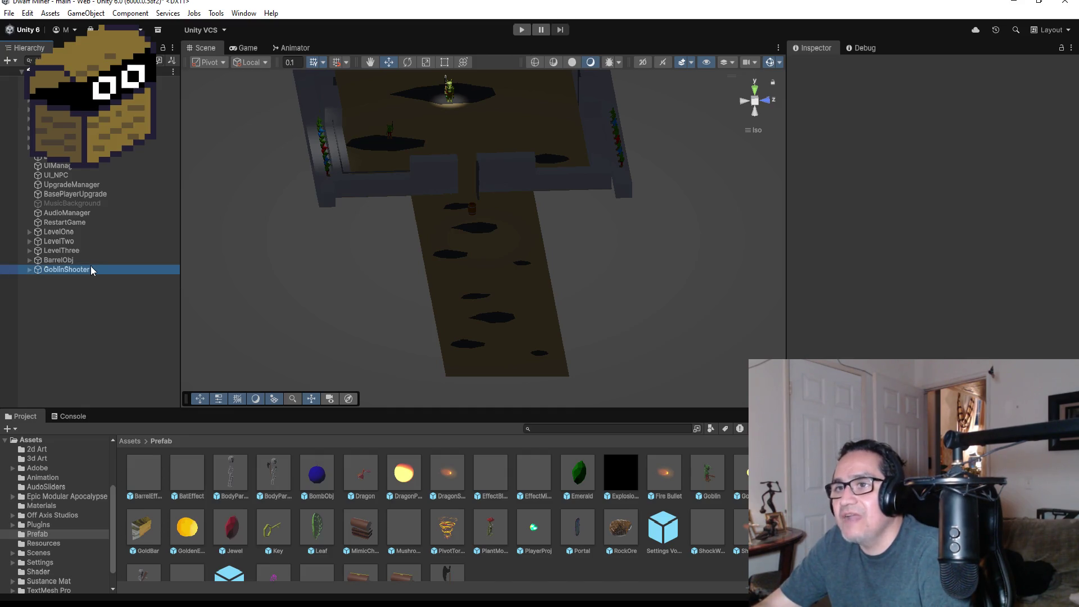
{"action": "scroll", "coordinate": [927, 208], "scroll_direction": "down", "scroll_amount": 3}
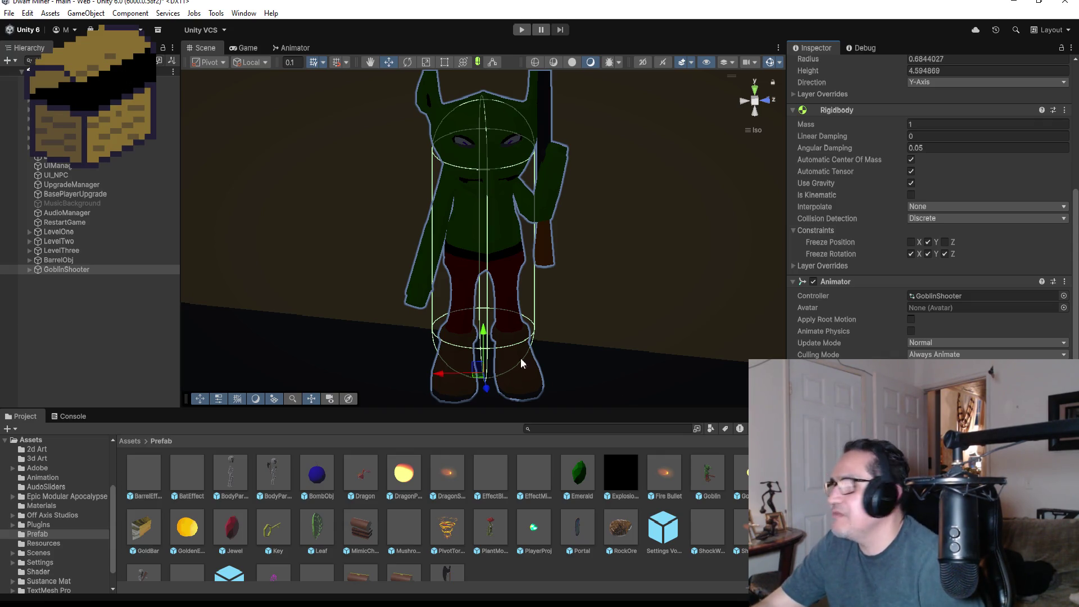
{"action": "left_click", "coordinate": [17, 31]}
{"action": "left_click", "coordinate": [524, 227]}
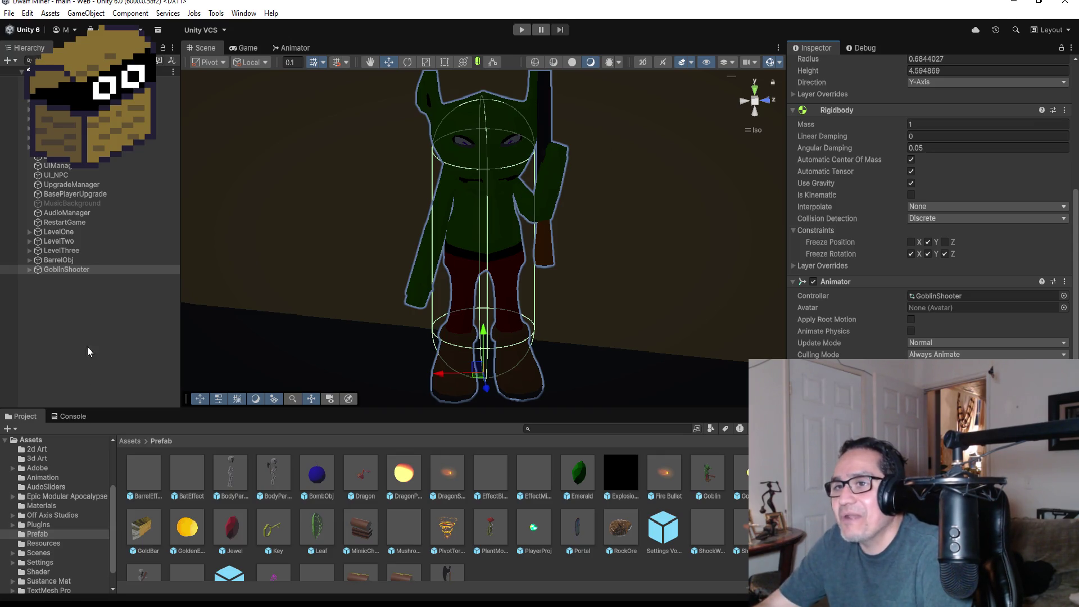
Step: Review GoblinShooter's components in the Inspector, then minimize the Unity editor
{"action": "left_click", "coordinate": [84, 285]}
{"action": "left_click", "coordinate": [86, 271]}
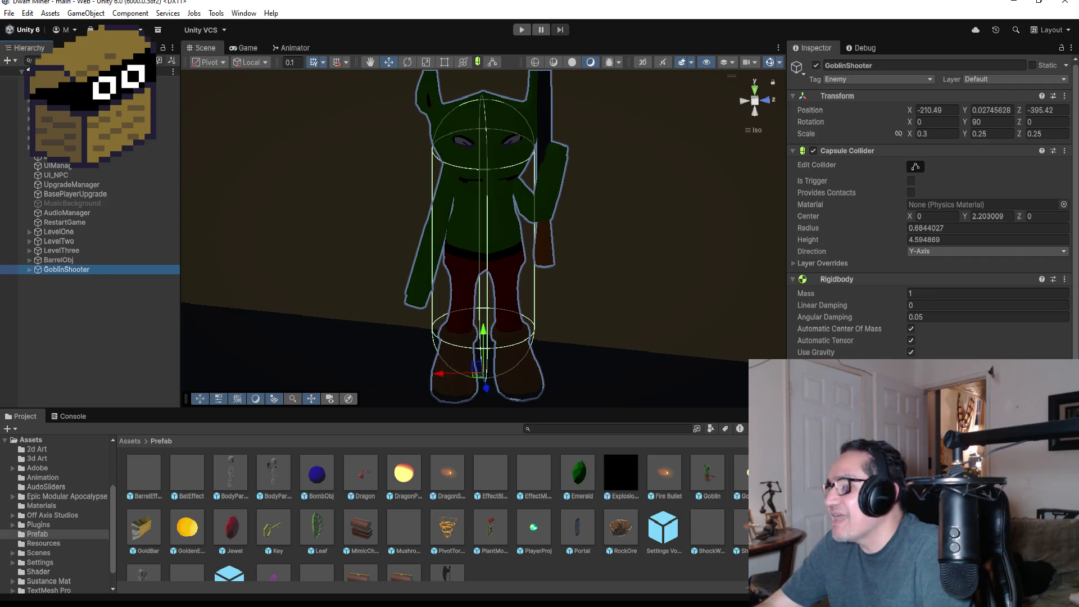
{"action": "scroll", "coordinate": [930, 224], "scroll_direction": "down", "scroll_amount": 3}
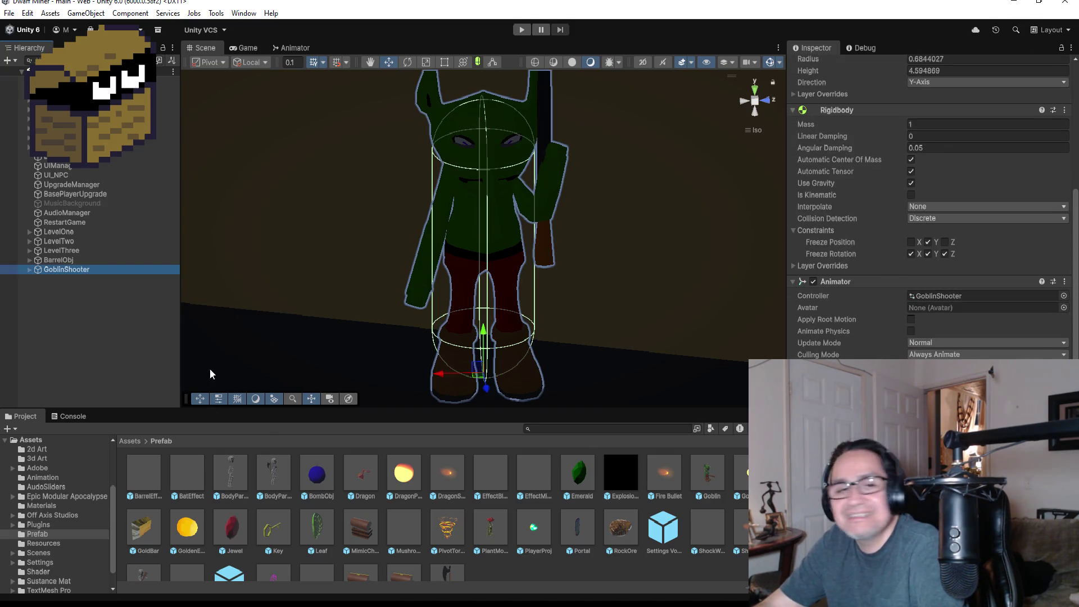
{"action": "left_click", "coordinate": [73, 320]}
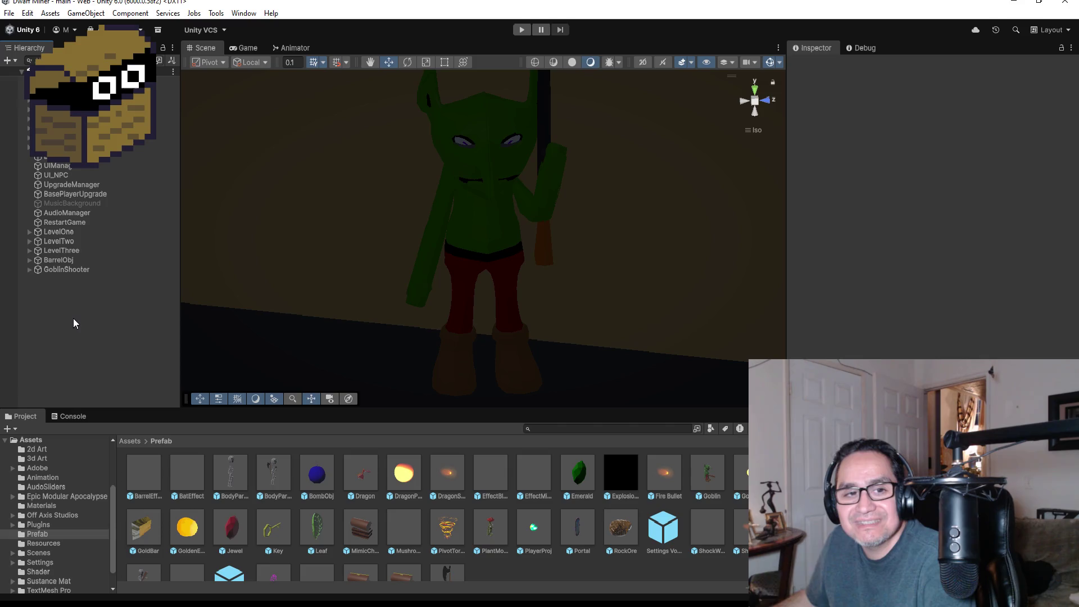
{"action": "left_click", "coordinate": [85, 270]}
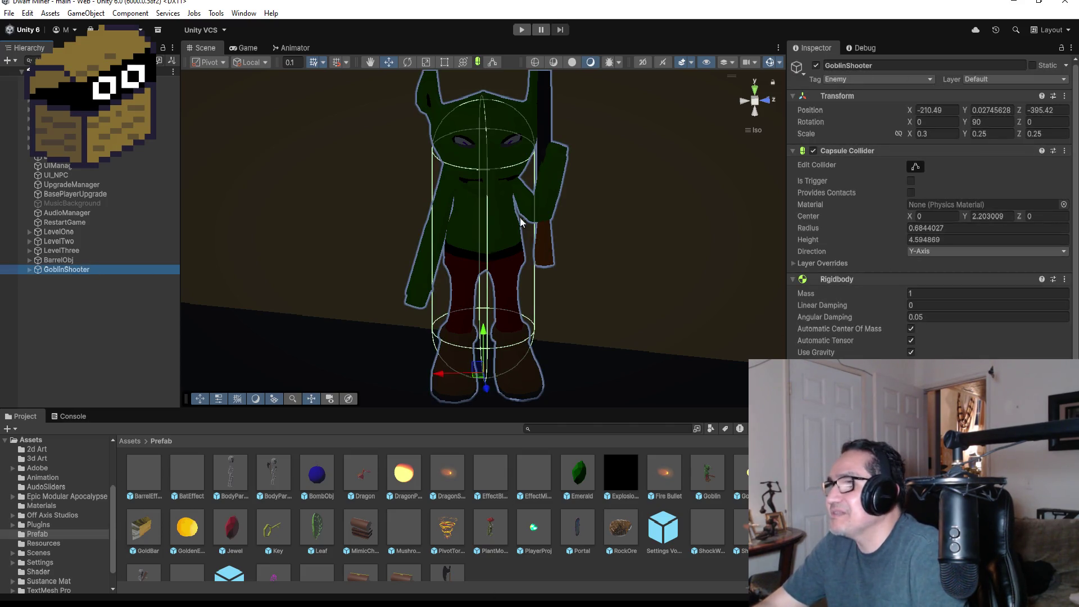
{"action": "scroll", "coordinate": [571, 212], "scroll_direction": "down", "scroll_amount": 3}
{"action": "left_click", "coordinate": [1025, 7]}
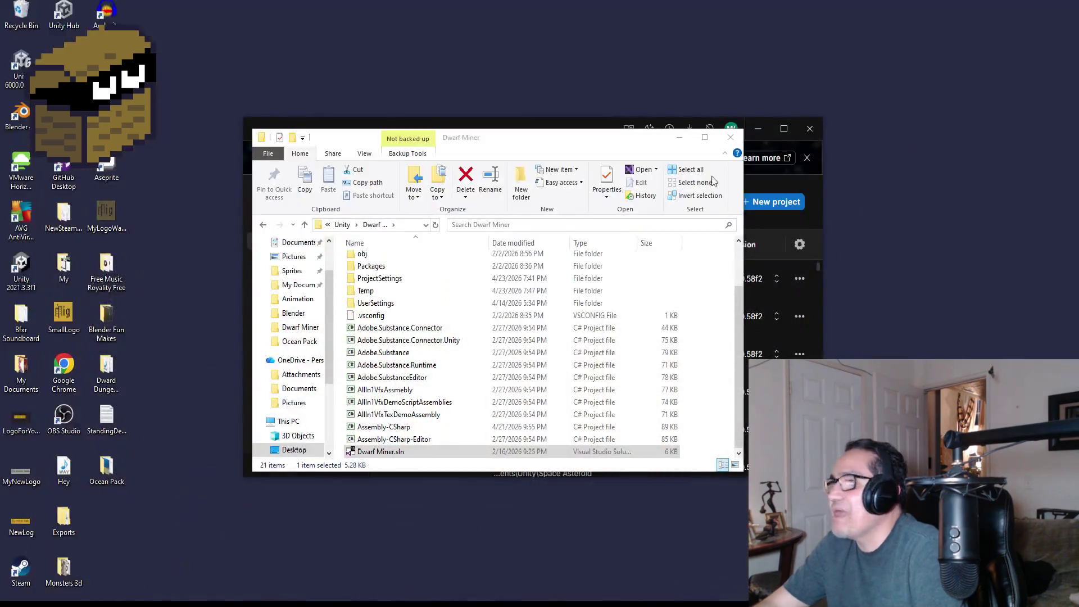
Step: Launch Blender from the desktop shortcut and dismiss the splash screen
{"action": "left_click", "coordinate": [21, 115]}
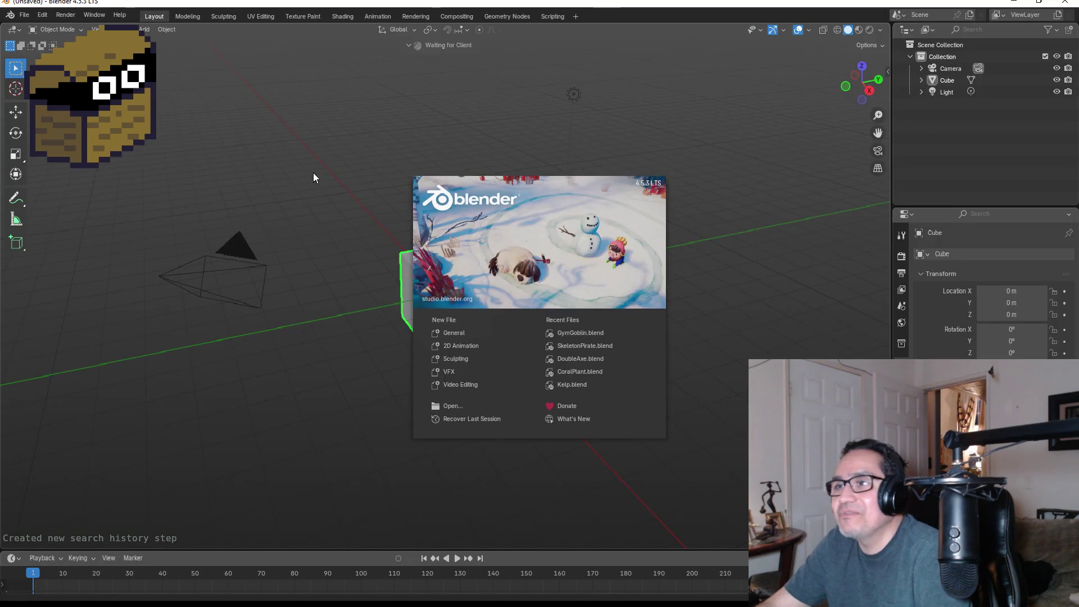
{"action": "left_click", "coordinate": [313, 174]}
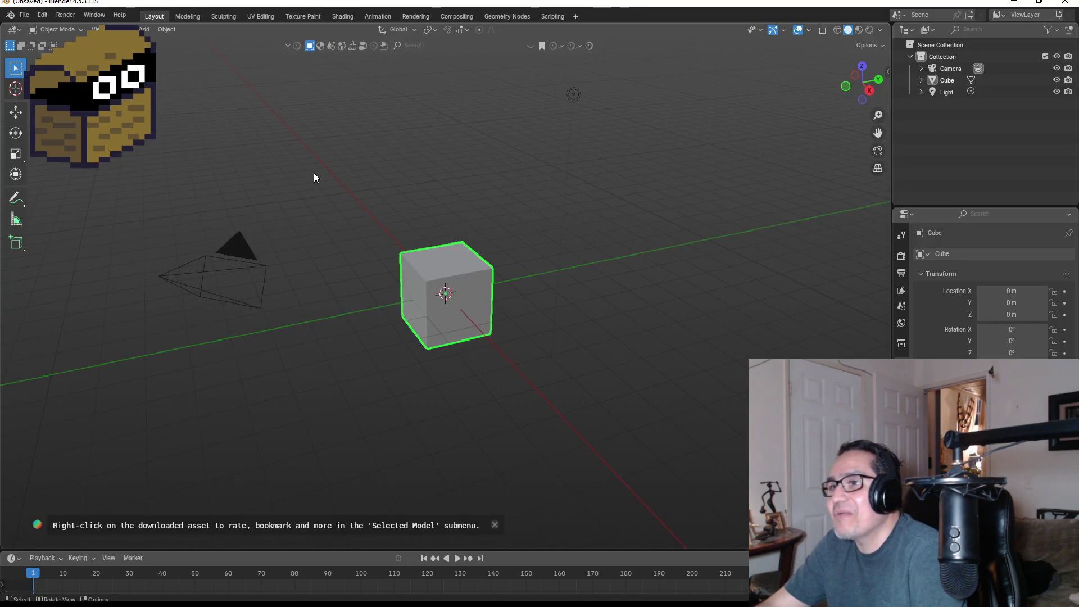
{"action": "left_click", "coordinate": [24, 15]}
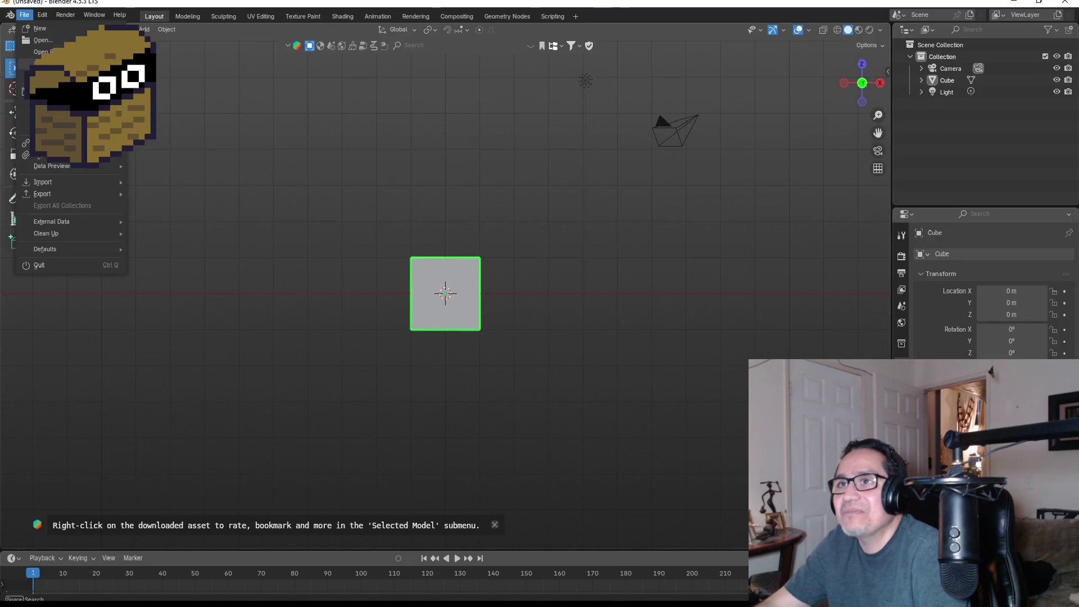
Step: In the Open browser, look through YellowTail, GymGoblin and Shotgun .blend files
{"action": "left_click", "coordinate": [43, 40]}
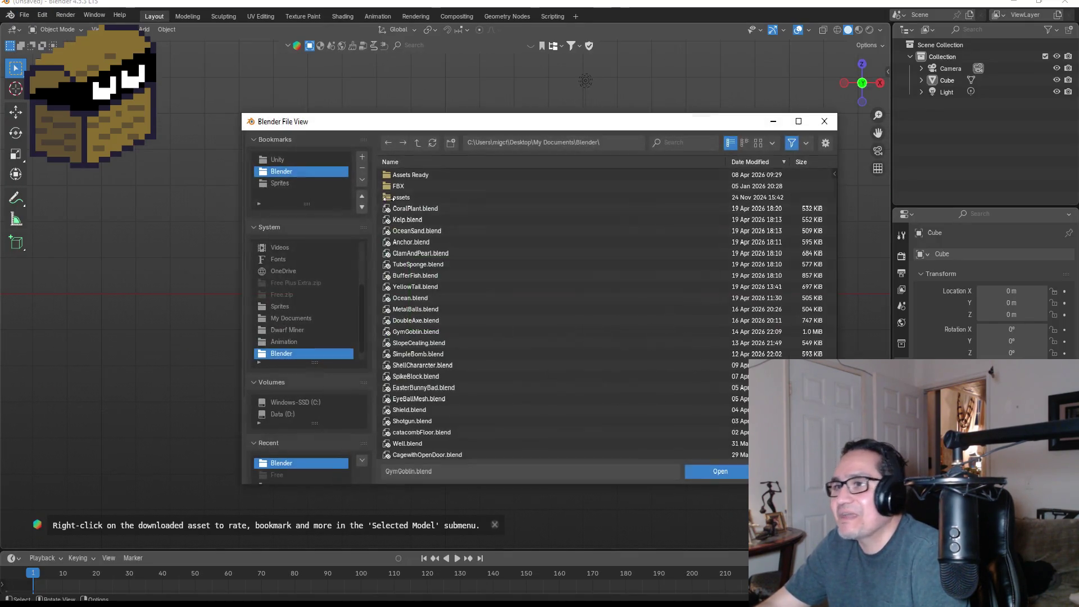
{"action": "left_click", "coordinate": [440, 285]}
{"action": "scroll", "coordinate": [456, 329], "scroll_direction": "down", "scroll_amount": 2}
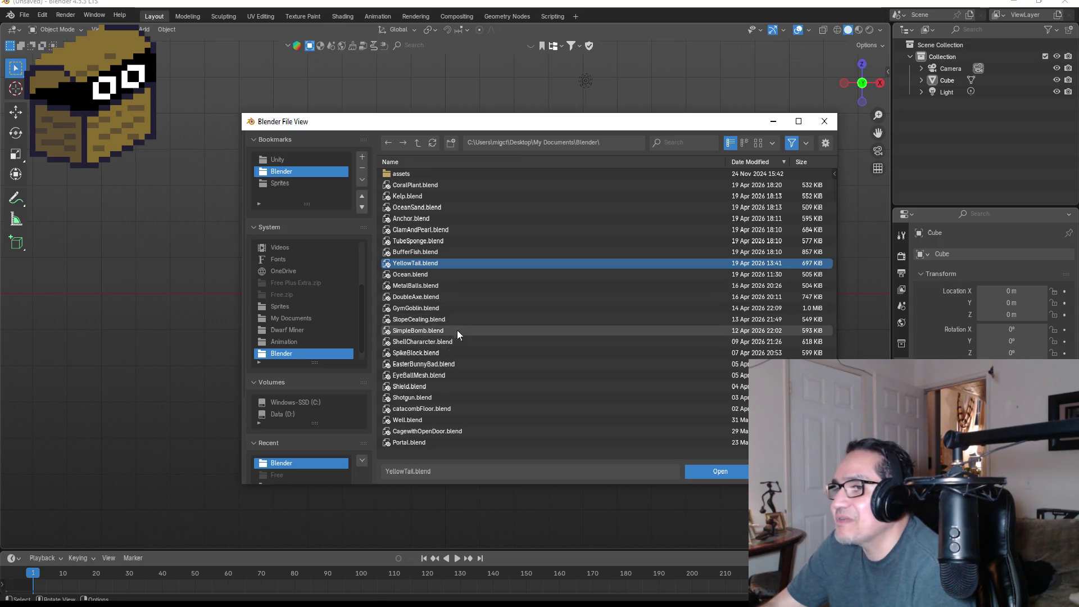
{"action": "left_click", "coordinate": [446, 310]}
{"action": "scroll", "coordinate": [464, 325], "scroll_direction": "up", "scroll_amount": 2}
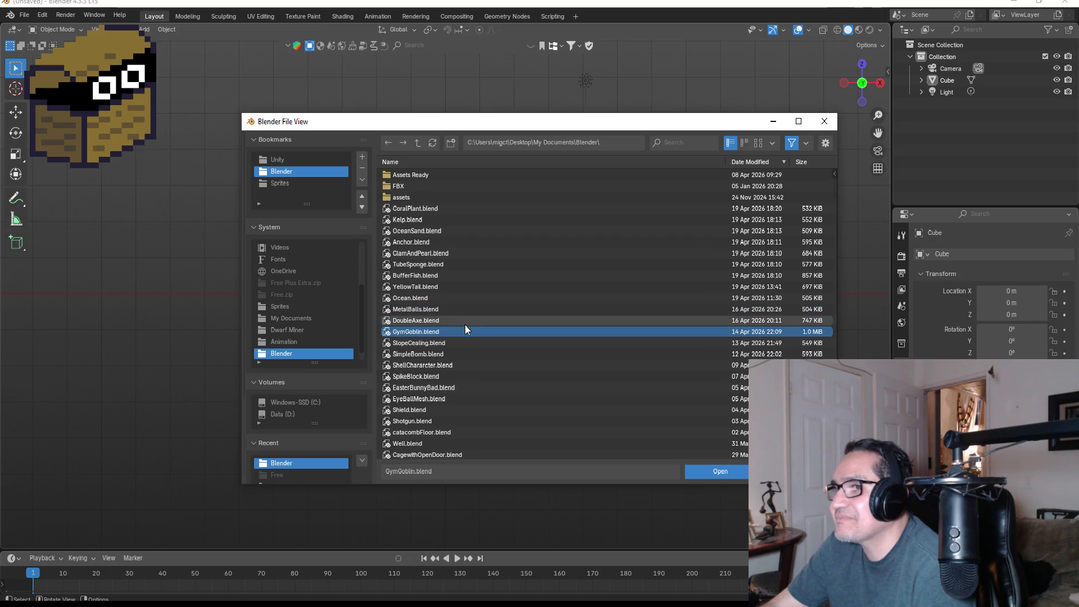
{"action": "scroll", "coordinate": [455, 360], "scroll_direction": "down", "scroll_amount": 4}
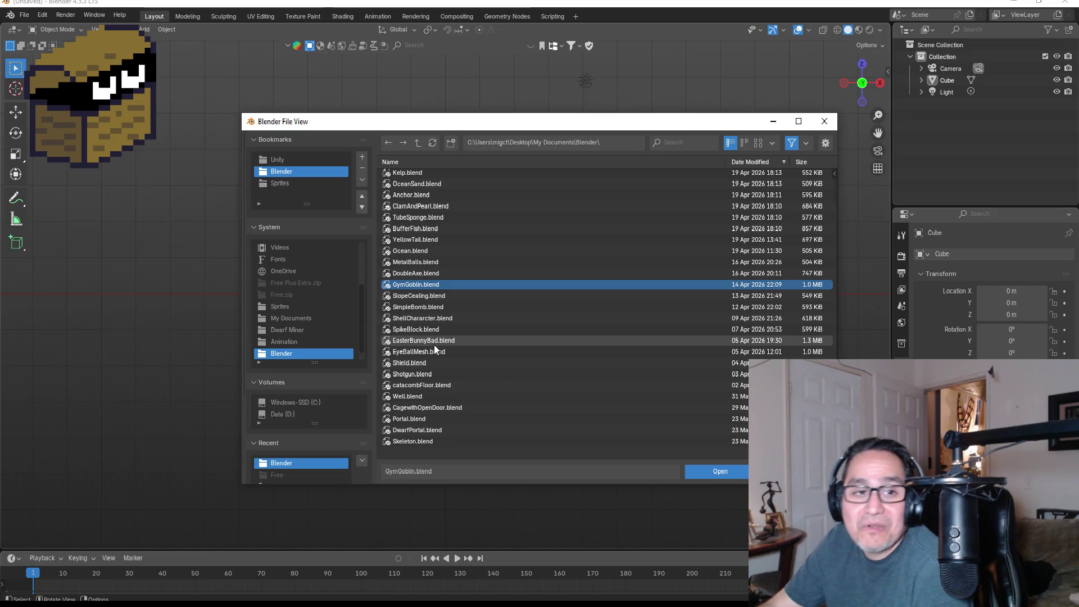
{"action": "mouse_move", "coordinate": [434, 344]}
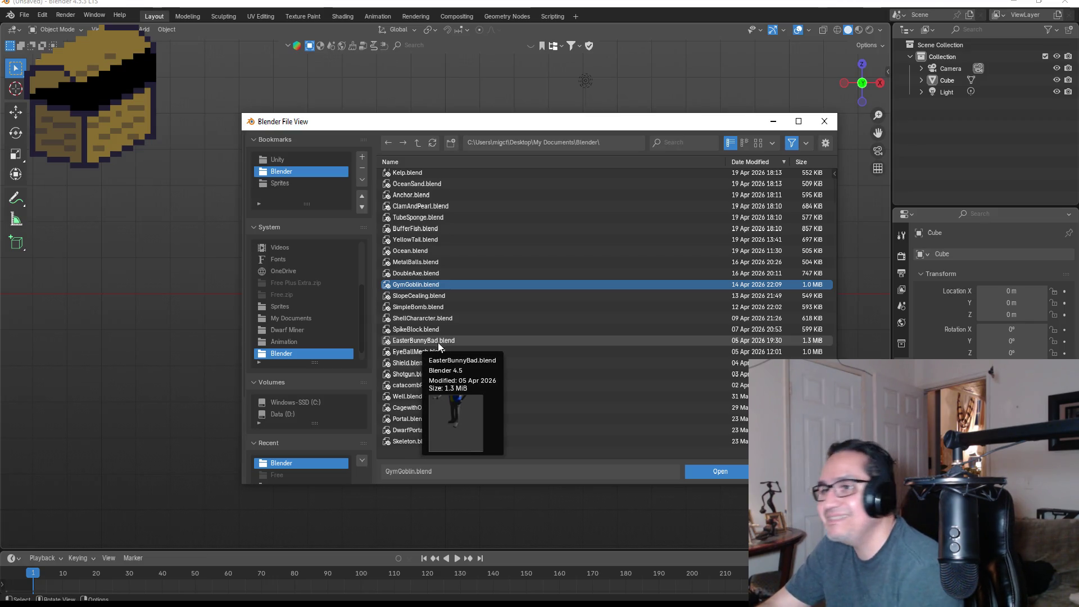
{"action": "left_click", "coordinate": [442, 376]}
{"action": "scroll", "coordinate": [453, 378], "scroll_direction": "down", "scroll_amount": 2}
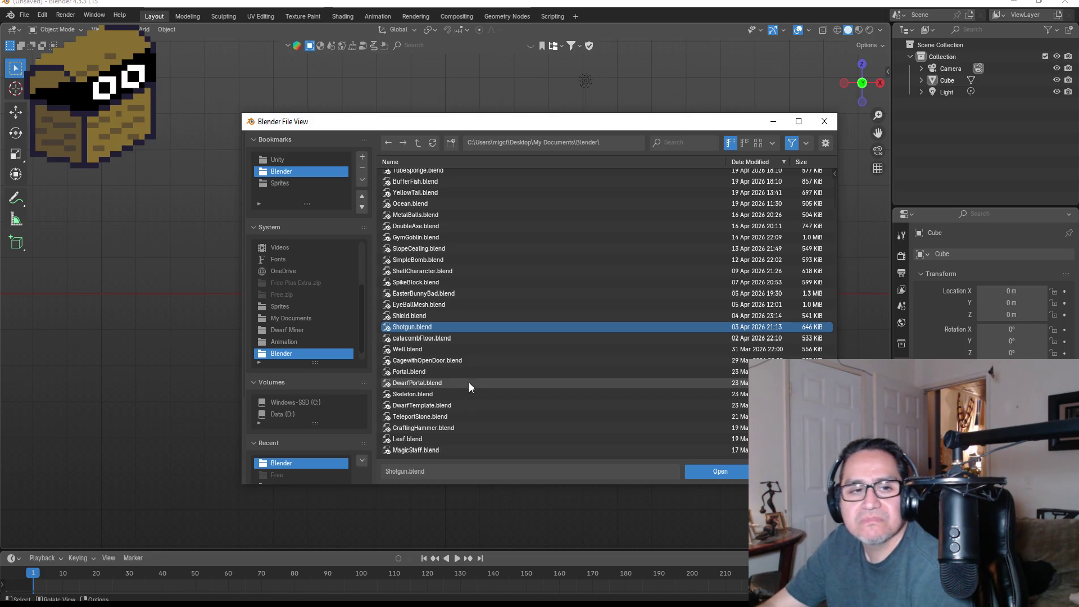
Step: Check the CagewithOpenDoor, MetalBalls, SlopeCealing and SpikeBlock .blend files
{"action": "left_click", "coordinate": [430, 363]}
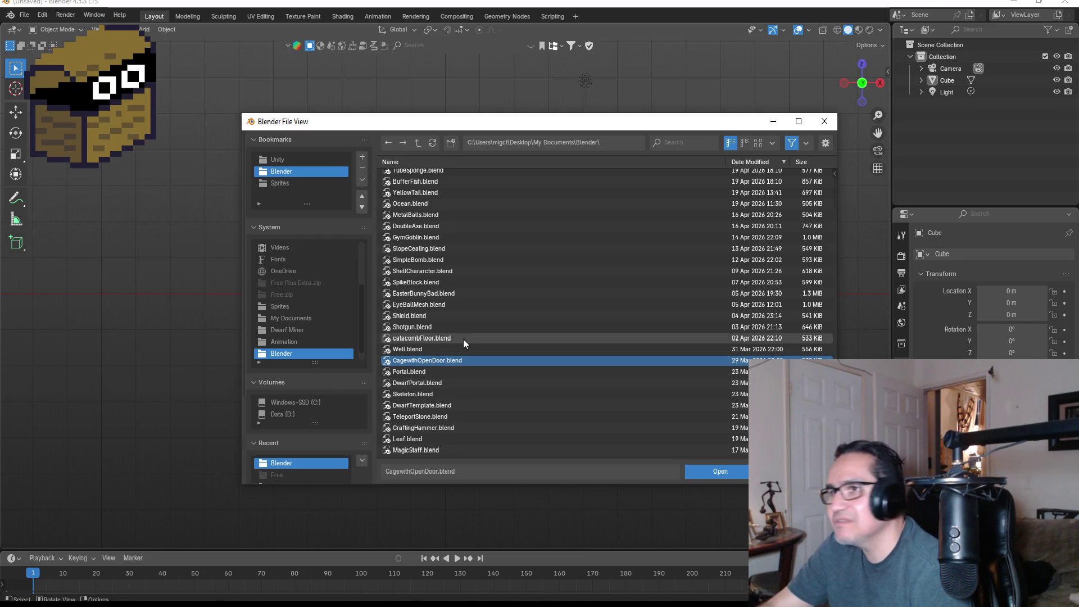
{"action": "scroll", "coordinate": [460, 264], "scroll_direction": "up", "scroll_amount": 3}
{"action": "scroll", "coordinate": [459, 265], "scroll_direction": "up", "scroll_amount": 2}
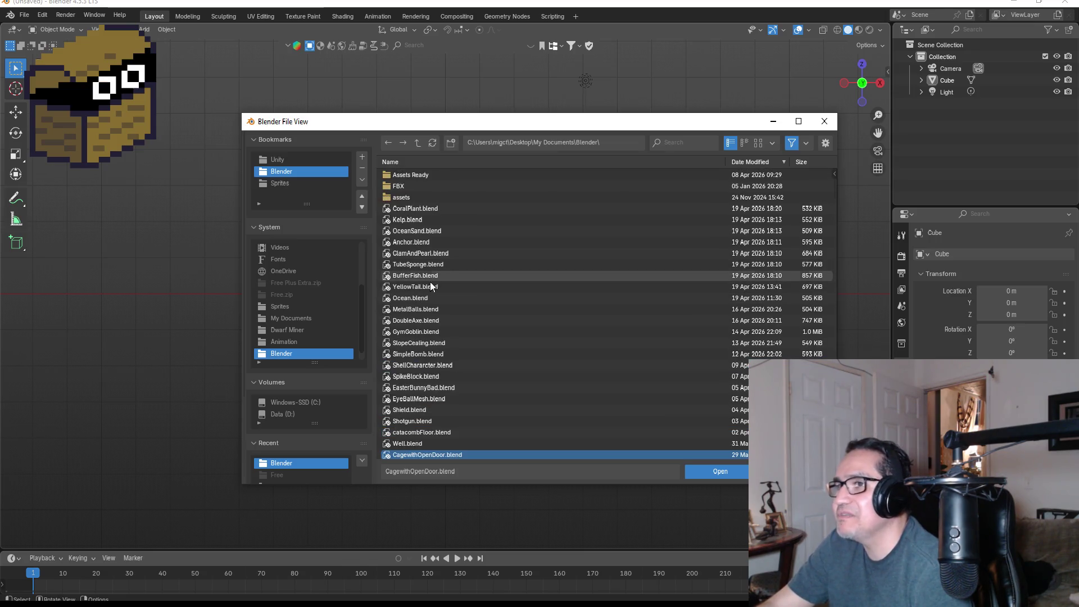
{"action": "left_click", "coordinate": [413, 312]}
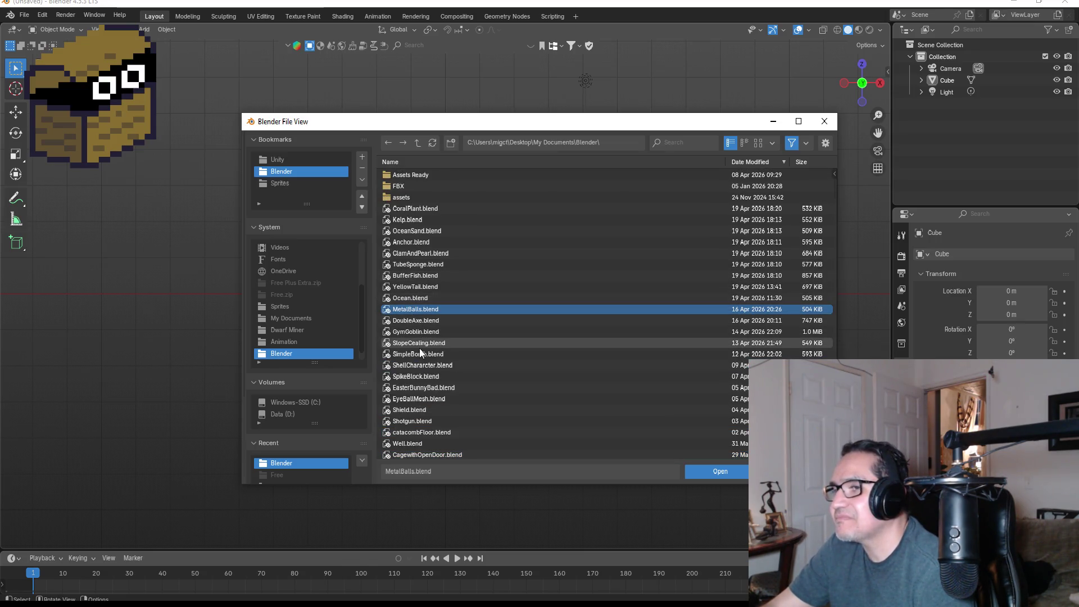
{"action": "left_click", "coordinate": [425, 342]}
{"action": "left_click", "coordinate": [427, 372]}
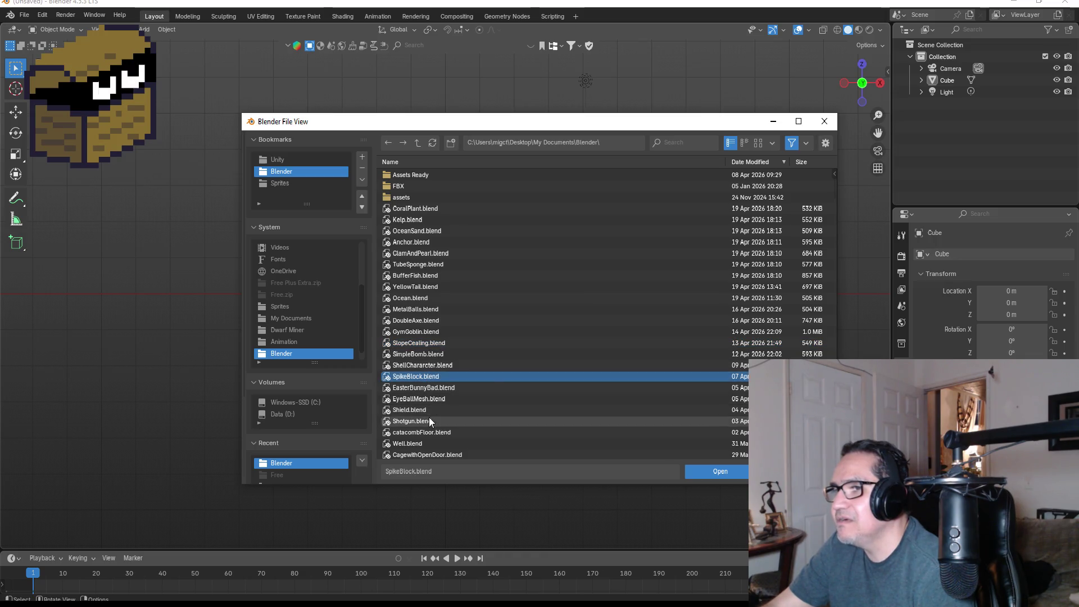
{"action": "scroll", "coordinate": [427, 416], "scroll_direction": "down", "scroll_amount": 2}
{"action": "scroll", "coordinate": [422, 416], "scroll_direction": "down", "scroll_amount": 2}
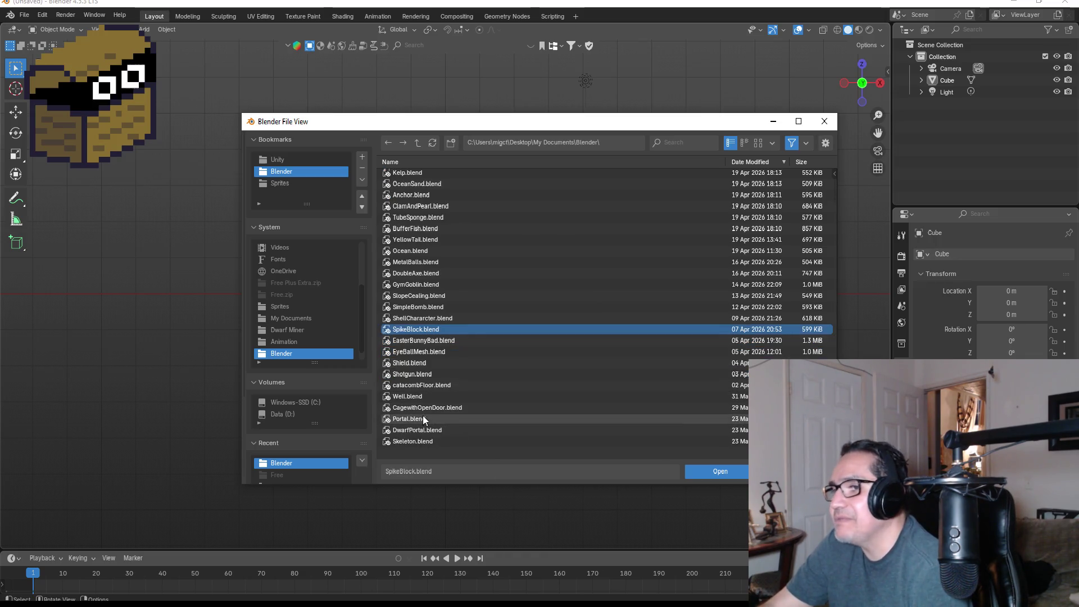
{"action": "scroll", "coordinate": [611, 178], "scroll_direction": "up", "scroll_amount": 4}
Step: Filter the file list by 'go' and open Goblin.blend
{"action": "left_click", "coordinate": [674, 144]}
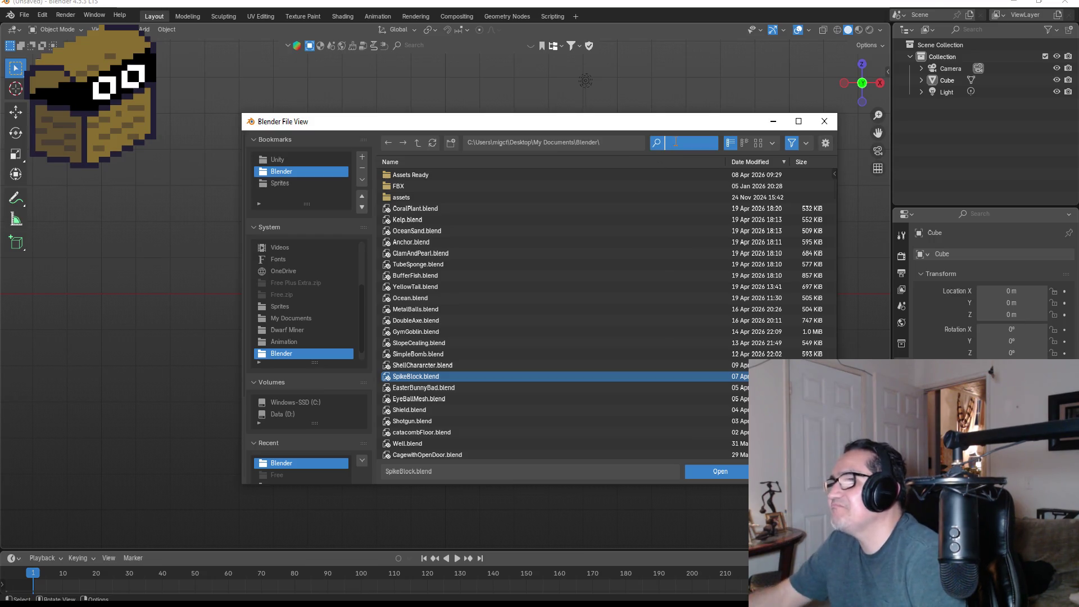
{"action": "type", "text": "go"}
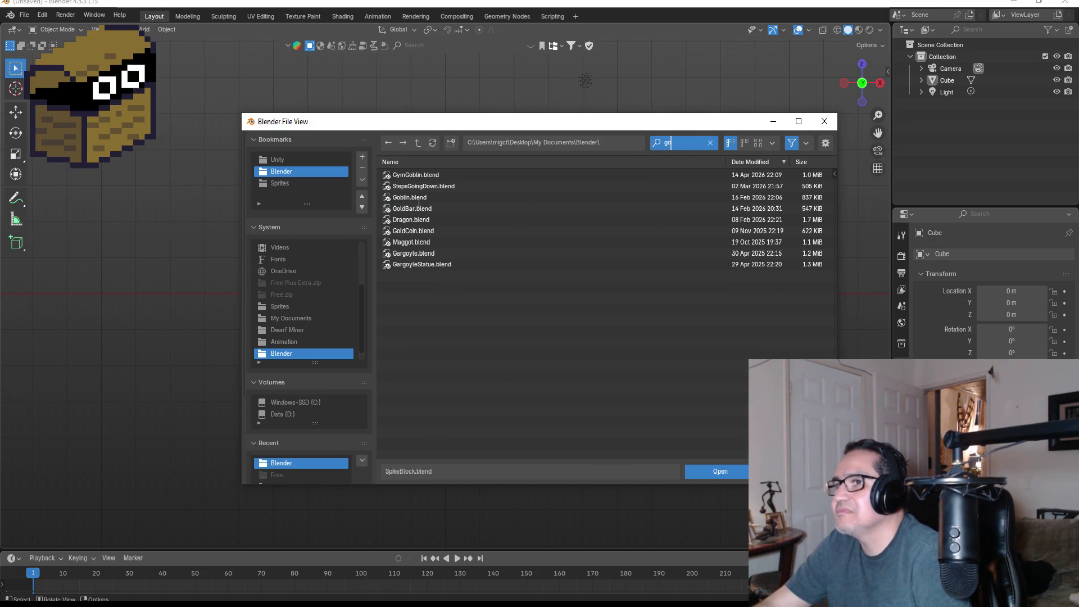
{"action": "left_click", "coordinate": [417, 198]}
{"action": "double_click", "coordinate": [417, 198]}
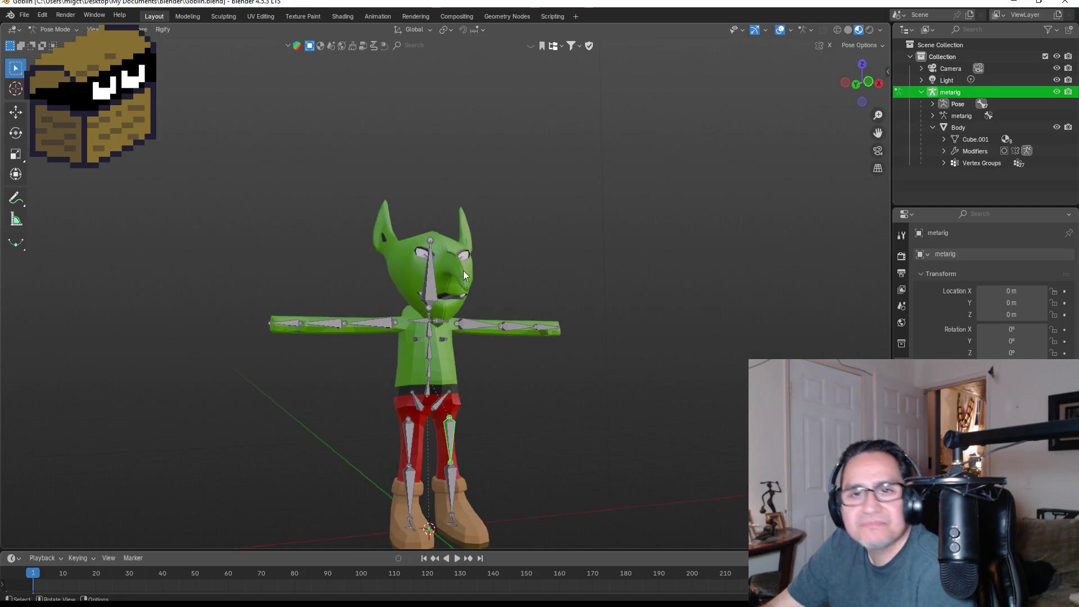
Step: Orbit around the goblin to inspect it and clear the leg-bone selection
{"action": "mouse_move", "coordinate": [555, 312]}
{"action": "middle_mouse_down"}
{"action": "mouse_move", "coordinate": [447, 319]}
{"action": "mouse_move", "coordinate": [590, 327]}
{"action": "mouse_move", "coordinate": [507, 349]}
{"action": "middle_mouse_up"}
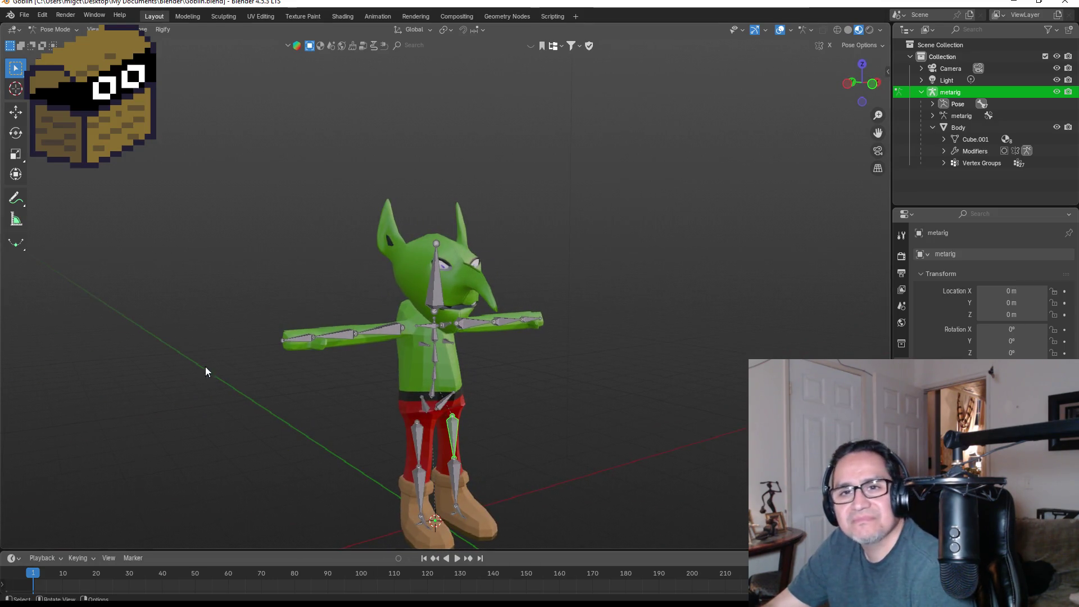
{"action": "mouse_move", "coordinate": [684, 285]}
{"action": "middle_mouse_down"}
{"action": "mouse_move", "coordinate": [528, 298]}
{"action": "mouse_move", "coordinate": [590, 305]}
{"action": "middle_mouse_up"}
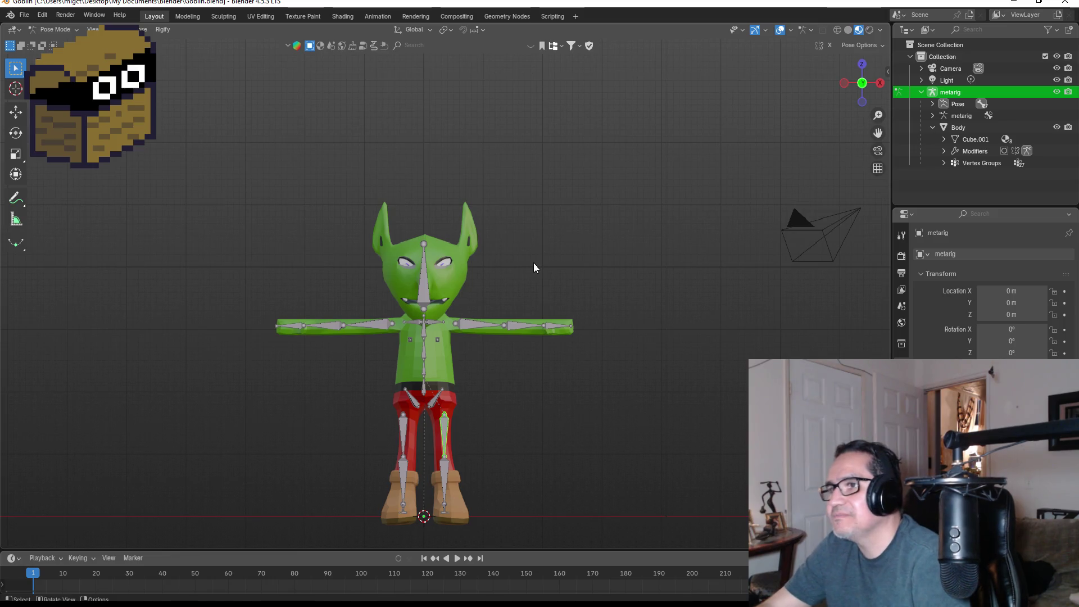
{"action": "left_click", "coordinate": [427, 241]}
{"action": "left_click", "coordinate": [451, 241]}
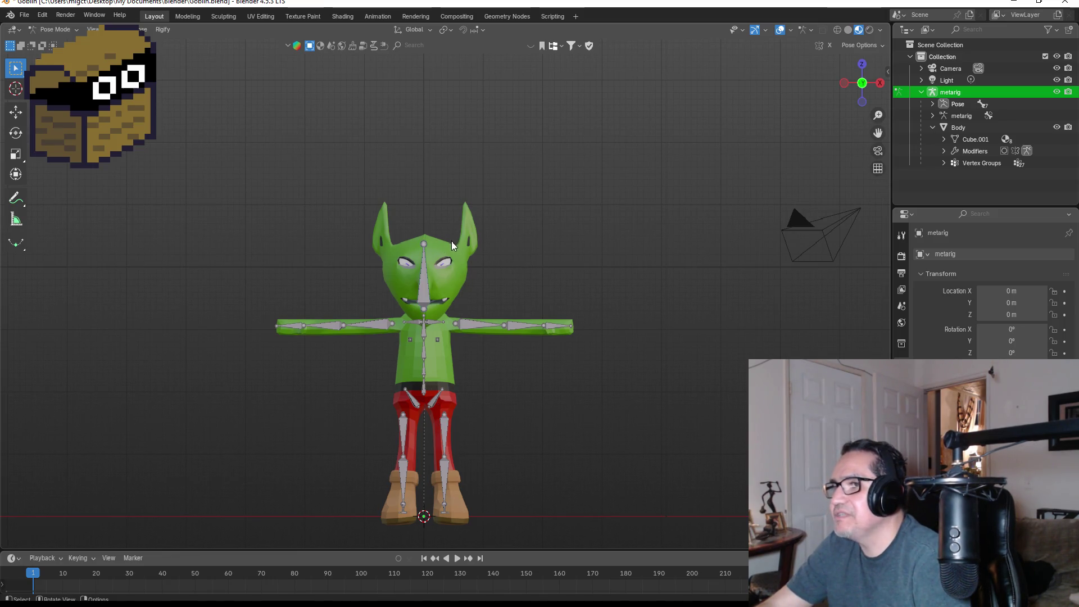
Step: Check the front and right-side views, then switch the metarig to Object Mode
{"action": "middle_click_drag", "start_coordinate": [583, 218], "coordinate": [478, 238]}
{"action": "key", "text": "KP_1"}
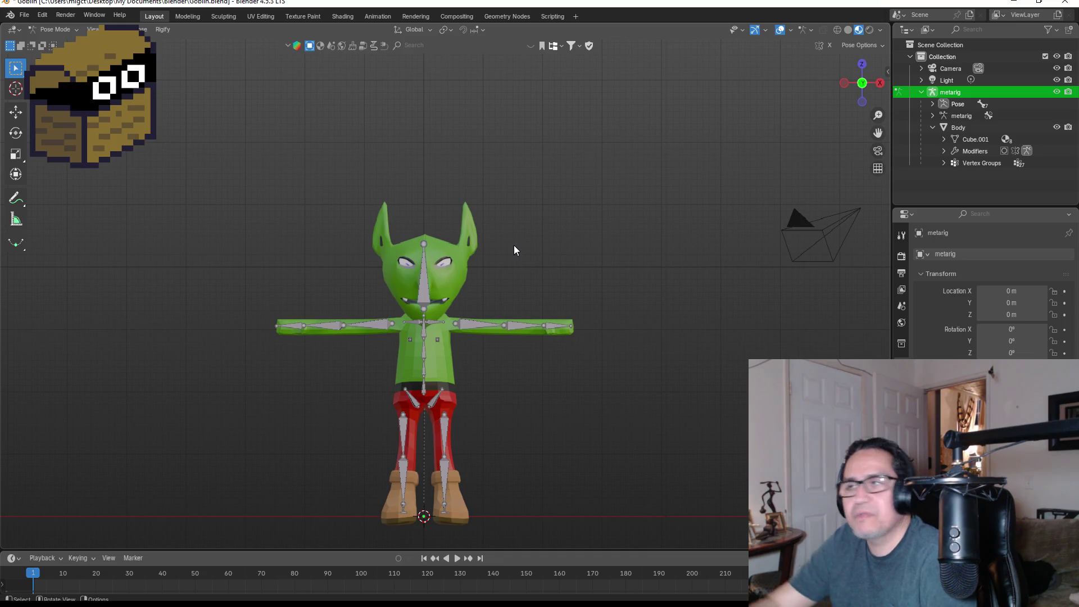
{"action": "key", "text": "KP_3"}
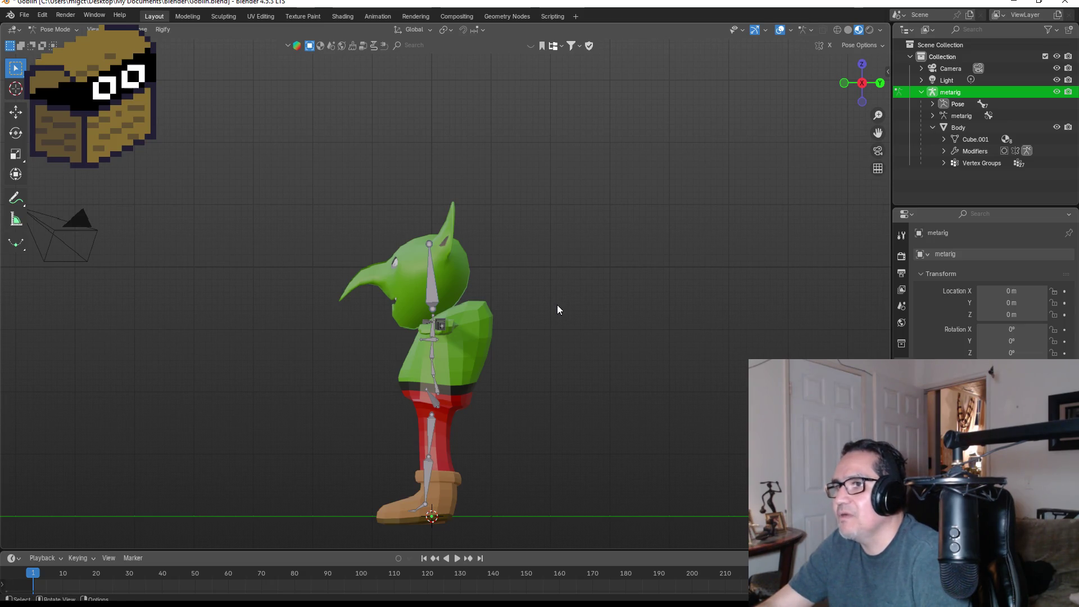
{"action": "left_click", "coordinate": [57, 29]}
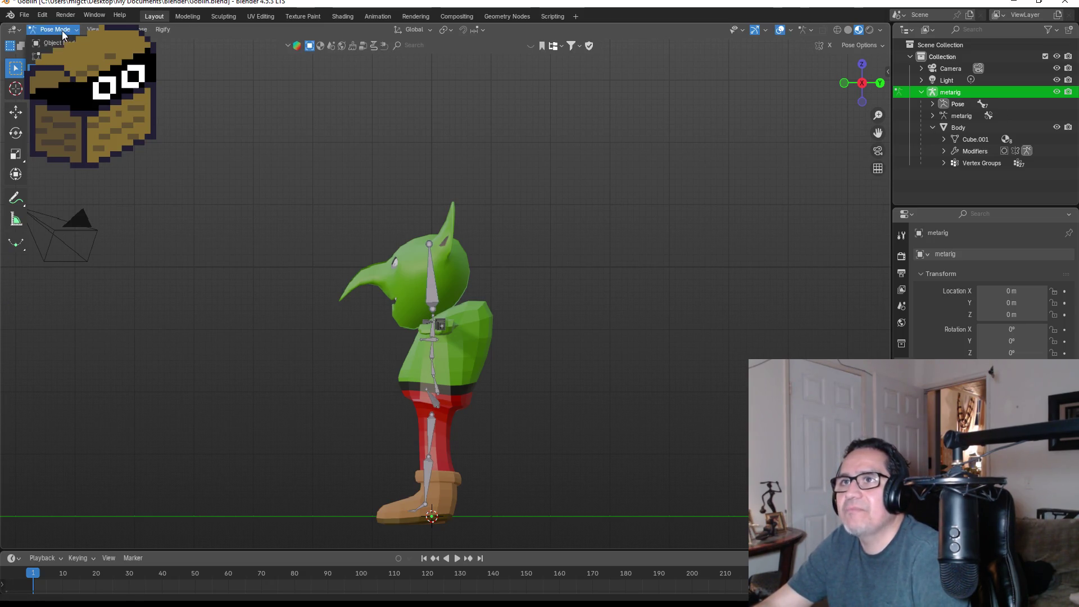
{"action": "left_click", "coordinate": [56, 40]}
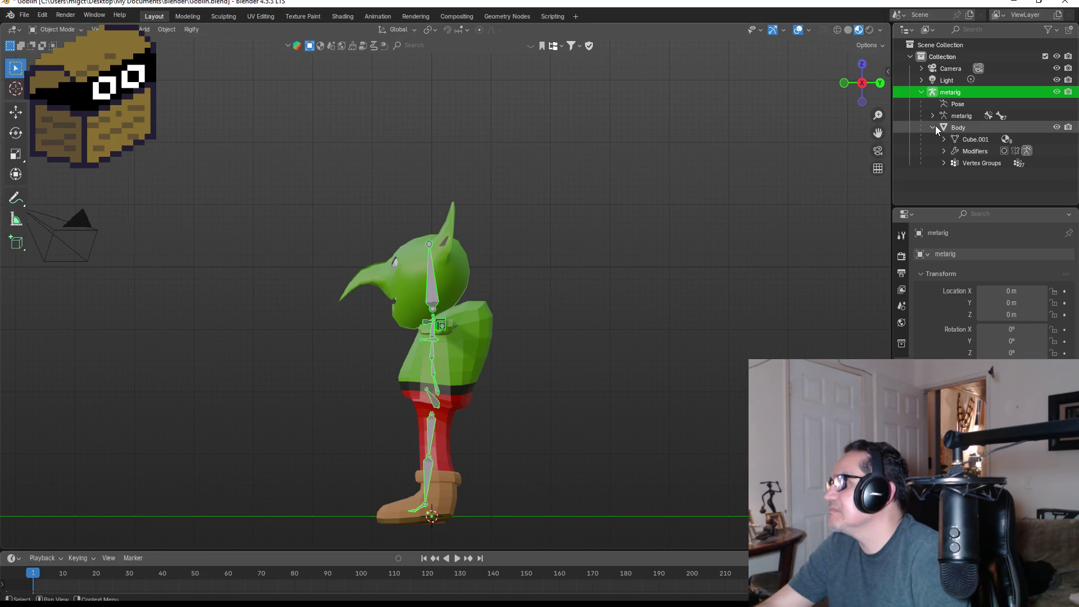
Step: Add a cube and raise it along Z to 3.9529 m above the goblin's head
{"action": "left_click", "coordinate": [534, 239]}
{"action": "key", "text": "shift+a"}
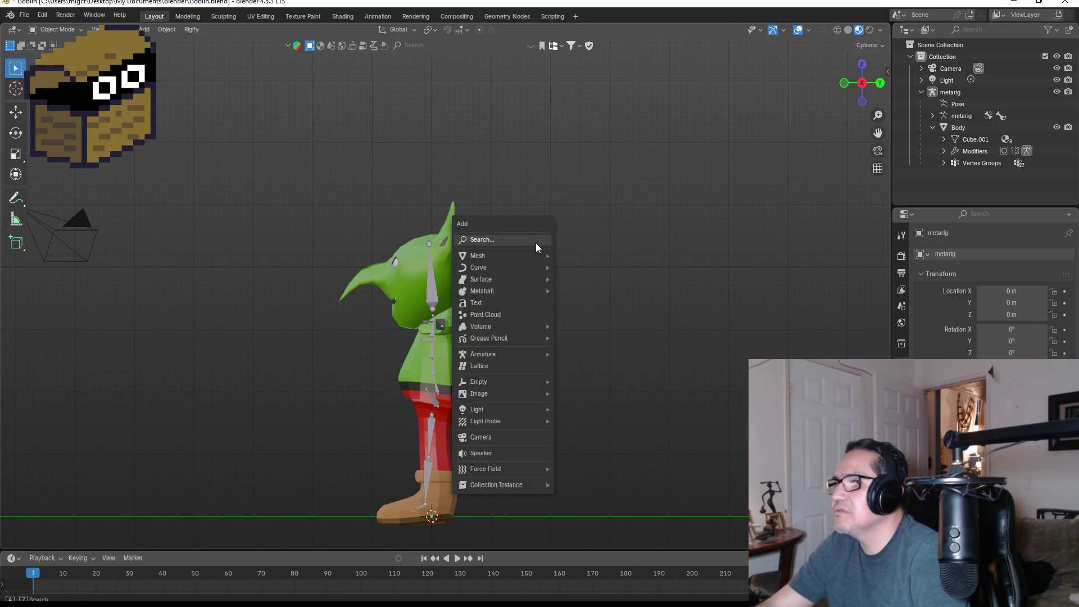
{"action": "mouse_move", "coordinate": [520, 255]}
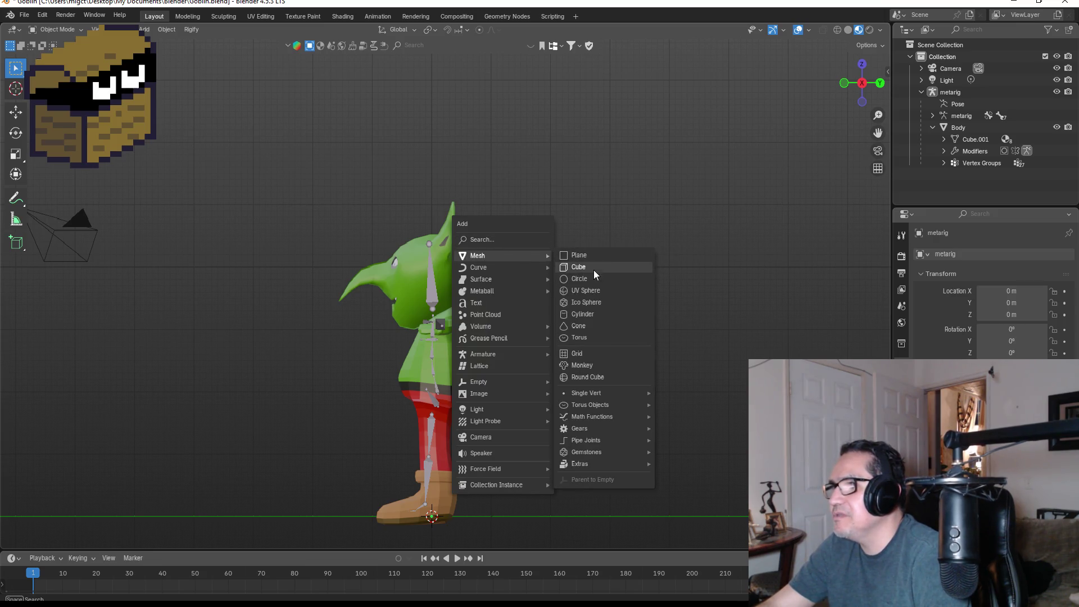
{"action": "left_click", "coordinate": [595, 267]}
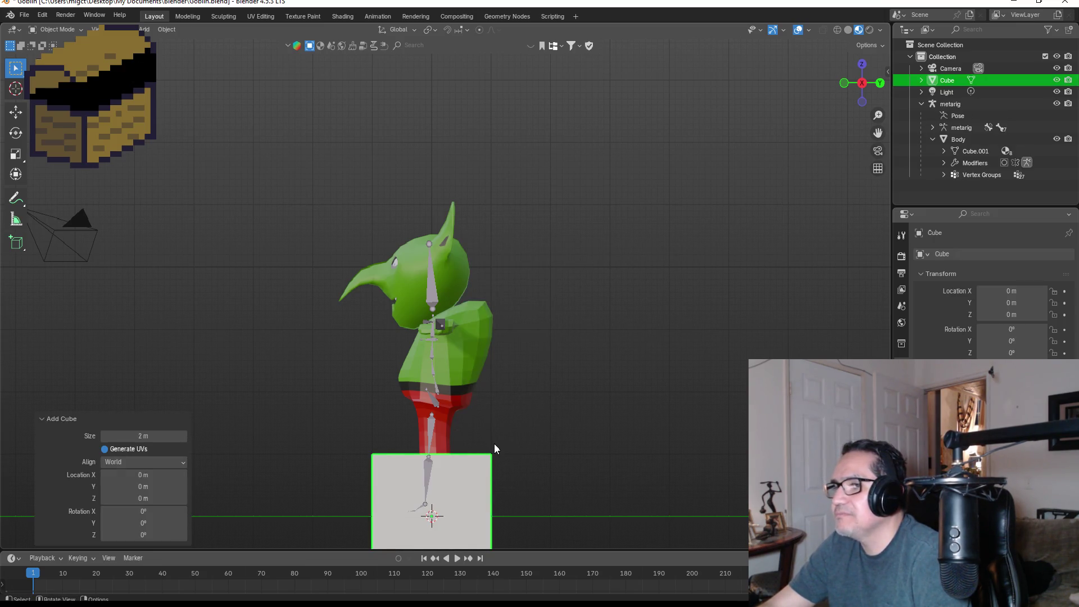
{"action": "key", "text": "g"}
{"action": "key", "text": "z"}
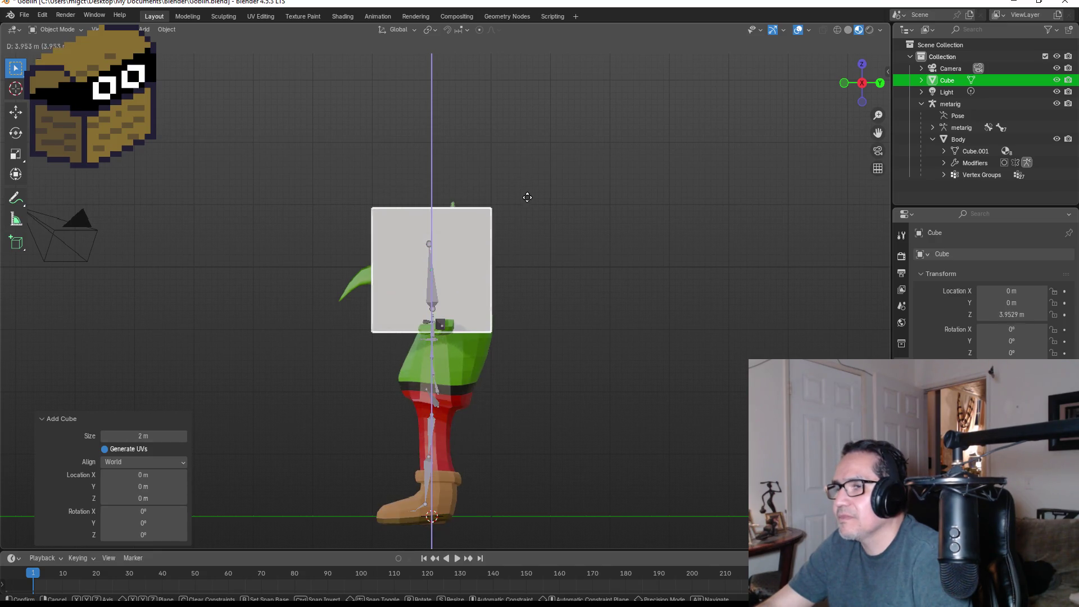
{"action": "left_click", "coordinate": [528, 202]}
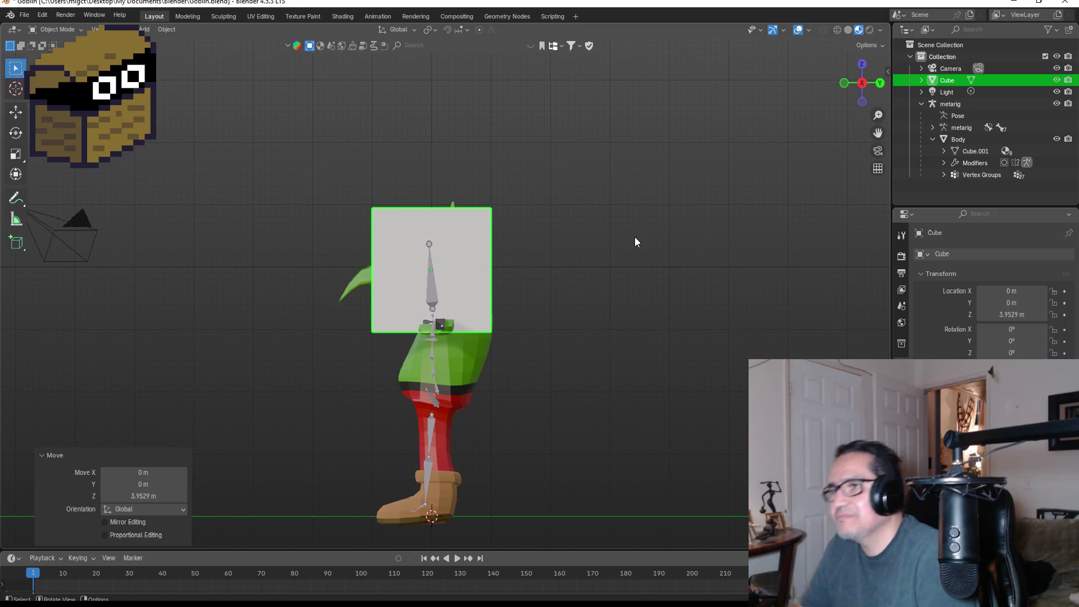
{"action": "scroll", "coordinate": [479, 259], "scroll_direction": "up", "scroll_amount": 5}
{"action": "scroll", "coordinate": [785, 298], "scroll_direction": "down", "scroll_amount": 1}
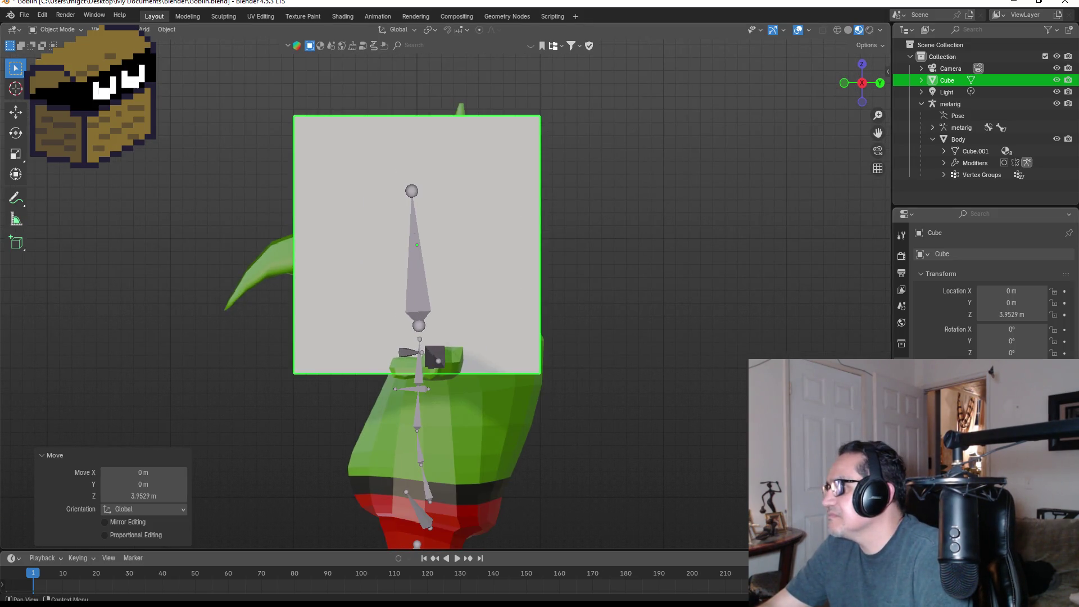
Step: Show the cube's Modifier Properties and the Add Modifier list
{"action": "left_click", "coordinate": [902, 376]}
{"action": "left_click", "coordinate": [994, 254]}
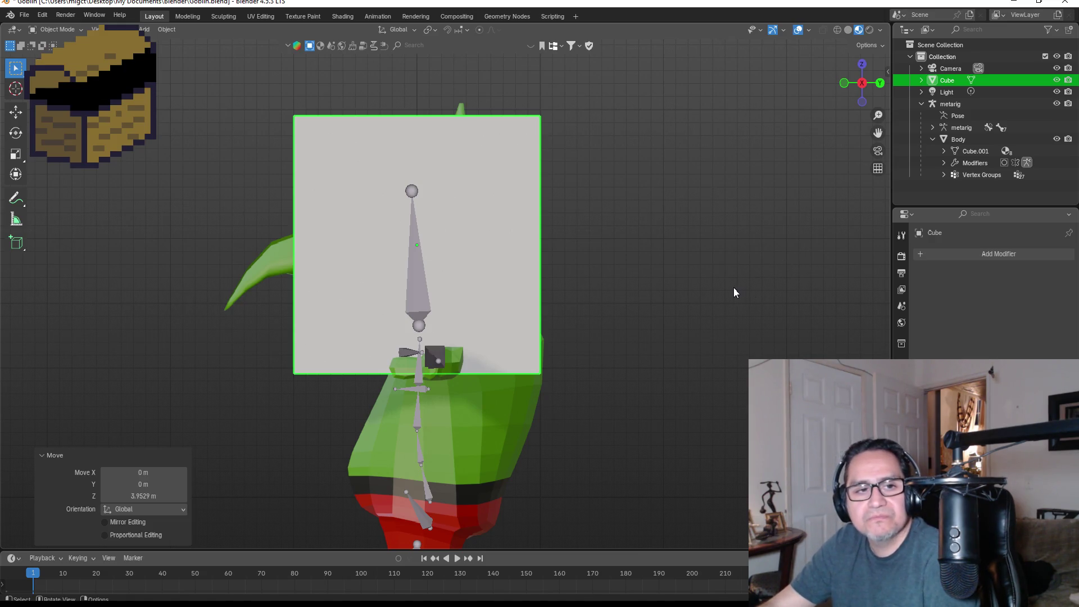
{"action": "left_click", "coordinate": [980, 254]}
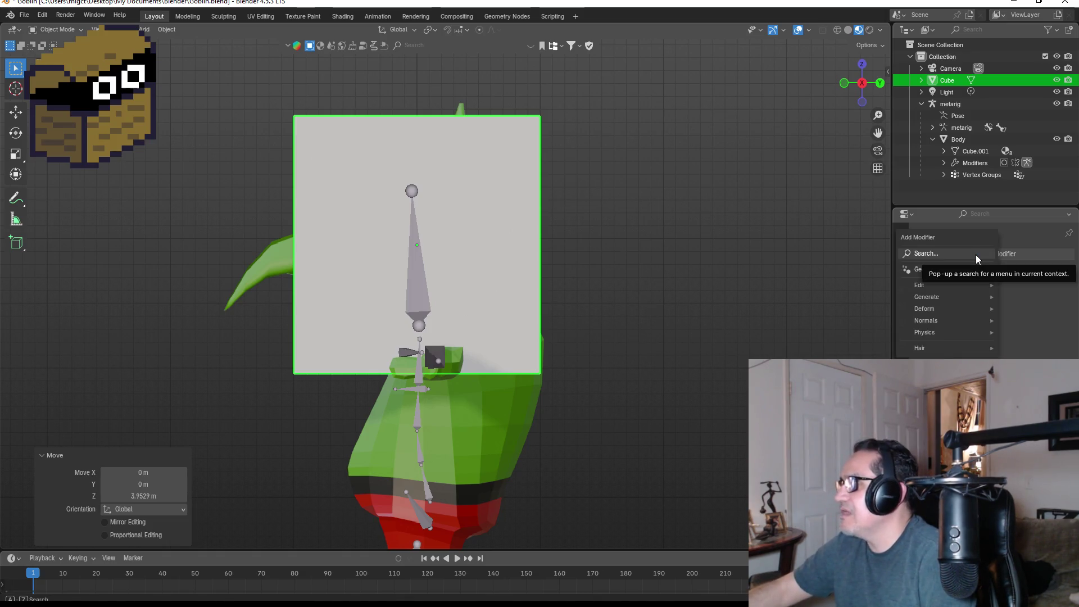
Step: Add a Subdivision Surface modifier to the cube and apply it
{"action": "left_click", "coordinate": [976, 254]}
{"action": "type", "text": "su"}
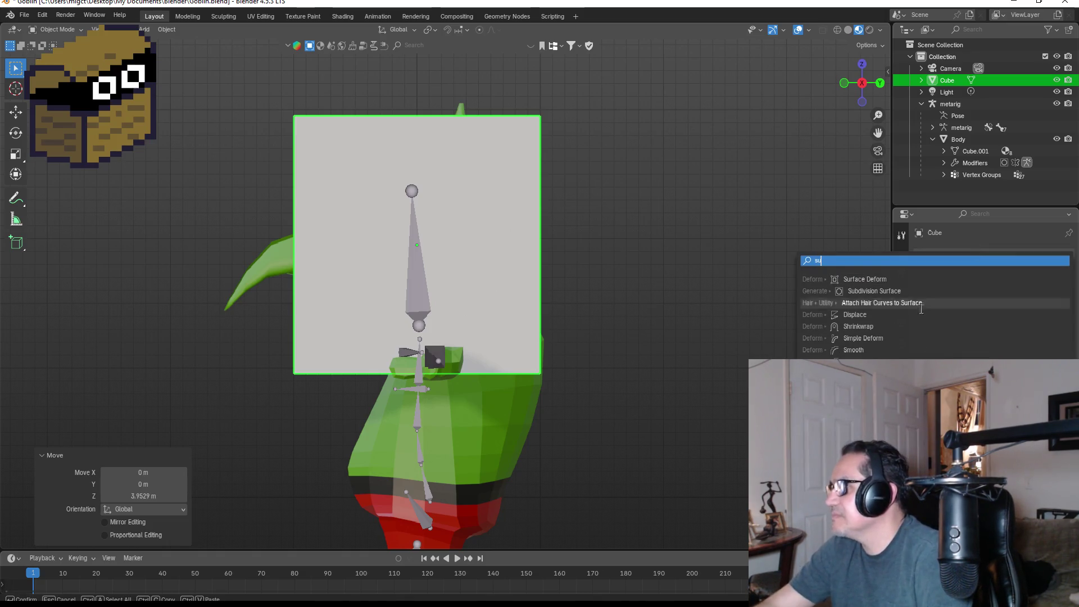
{"action": "left_click", "coordinate": [909, 292]}
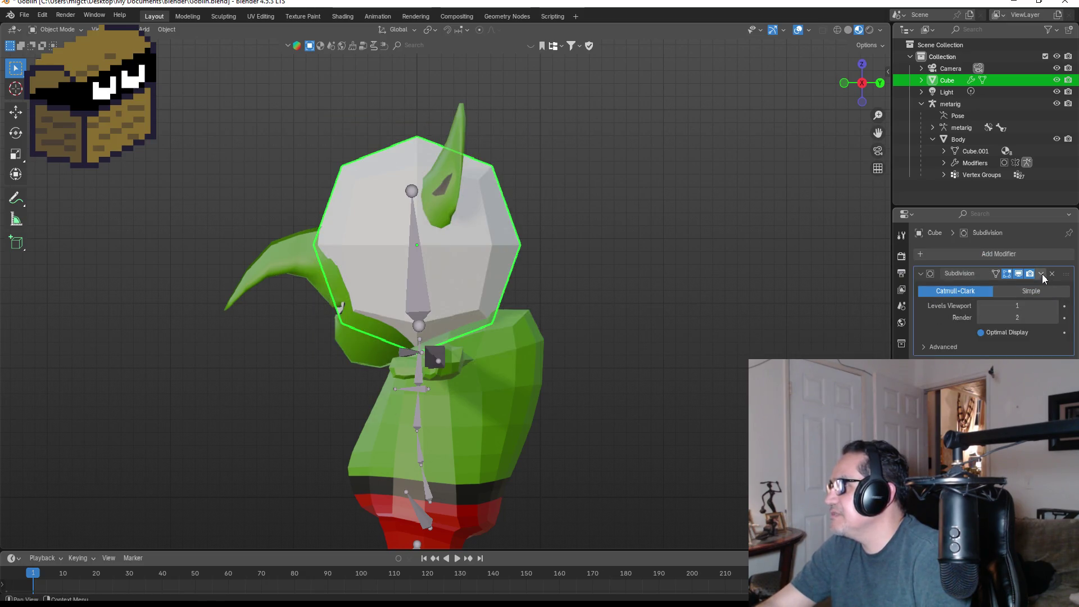
{"action": "left_click", "coordinate": [1041, 274]}
{"action": "left_click", "coordinate": [992, 288]}
Step: Add a second Subdivision Surface modifier and enter Edit Mode with vertex select in front view
{"action": "left_click", "coordinate": [996, 255]}
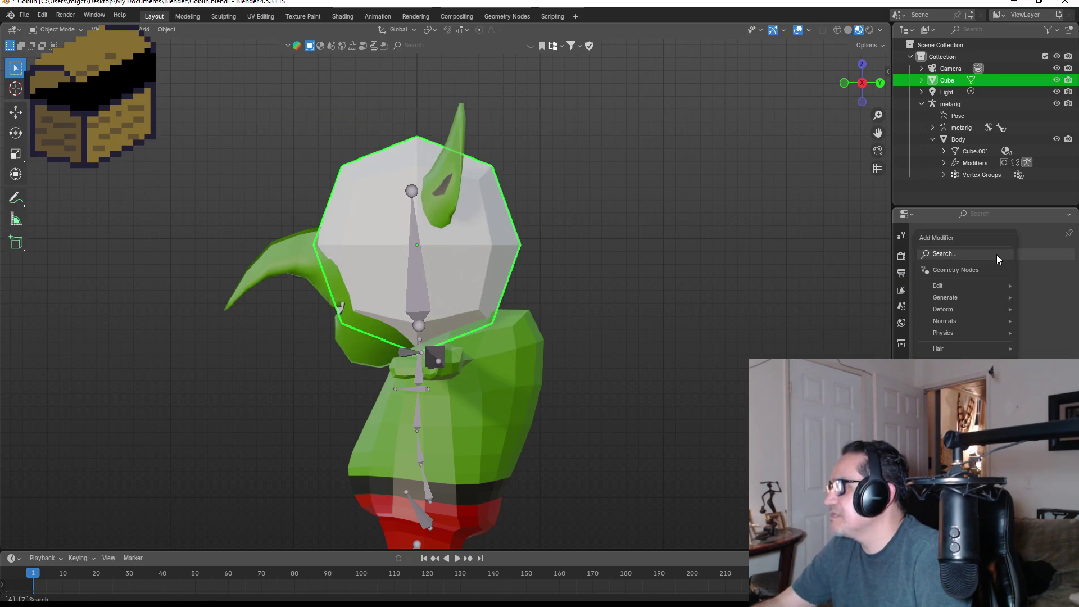
{"action": "type", "text": "sus"}
{"action": "left_click", "coordinate": [916, 277]}
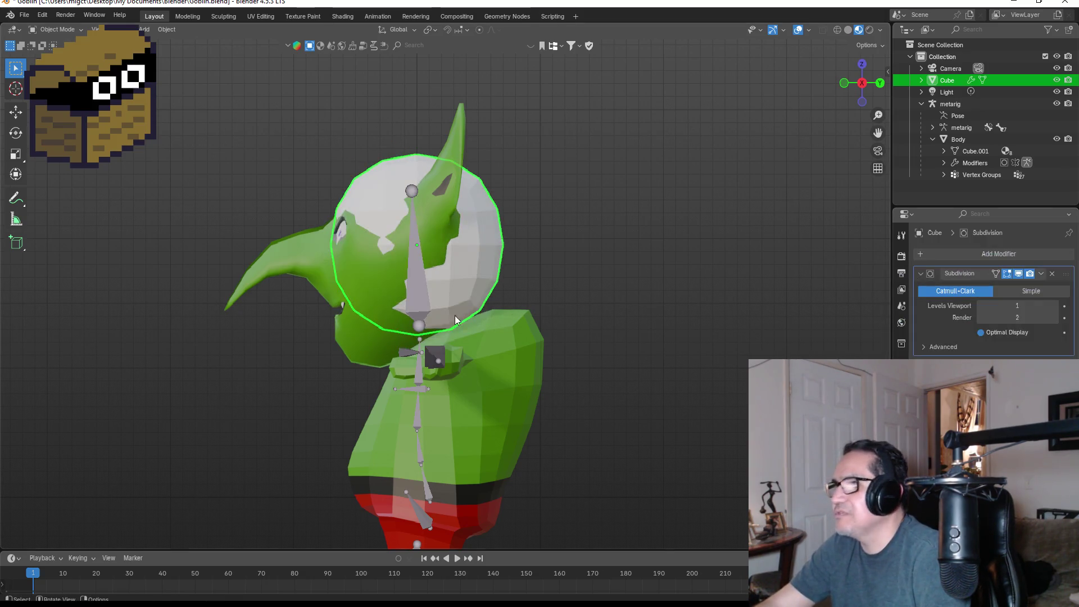
{"action": "key", "text": "KP_1"}
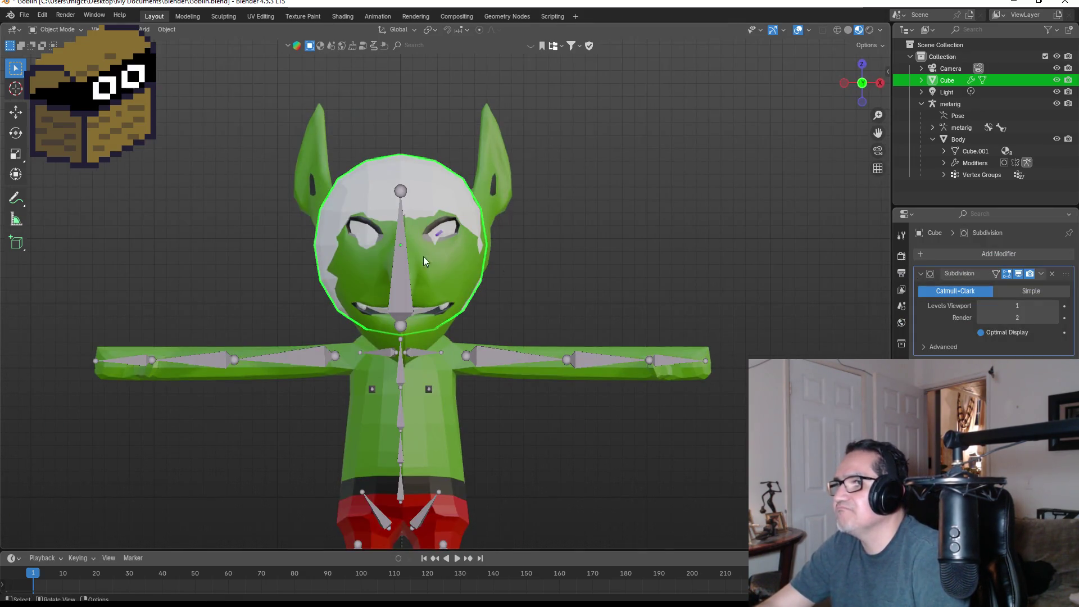
{"action": "key", "text": "Tab"}
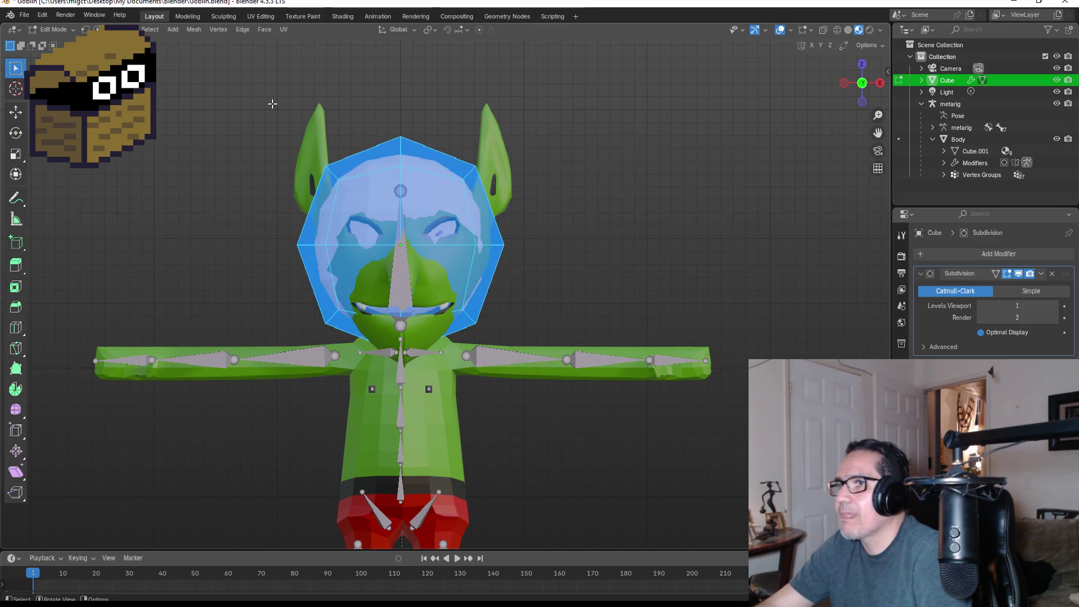
{"action": "left_click", "coordinate": [84, 29]}
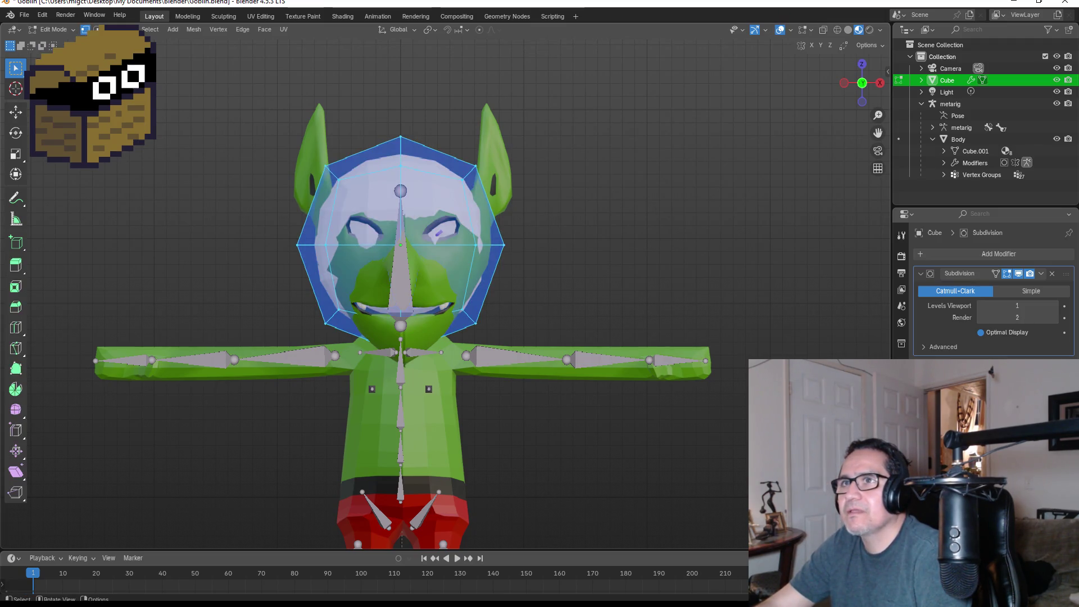
Step: In wireframe shading, delete the vertices of the ball's left half
{"action": "key", "text": "z"}
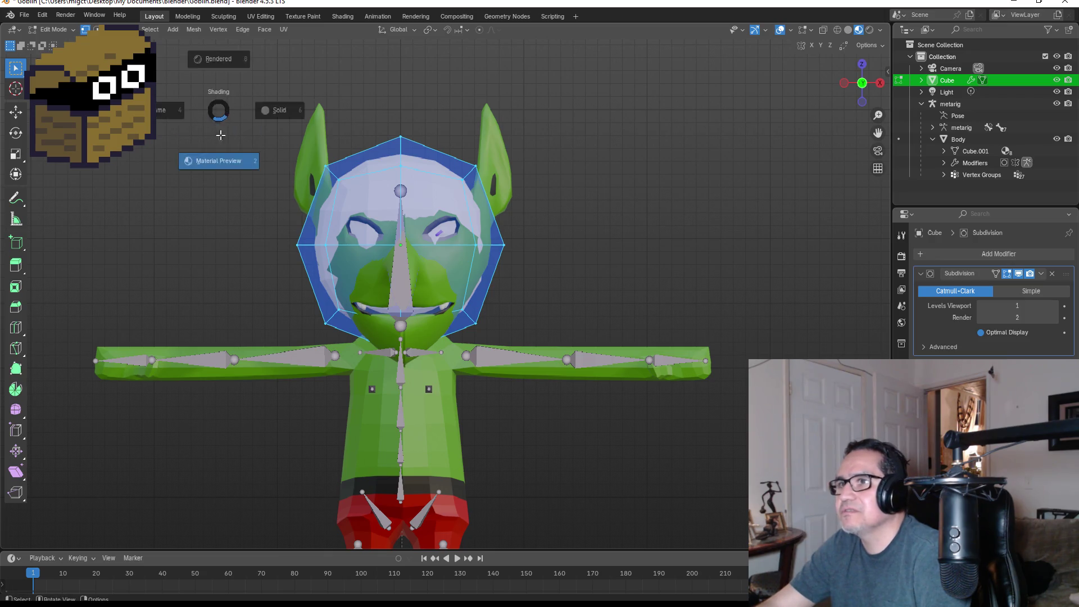
{"action": "left_click", "coordinate": [140, 129]}
{"action": "mouse_move", "coordinate": [182, 105]}
{"action": "left_mouse_down"}
{"action": "mouse_move", "coordinate": [362, 392]}
{"action": "mouse_move", "coordinate": [374, 391]}
{"action": "left_mouse_up"}
{"action": "key", "text": "x"}
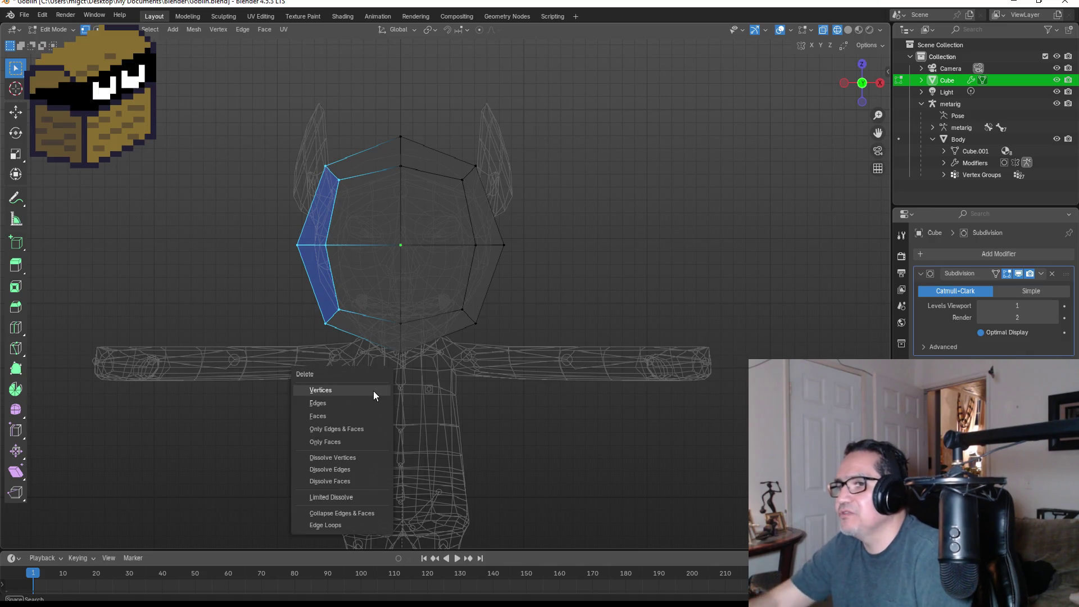
{"action": "left_click", "coordinate": [373, 392]}
{"action": "key", "text": "Tab"}
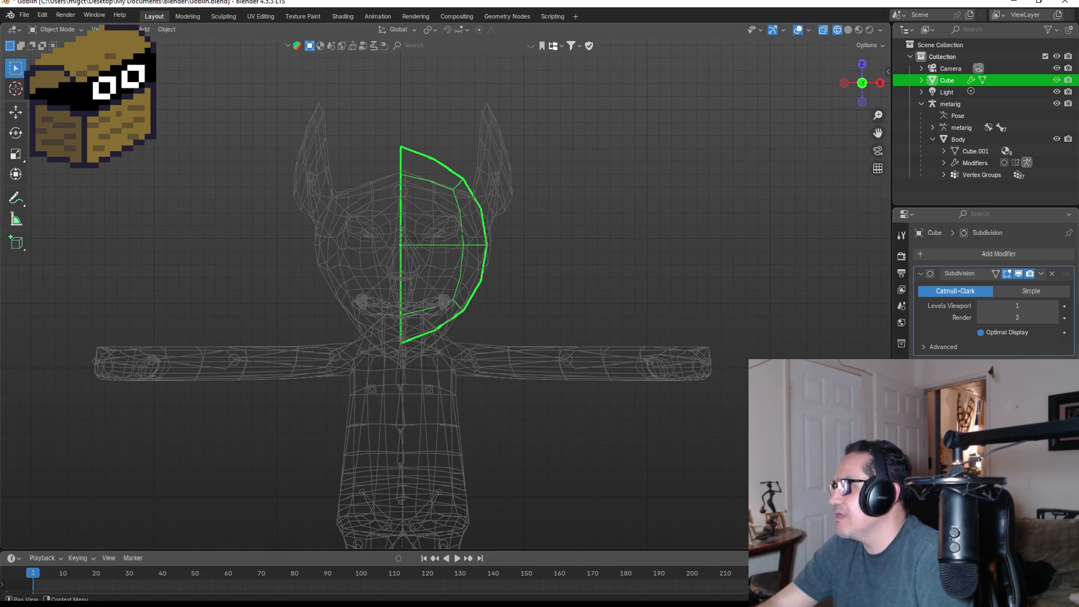
Step: Return to solid shading, add a Mirror modifier, and re-enter Edit Mode from the right view
{"action": "key", "text": "z"}
{"action": "left_click", "coordinate": [809, 327]}
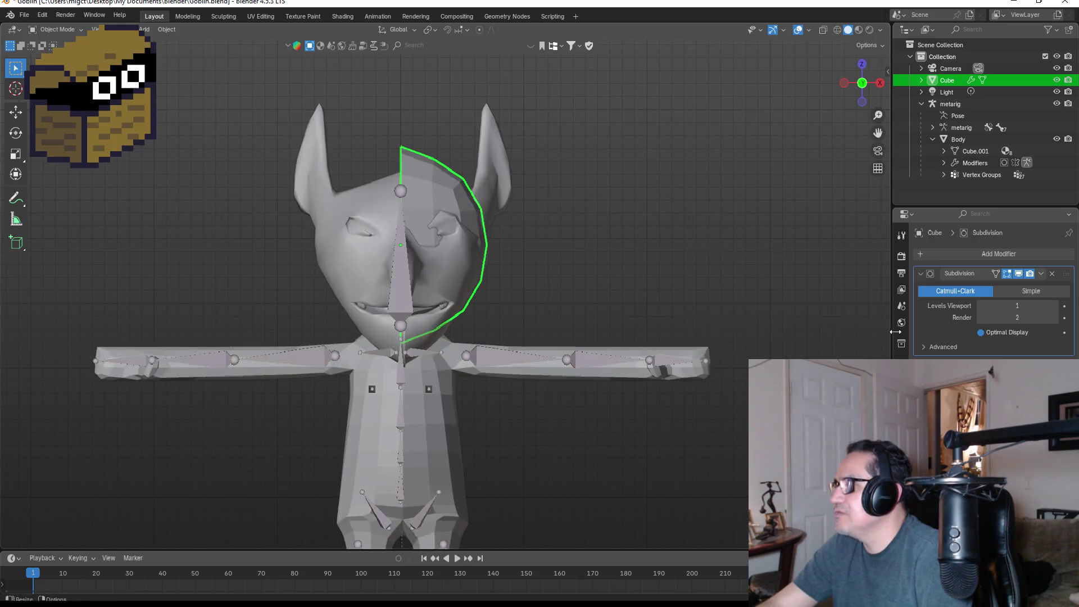
{"action": "left_click", "coordinate": [986, 254]}
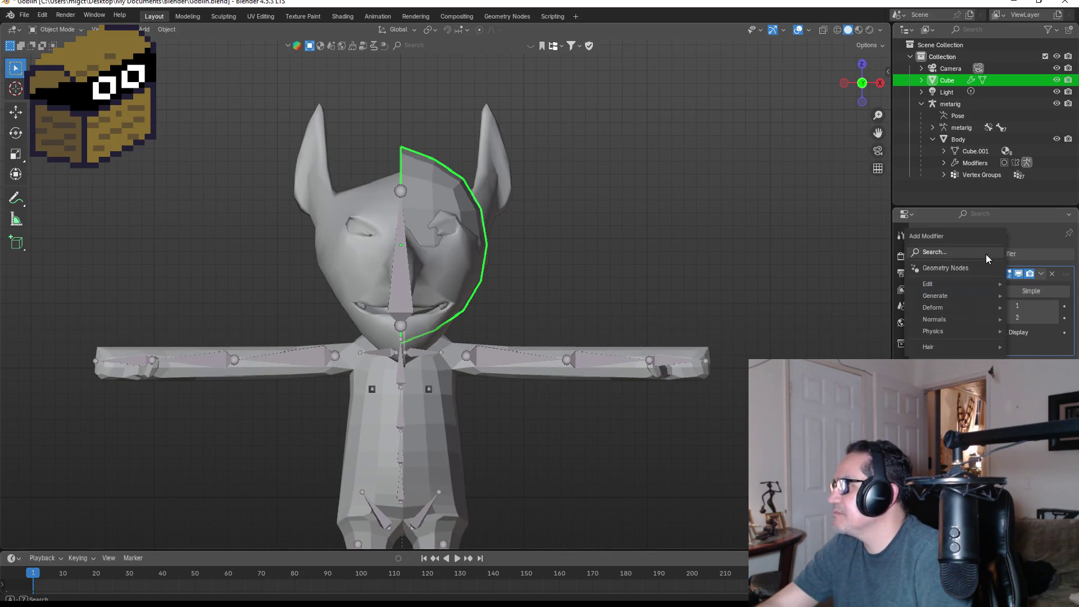
{"action": "type", "text": "mir"}
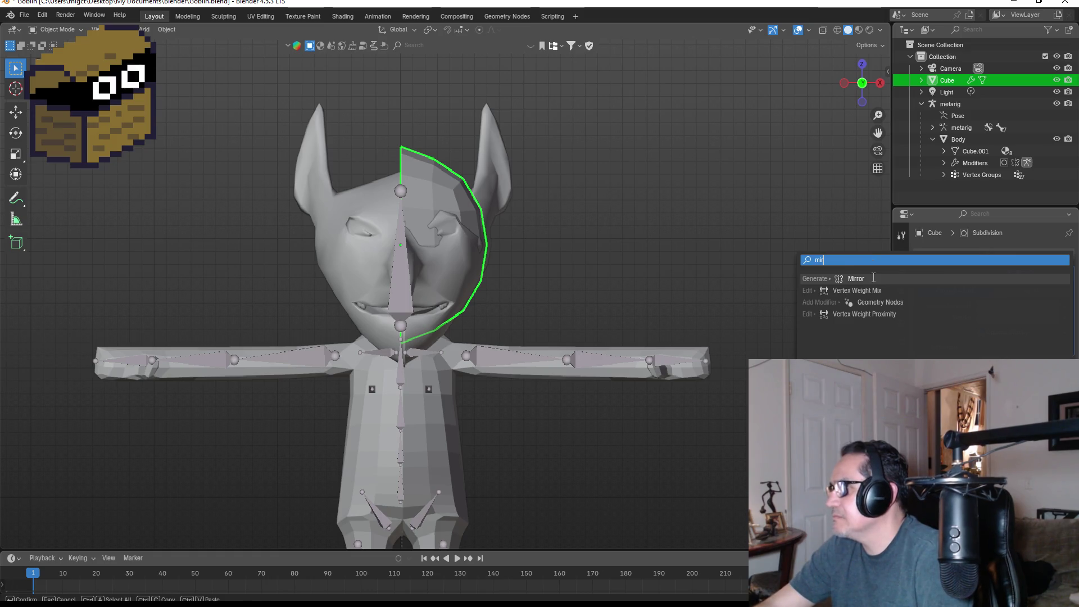
{"action": "left_click", "coordinate": [873, 278]}
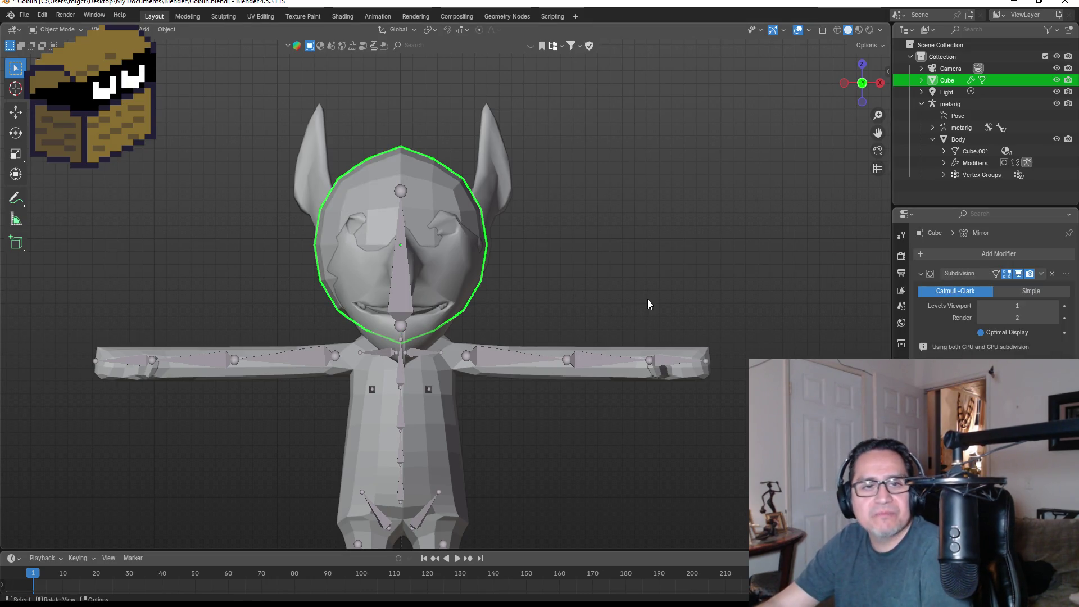
{"action": "key", "text": "KP_3"}
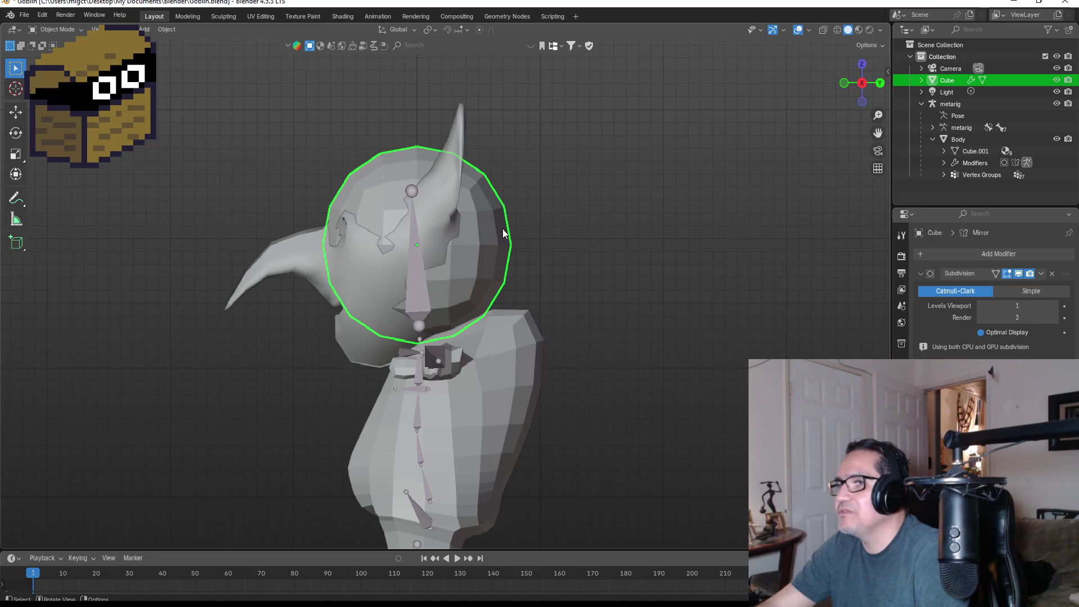
{"action": "key", "text": "Tab"}
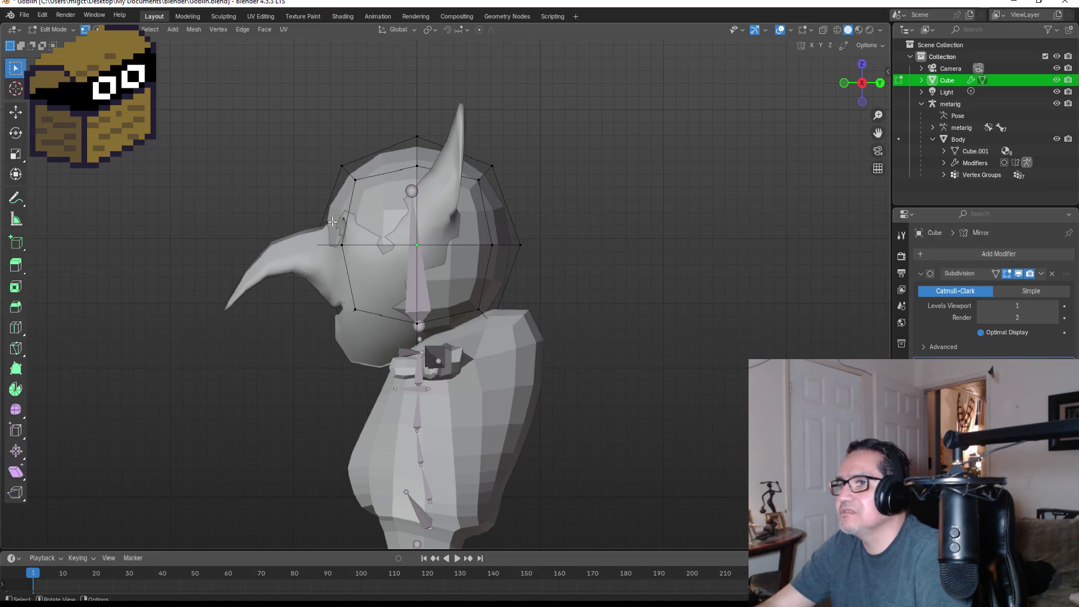
Step: Select and move the ball's front vertices, then return to Object Mode in front view
{"action": "mouse_move", "coordinate": [283, 124]}
{"action": "left_mouse_down"}
{"action": "mouse_move", "coordinate": [388, 281]}
{"action": "mouse_move", "coordinate": [396, 339]}
{"action": "mouse_move", "coordinate": [426, 345]}
{"action": "left_mouse_up"}
{"action": "key", "text": "g"}
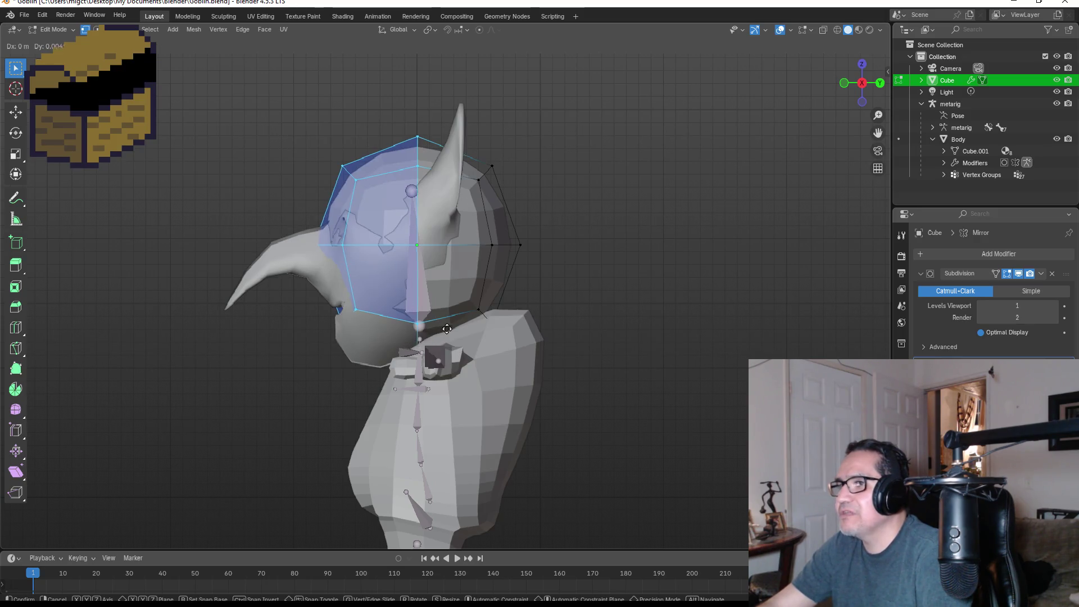
{"action": "left_click", "coordinate": [454, 323]}
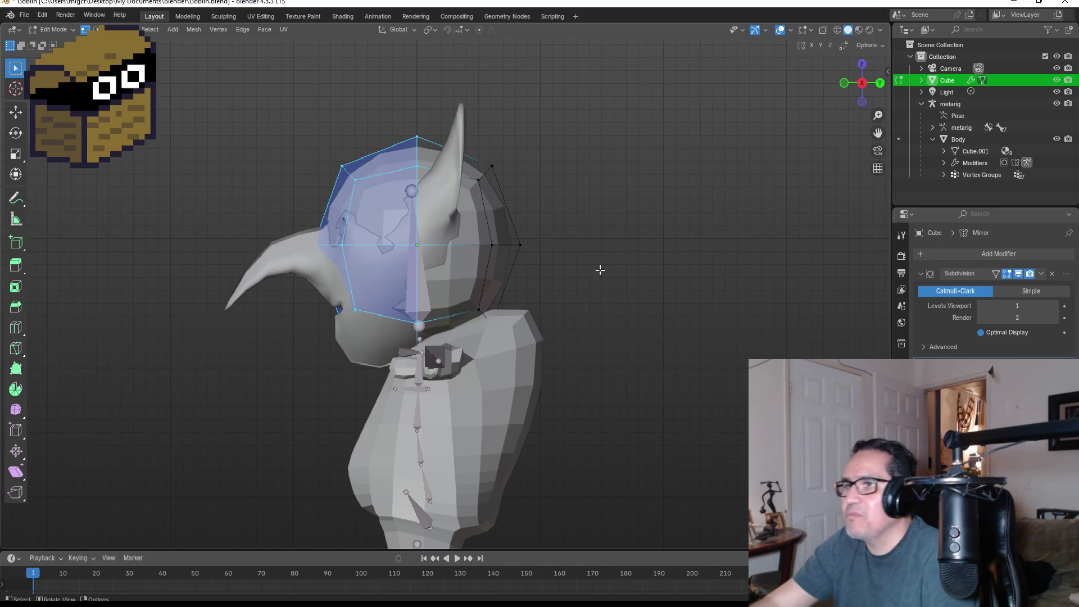
{"action": "key", "text": "KP_1"}
{"action": "key", "text": "Tab"}
Step: Delete the head ball and add a Plane rotated 90° to stand upright
{"action": "key", "text": "Delete"}
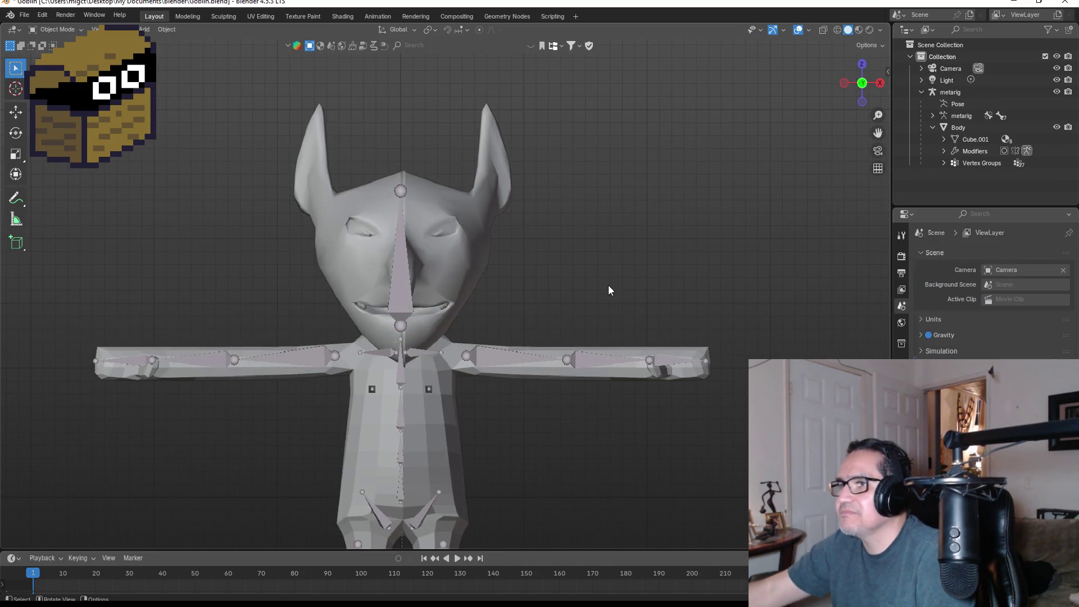
{"action": "key", "text": "shift+a"}
{"action": "mouse_move", "coordinate": [594, 279]}
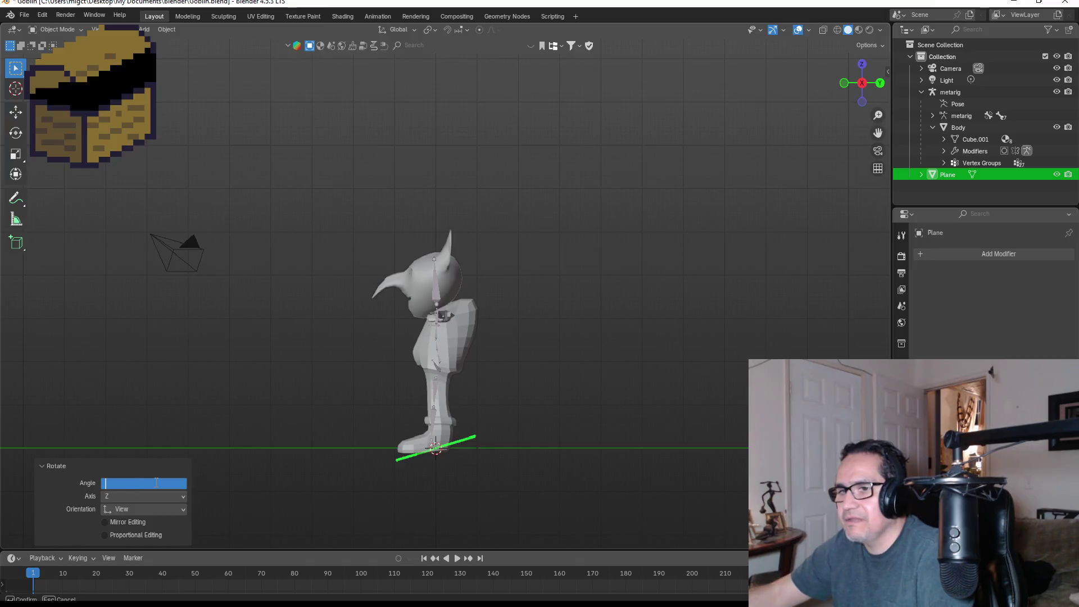
{"action": "type", "text": "90"}
{"action": "key", "text": "Return"}
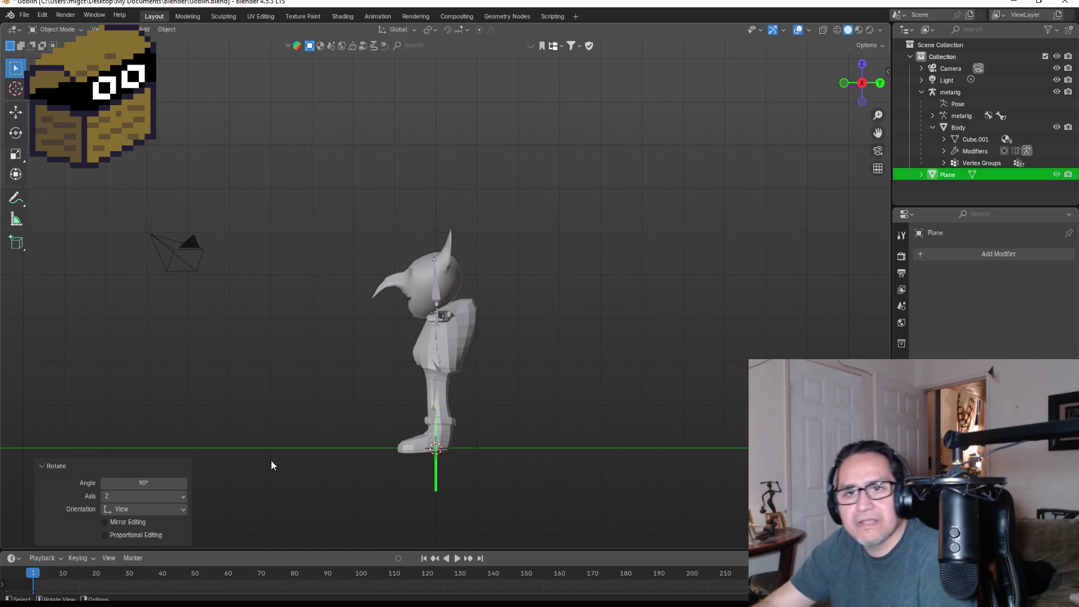
Step: Raise the plane along Z to head height, Z 3.8538 m
{"action": "key", "text": "g"}
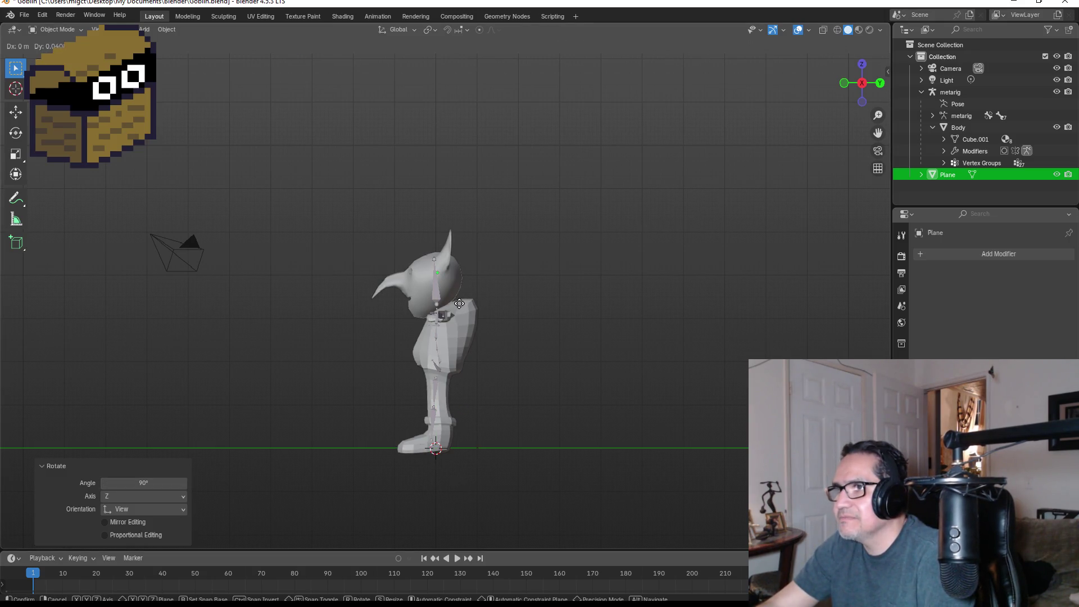
{"action": "key", "text": "z"}
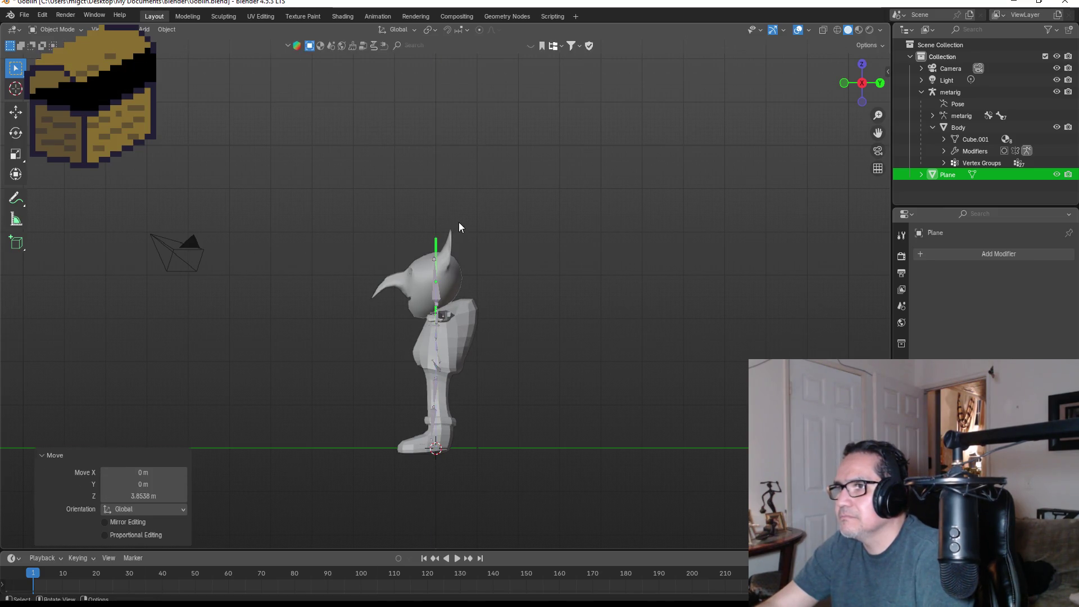
{"action": "left_click", "coordinate": [459, 225]}
{"action": "key", "text": "KP_1"}
Step: Check the plane against the goblin's head from the side and front views
{"action": "middle_click_drag", "start_coordinate": [616, 191], "coordinate": [515, 243]}
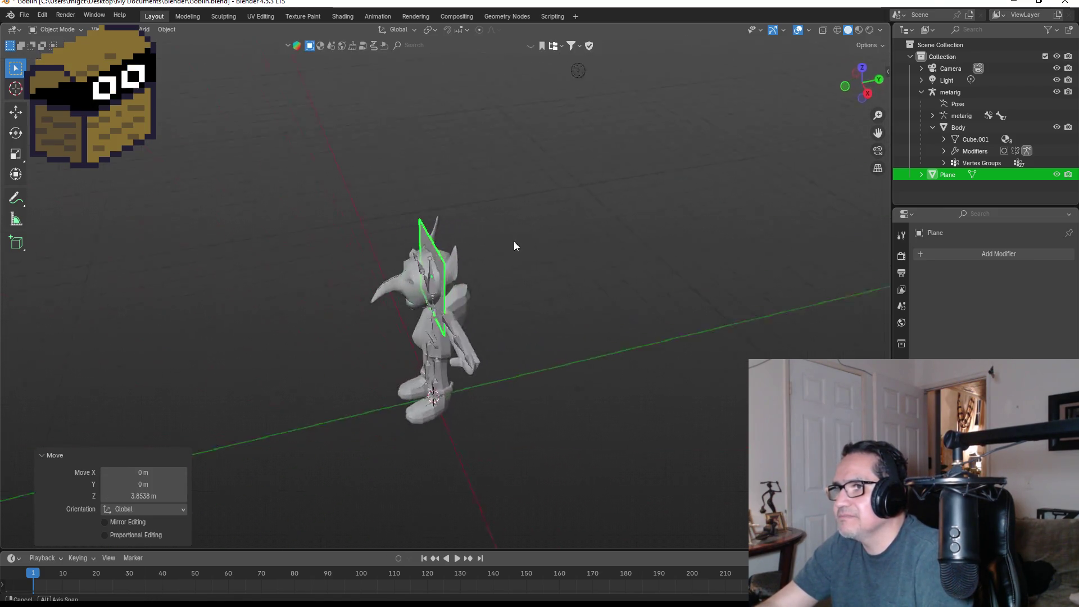
{"action": "scroll", "coordinate": [495, 236], "scroll_direction": "up", "scroll_amount": 8}
{"action": "key", "text": "KP_3"}
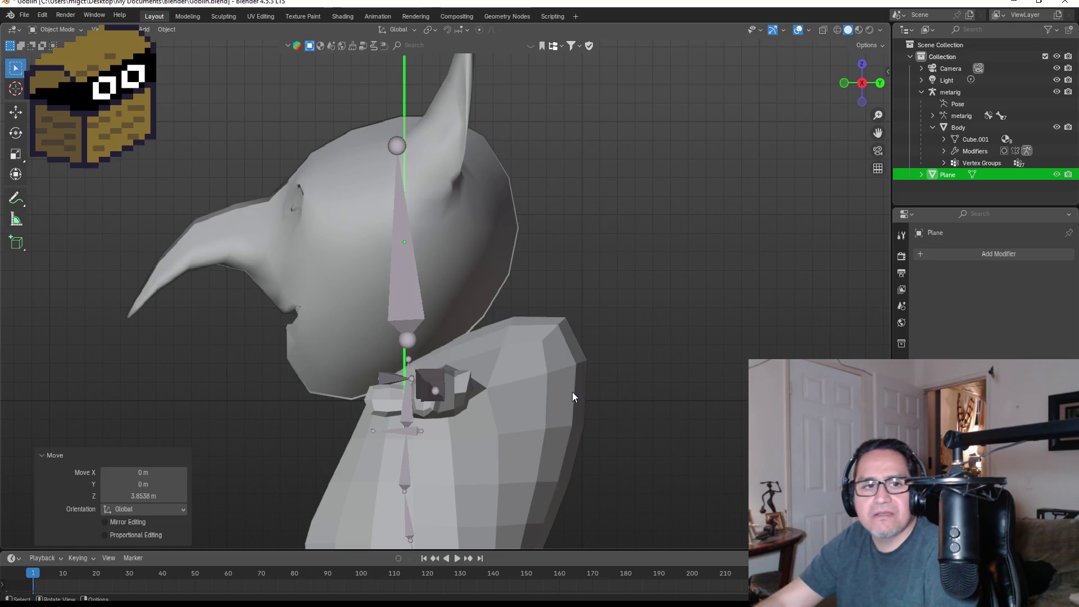
{"action": "key", "text": "KP_1"}
{"action": "scroll", "coordinate": [604, 276], "scroll_direction": "down", "scroll_amount": 3}
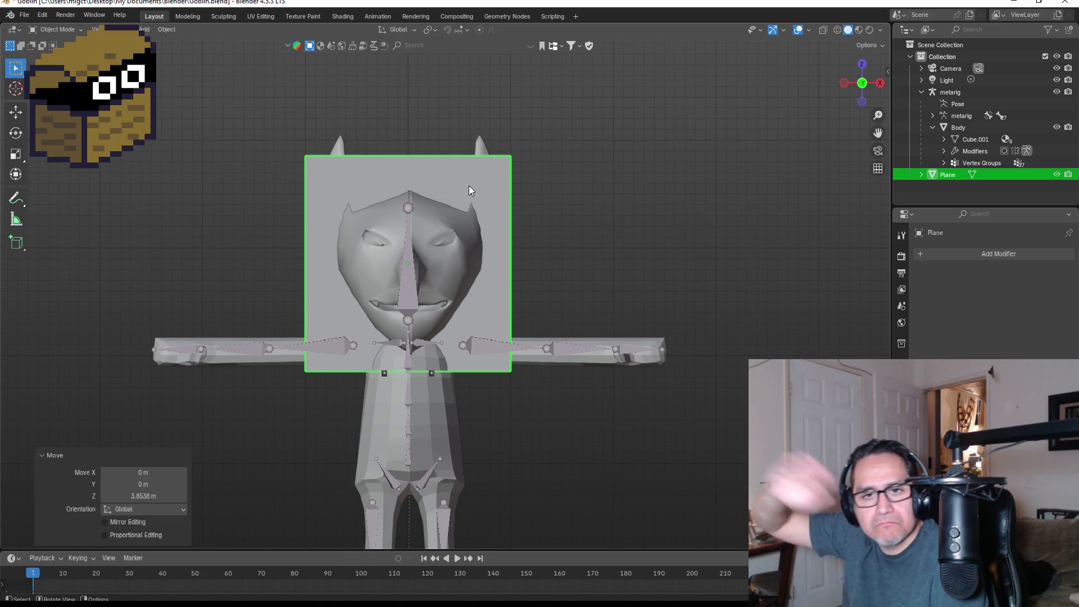
{"action": "scroll", "coordinate": [455, 184], "scroll_direction": "up", "scroll_amount": 3}
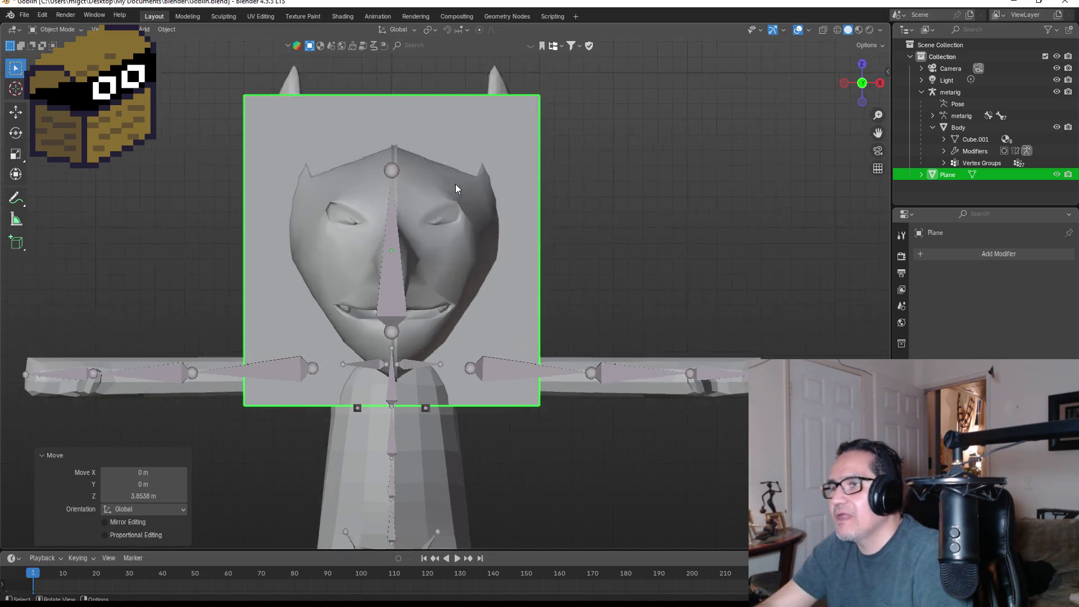
Step: Loop-cut the upright plane down its vertical centre and delete the left half's vertices
{"action": "key", "text": "Tab"}
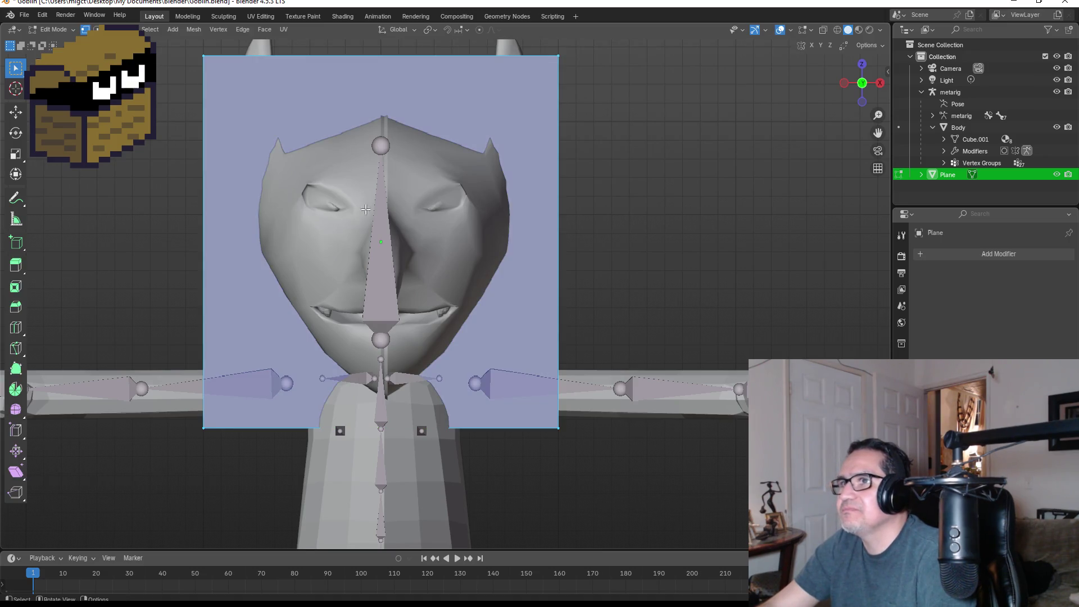
{"action": "scroll", "coordinate": [373, 208], "scroll_direction": "down", "scroll_amount": 1}
{"action": "key", "text": "ctrl+r"}
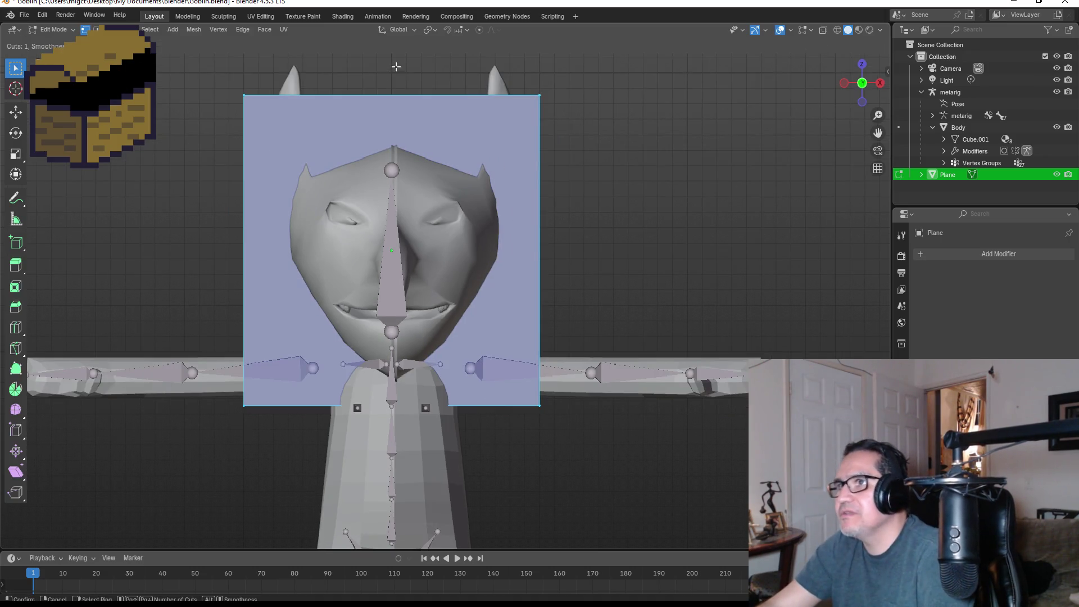
{"action": "left_click", "coordinate": [393, 66]}
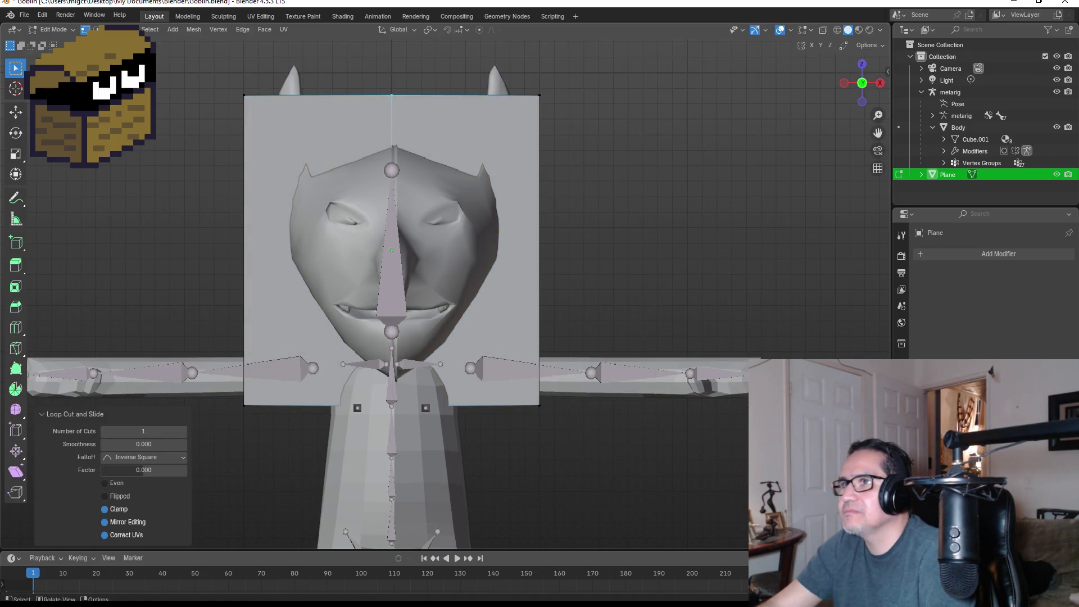
{"action": "left_click", "coordinate": [317, 436]}
{"action": "key", "text": "x"}
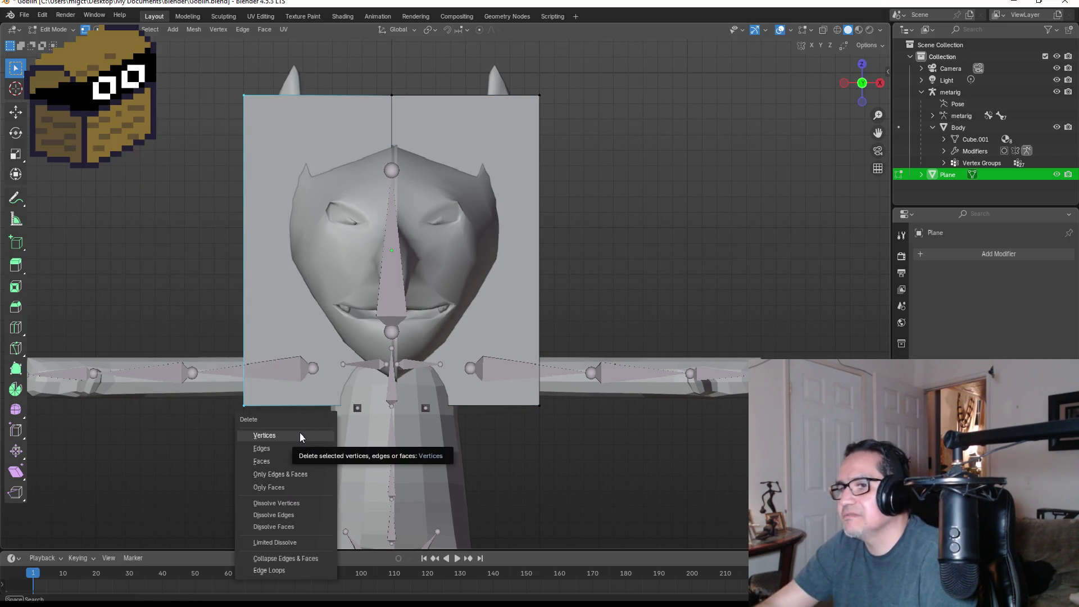
{"action": "left_click", "coordinate": [299, 434]}
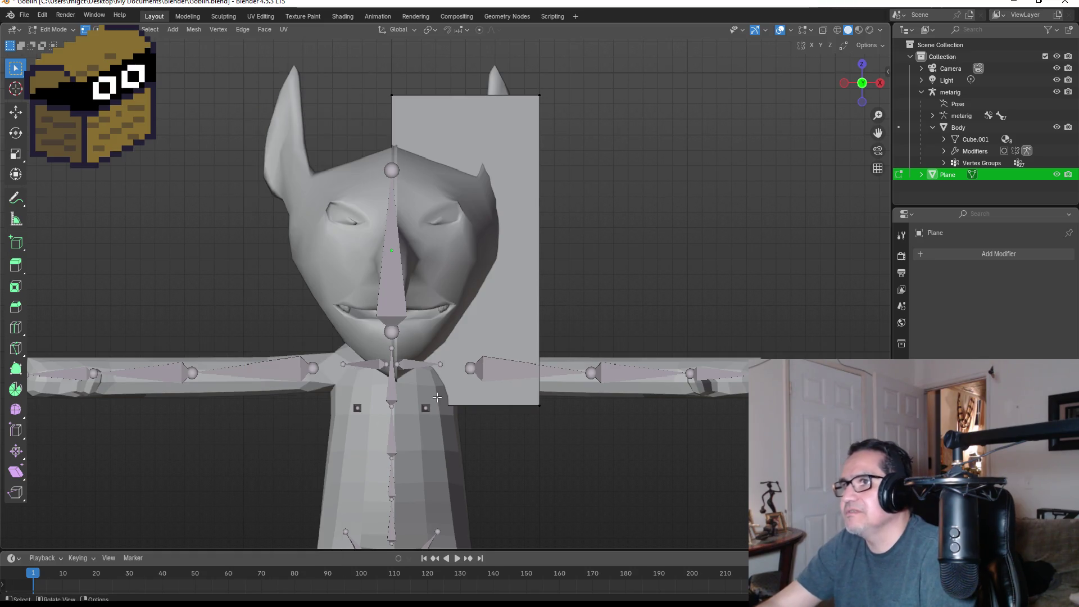
Step: Add a Mirror modifier to the plane, then select its top-right corner vertex in Edit Mode
{"action": "key", "text": "Tab"}
{"action": "left_click", "coordinate": [957, 255]}
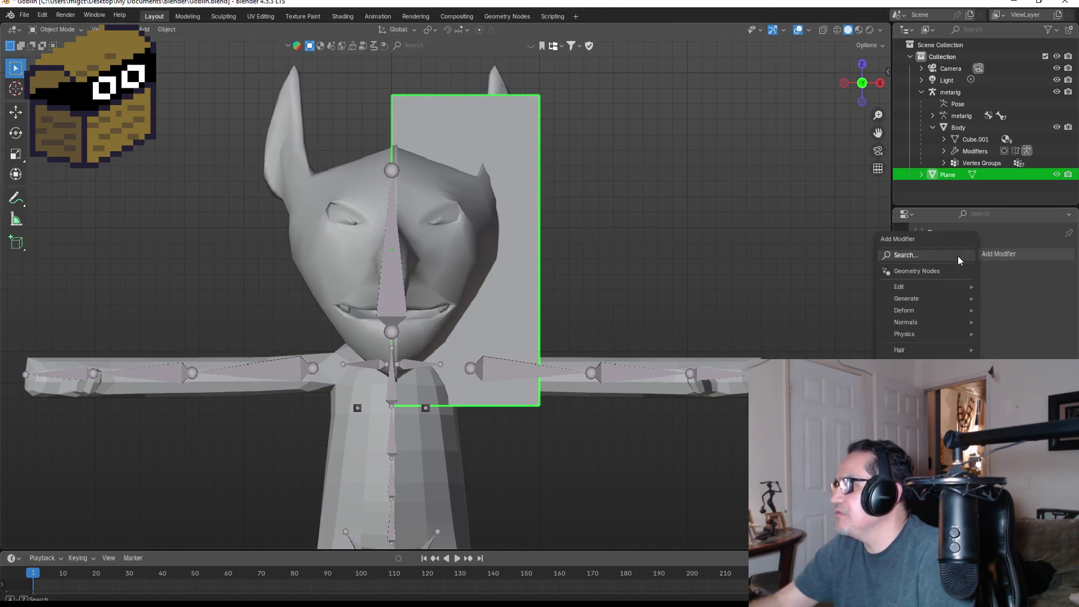
{"action": "type", "text": "mir"}
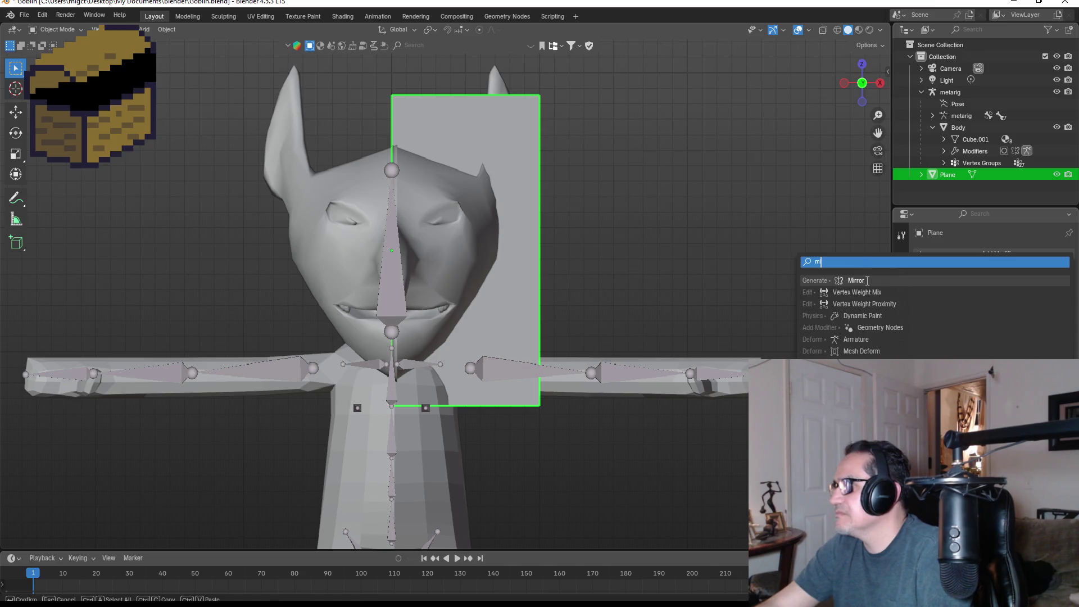
{"action": "key", "text": "Return"}
{"action": "key", "text": "Tab"}
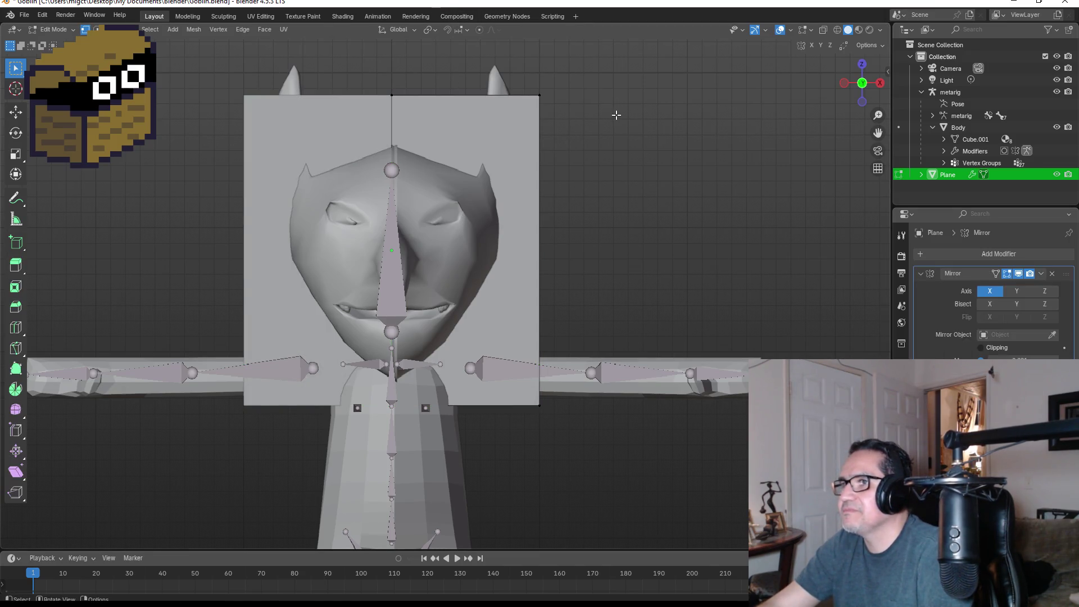
{"action": "left_click_drag", "start_coordinate": [501, 72], "coordinate": [574, 126]}
Step: Pull the top-right corner vertex down and inward; the top centre vertex move is undone
{"action": "key", "text": "g"}
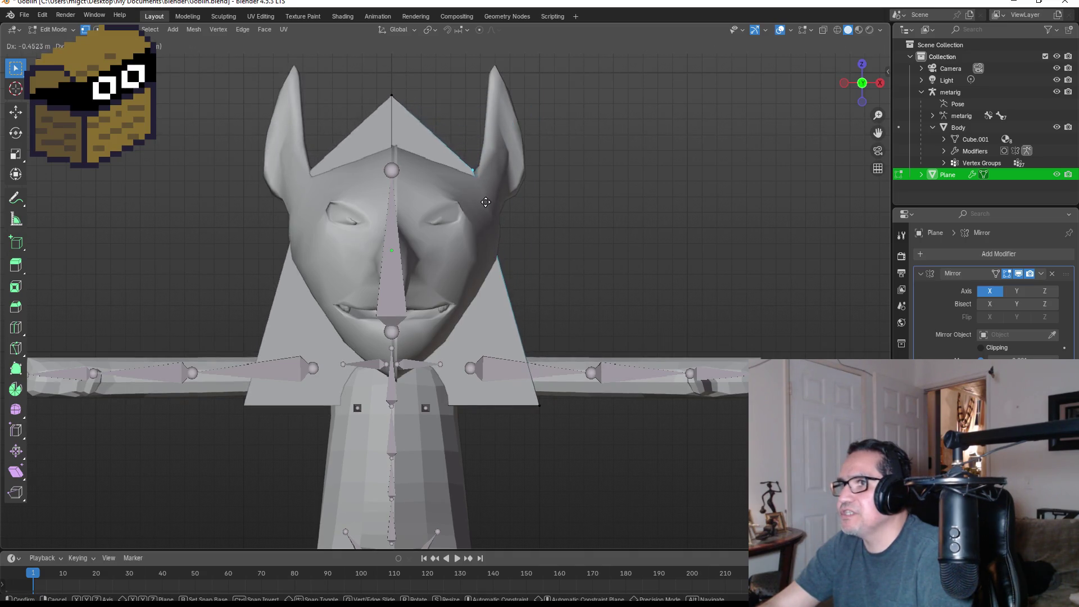
{"action": "left_click", "coordinate": [481, 207]}
{"action": "left_click_drag", "start_coordinate": [366, 87], "coordinate": [410, 107]}
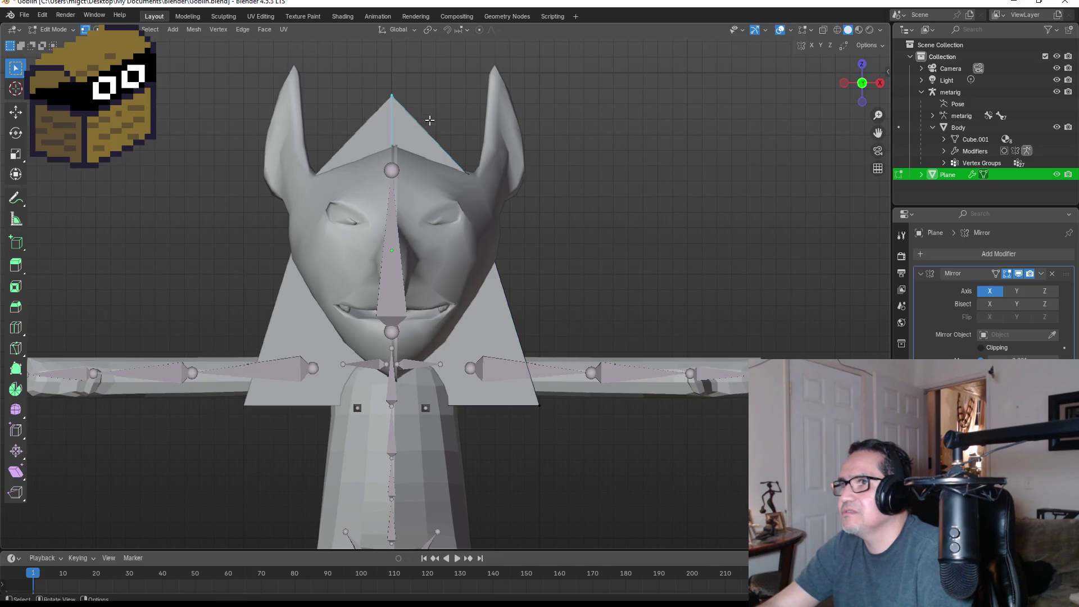
{"action": "key", "text": "g"}
{"action": "left_click", "coordinate": [437, 168]}
{"action": "key", "text": "ctrl+z"}
Step: Enable Mirror clipping, lower the top centre vertex on Z, and pull the side vertices toward the neck
{"action": "left_click", "coordinate": [981, 348]}
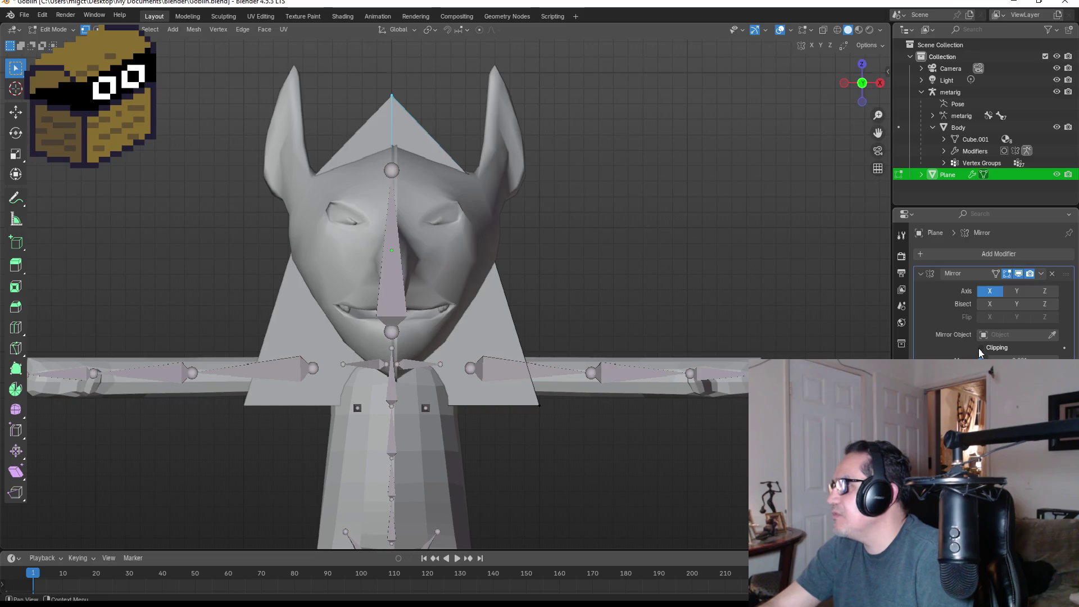
{"action": "key", "text": "g"}
{"action": "key", "text": "z"}
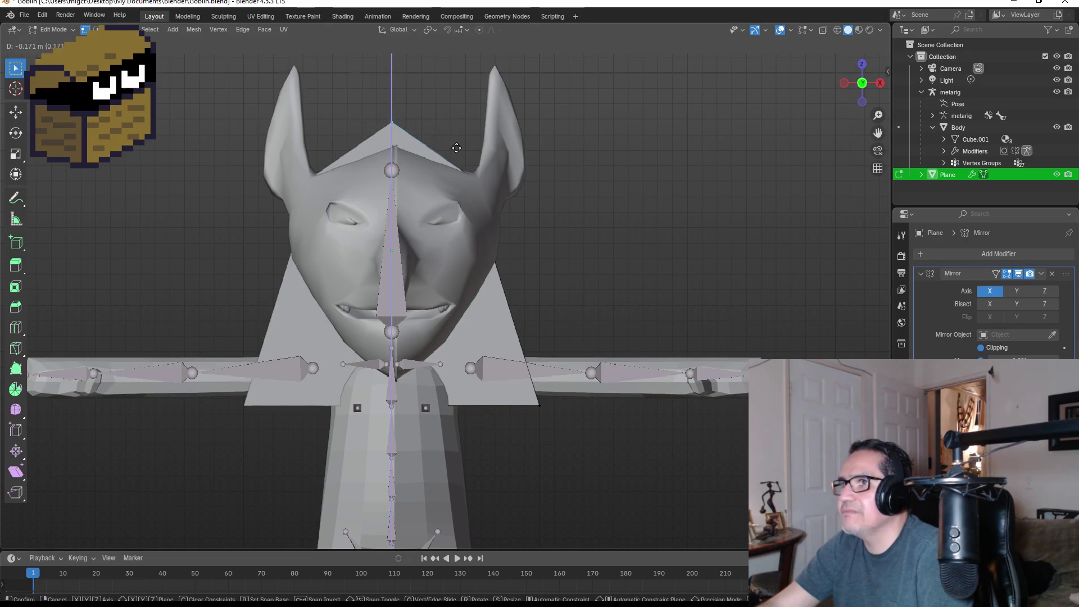
{"action": "left_click", "coordinate": [456, 172]}
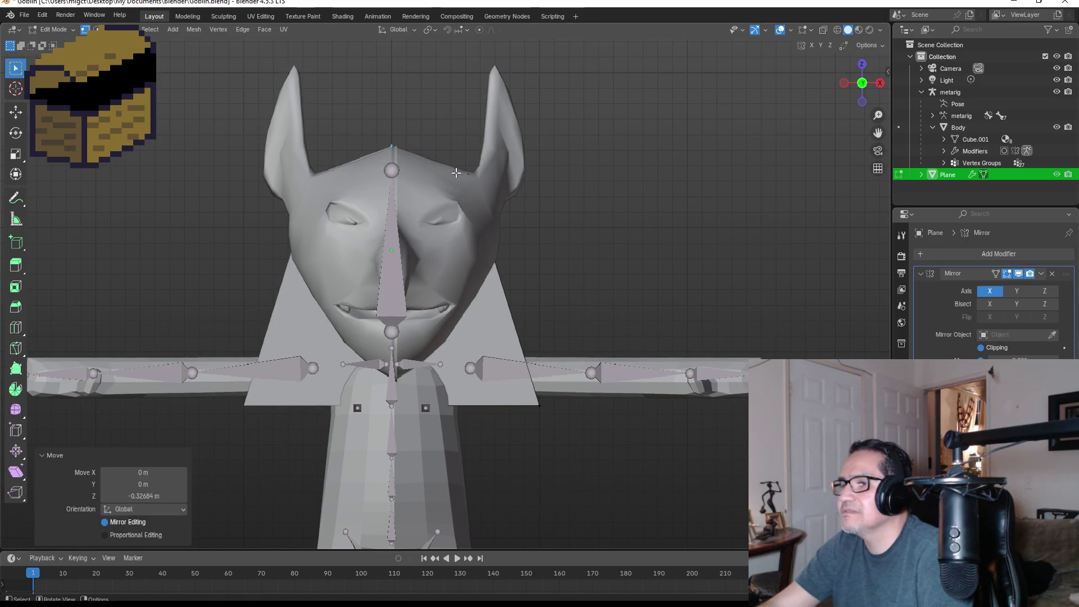
{"action": "key", "text": "g"}
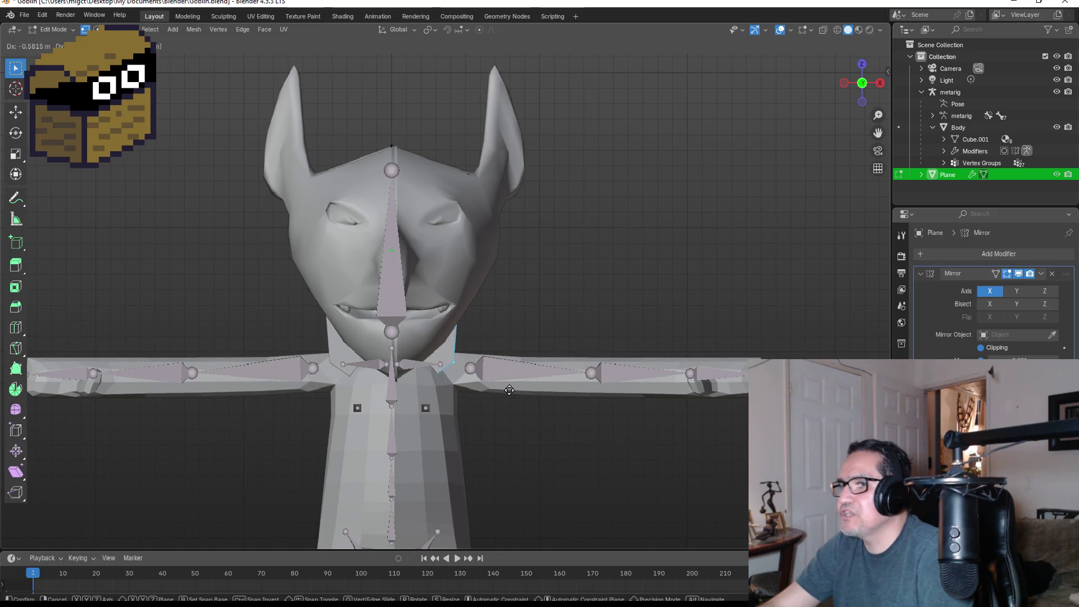
{"action": "left_click", "coordinate": [510, 390]}
{"action": "middle_click_drag", "start_coordinate": [660, 261], "coordinate": [509, 290]}
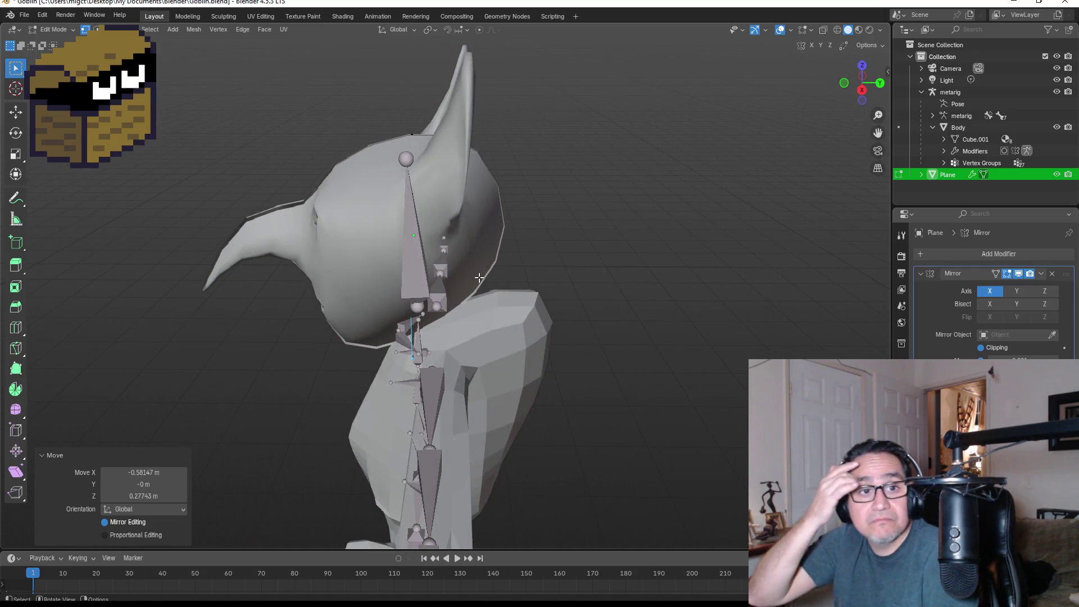
Step: Move the whole plane 1.1211 m forward along Y, in front of the goblin's face
{"action": "key", "text": "Tab"}
{"action": "key", "text": "KP_3"}
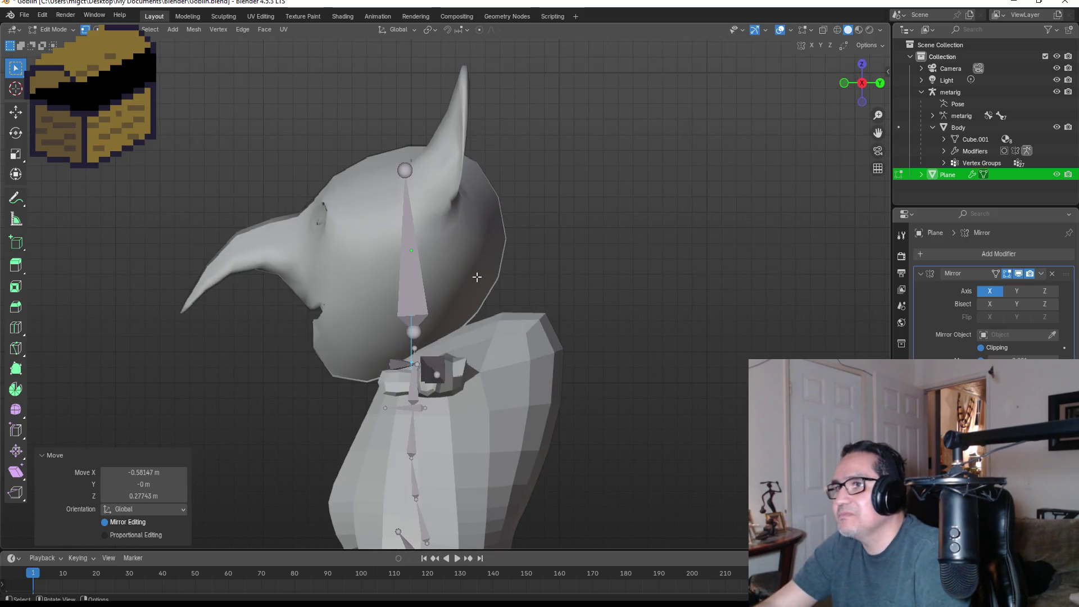
{"action": "key", "text": "g"}
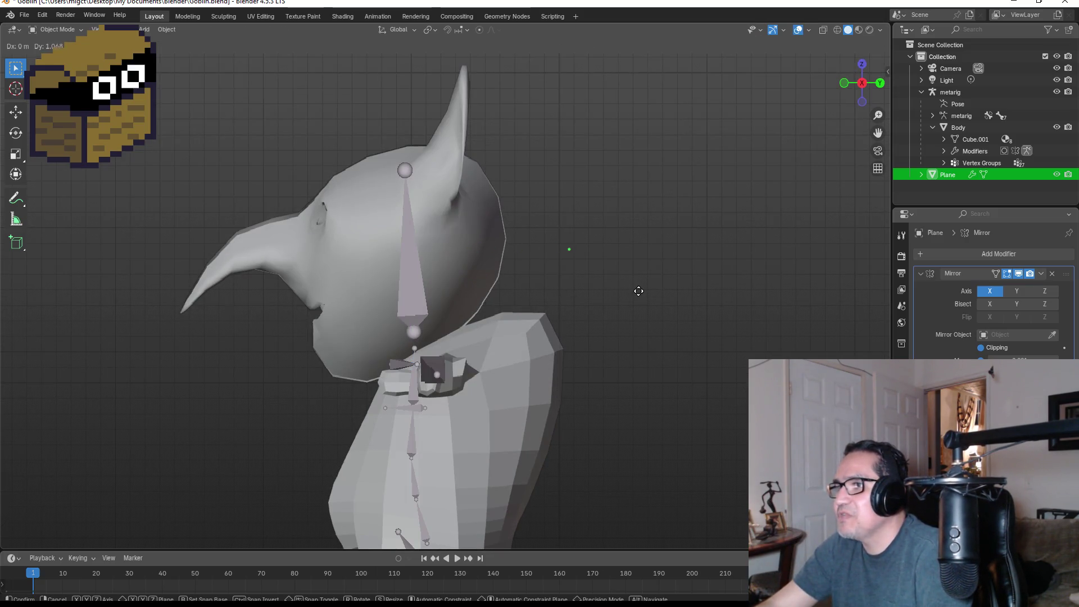
{"action": "left_click", "coordinate": [647, 290]}
{"action": "key", "text": "KP_1"}
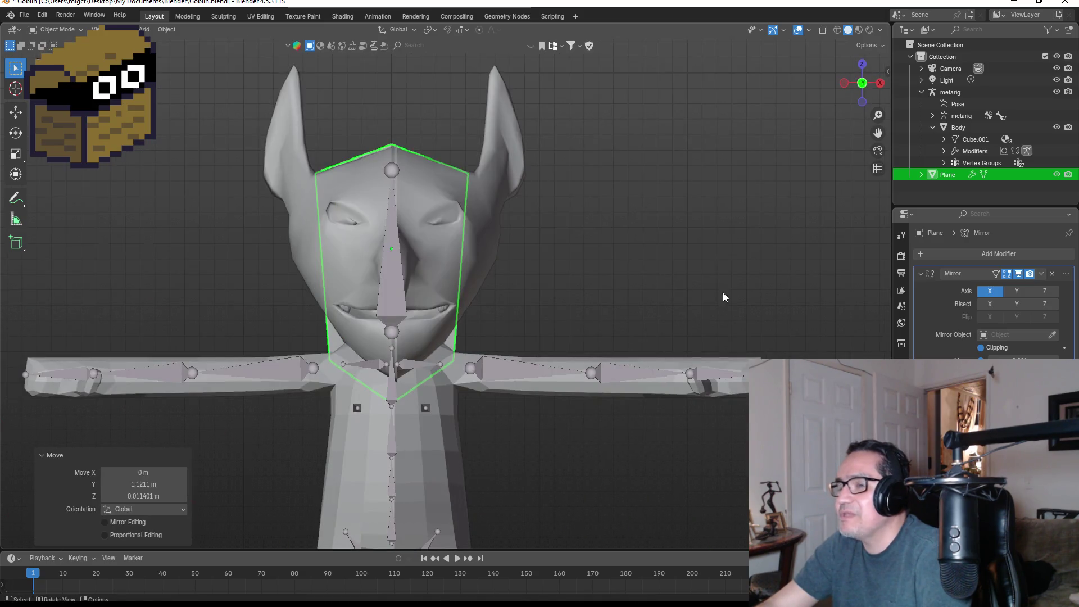
{"action": "left_click", "coordinate": [862, 64]}
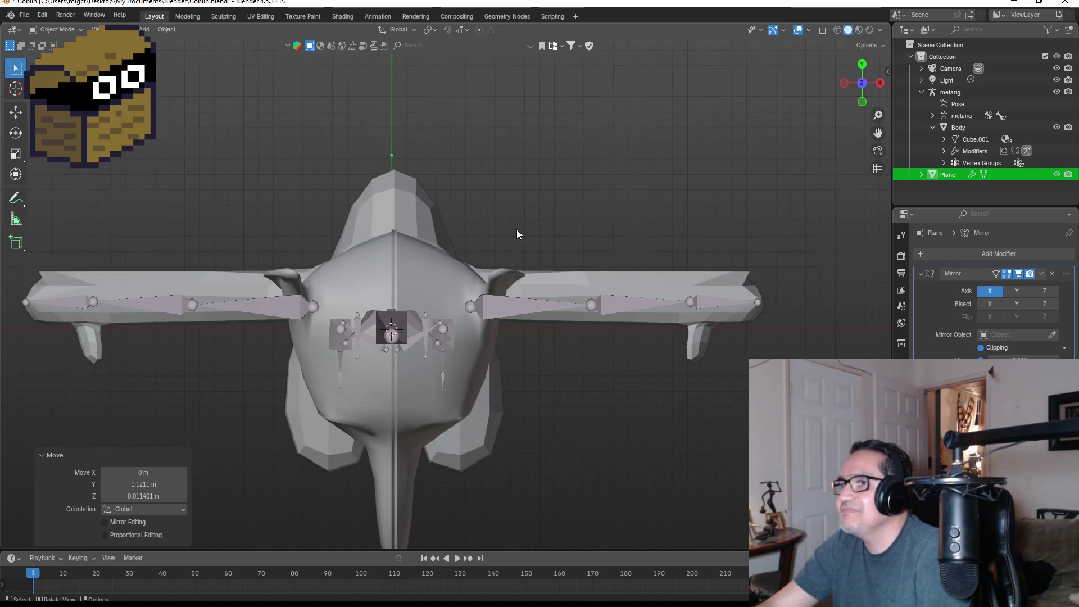
Step: Move the whole plane along the Y axis to sit behind the goblin's head
{"action": "middle_click_drag", "start_coordinate": [517, 230], "coordinate": [511, 169]}
{"action": "key", "text": "Tab"}
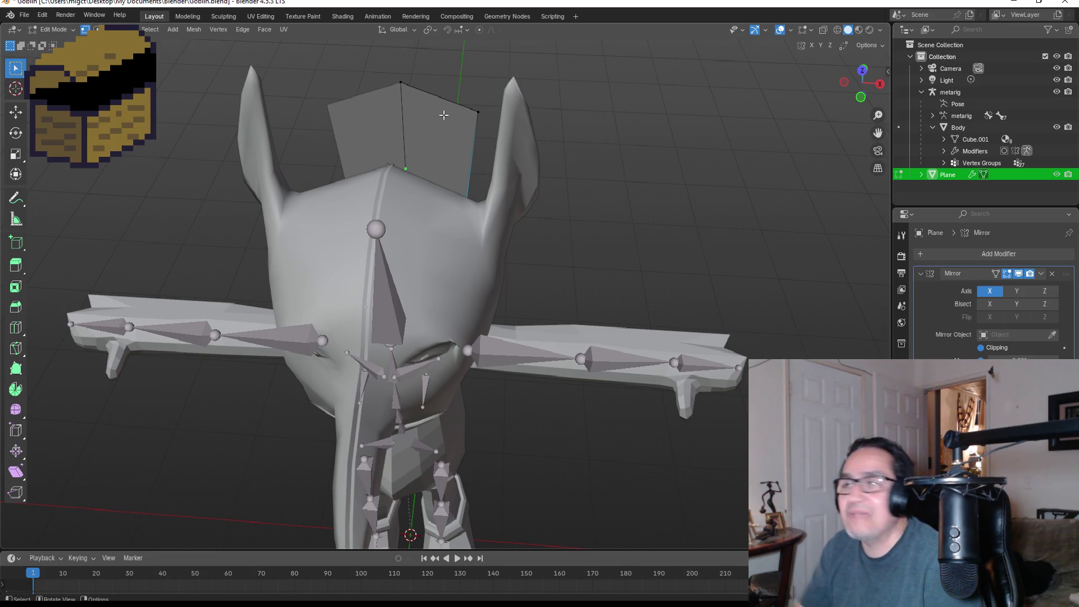
{"action": "left_click", "coordinate": [403, 91], "text": "shift"}
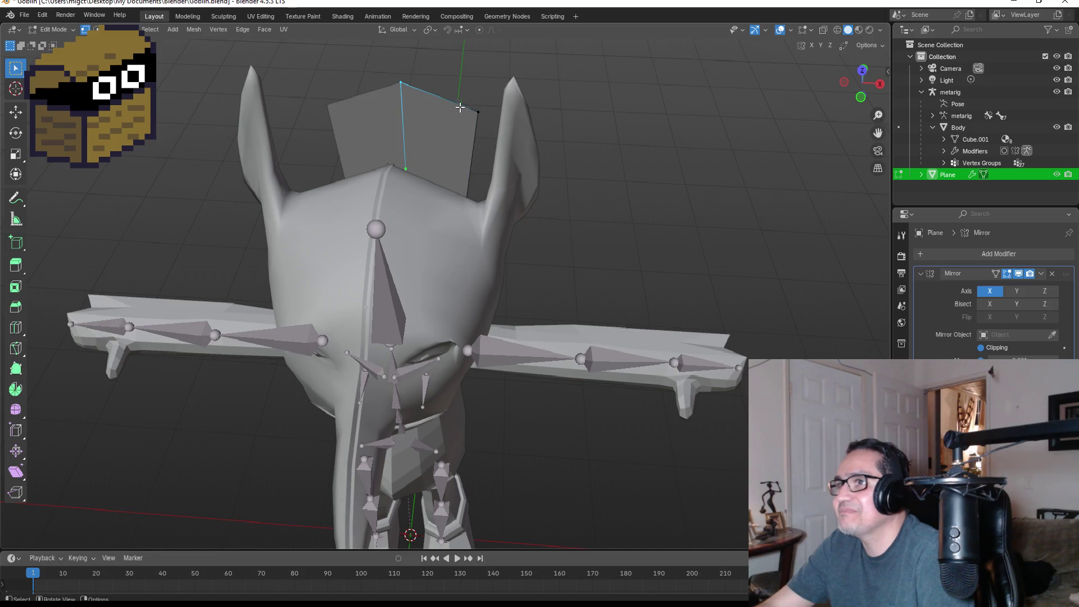
{"action": "mouse_move", "coordinate": [577, 172]}
{"action": "middle_mouse_down"}
{"action": "mouse_move", "coordinate": [602, 197]}
{"action": "mouse_move", "coordinate": [607, 169]}
{"action": "mouse_move", "coordinate": [463, 168]}
{"action": "mouse_move", "coordinate": [583, 202]}
{"action": "middle_mouse_up"}
{"action": "key", "text": "Tab"}
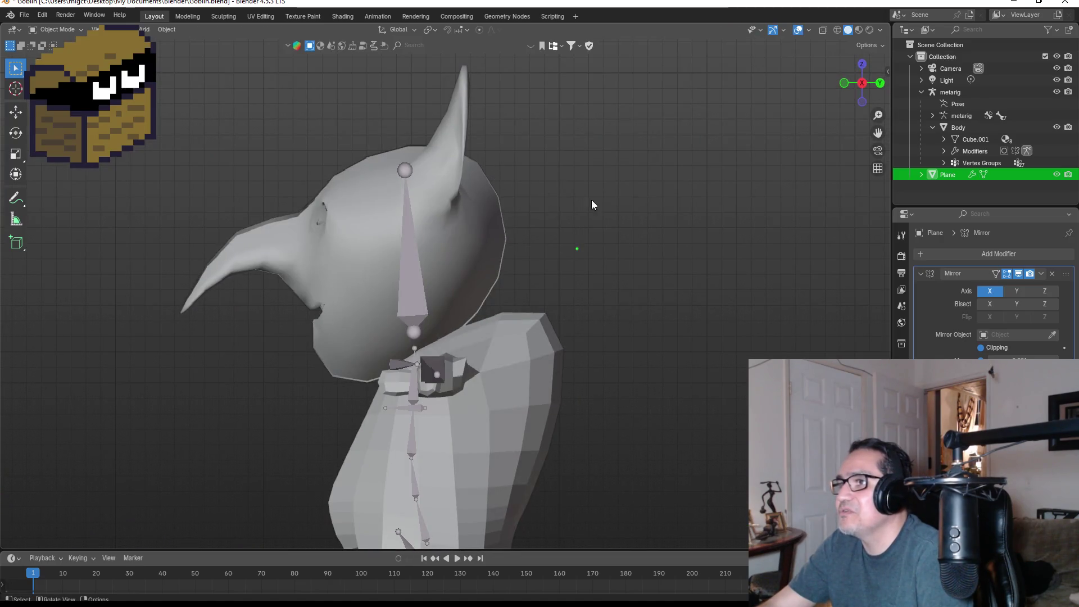
{"action": "key", "text": "g"}
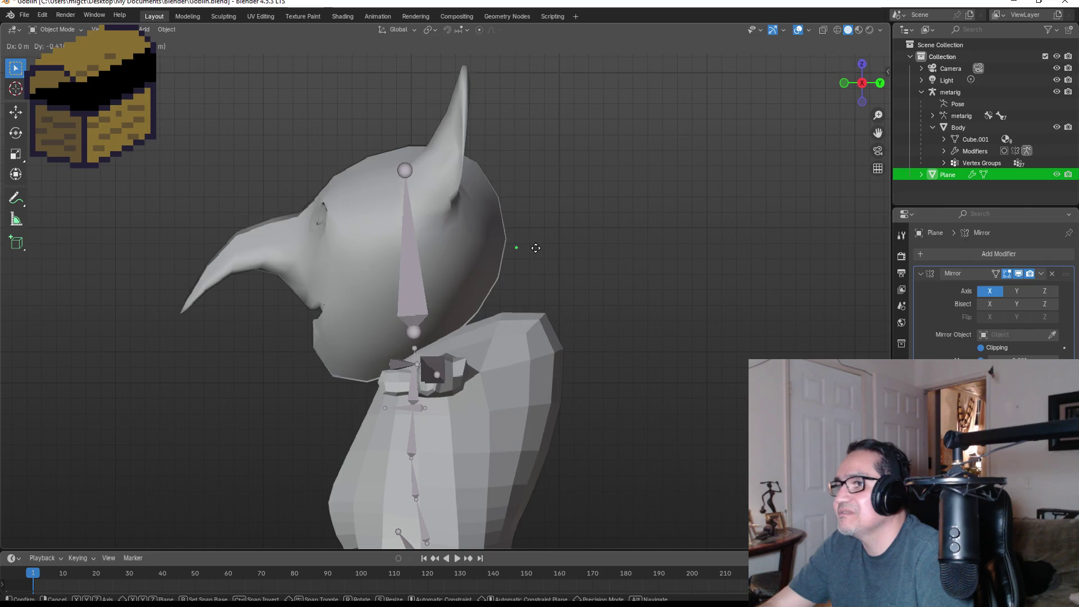
{"action": "key", "text": "y"}
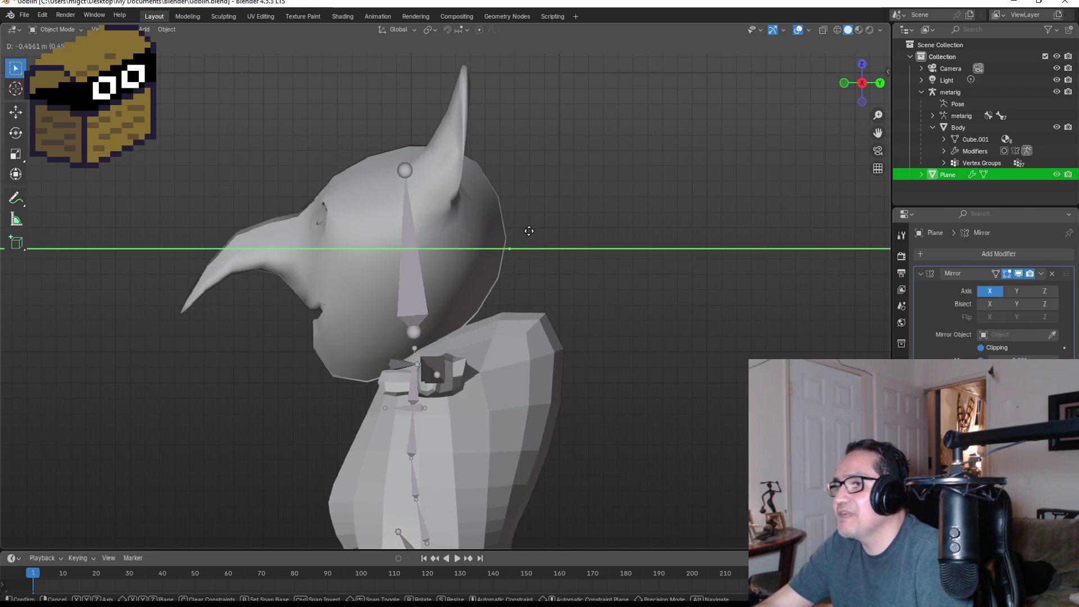
{"action": "left_click", "coordinate": [529, 231]}
{"action": "key", "text": "KP_1"}
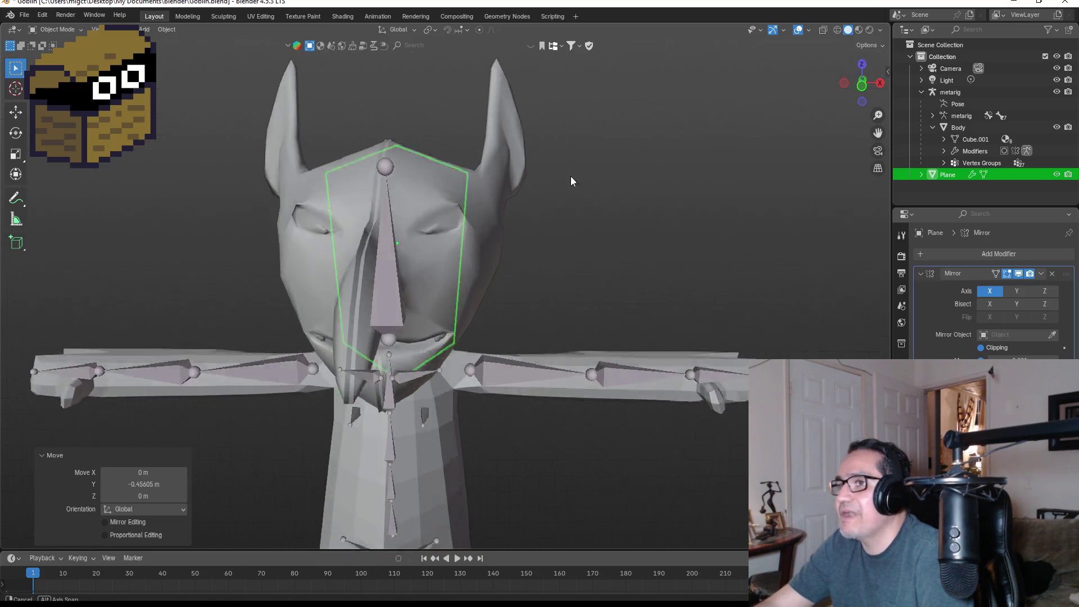
{"action": "key", "text": "KP_7"}
Step: Extend the plane's top edge upward into a new face above the head
{"action": "key", "text": "Tab"}
{"action": "left_click_drag", "start_coordinate": [359, 176], "coordinate": [509, 239]}
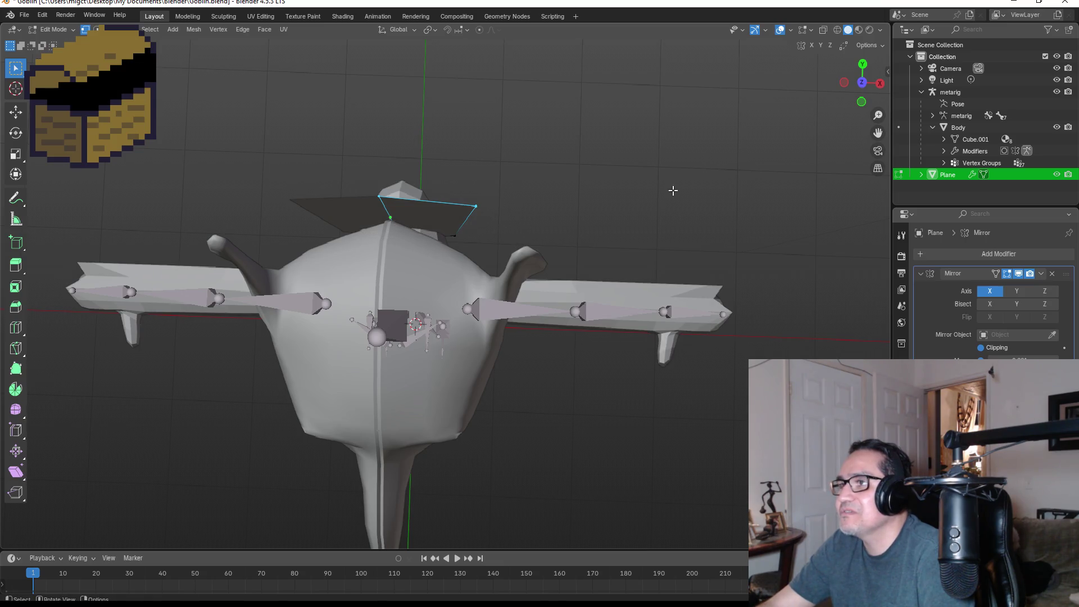
{"action": "left_click", "coordinate": [863, 63]}
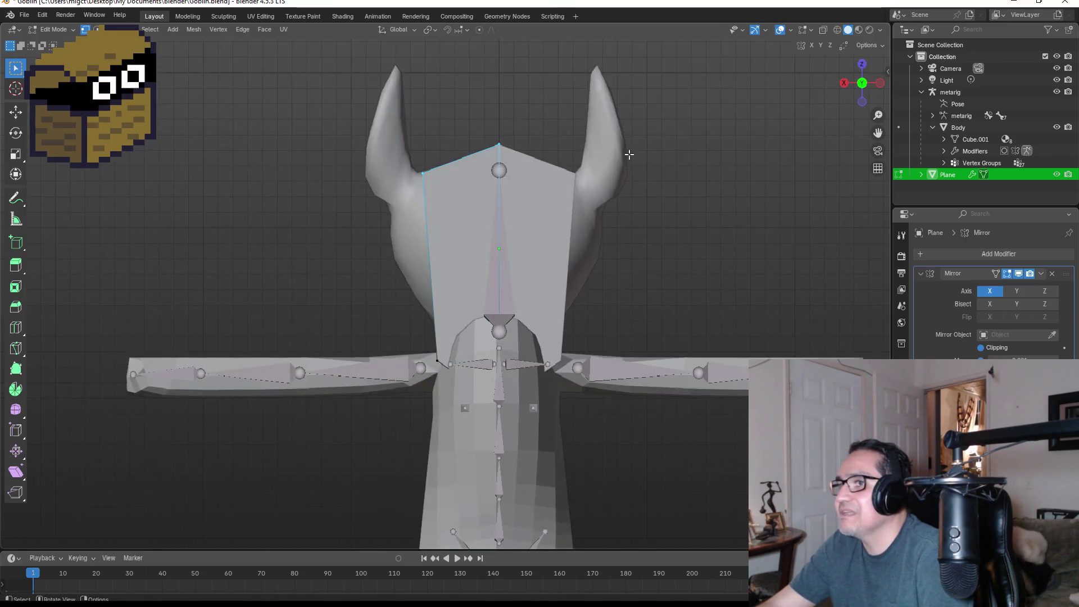
{"action": "key", "text": "g"}
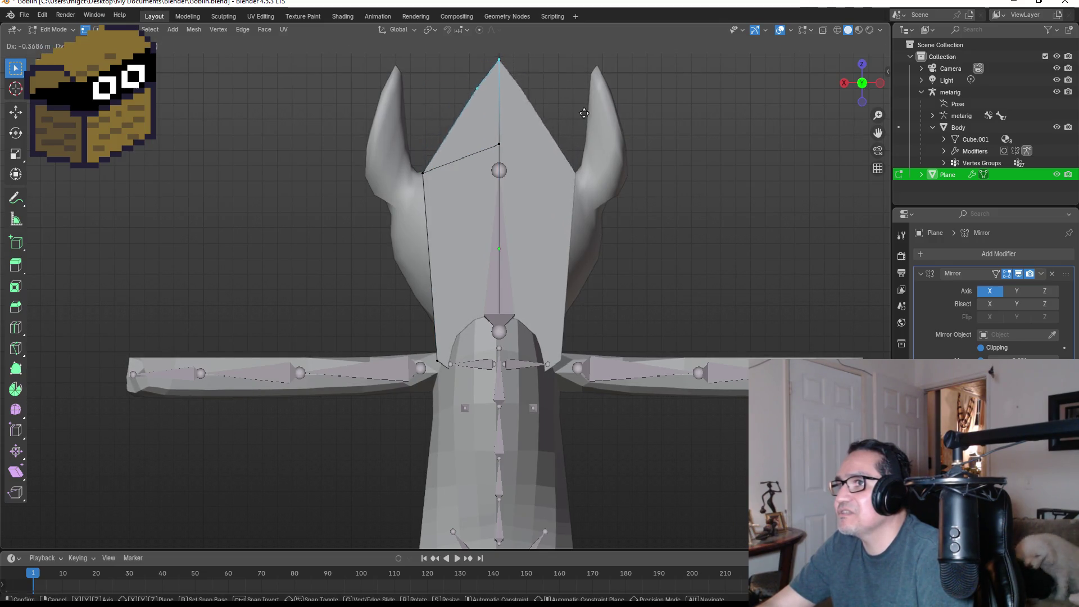
{"action": "left_click", "coordinate": [483, 105]}
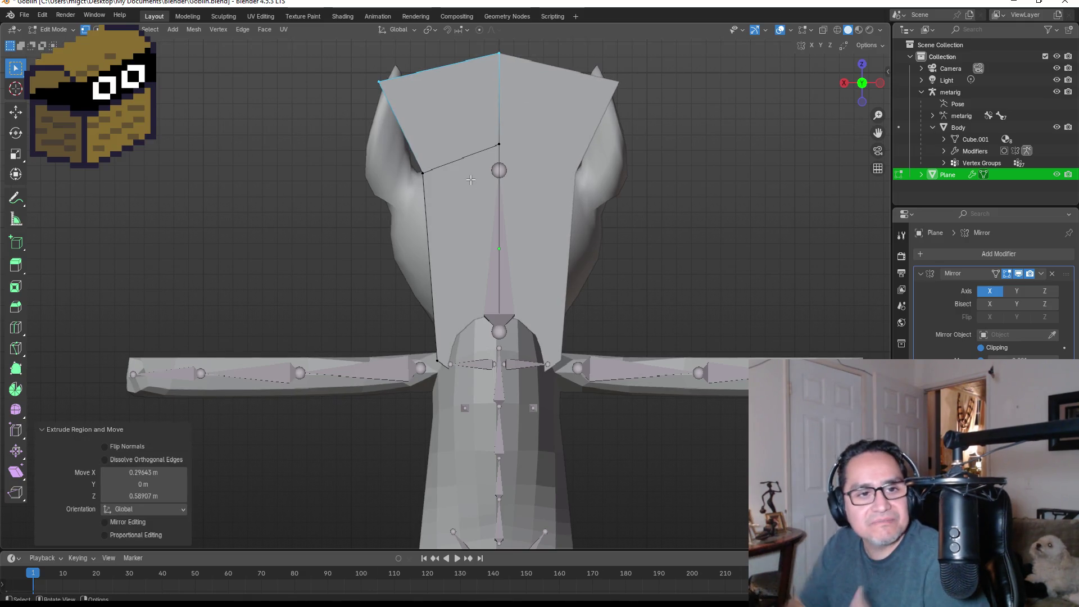
Step: Move the two side corner vertices down and outward around the head
{"action": "left_click", "coordinate": [405, 169]}
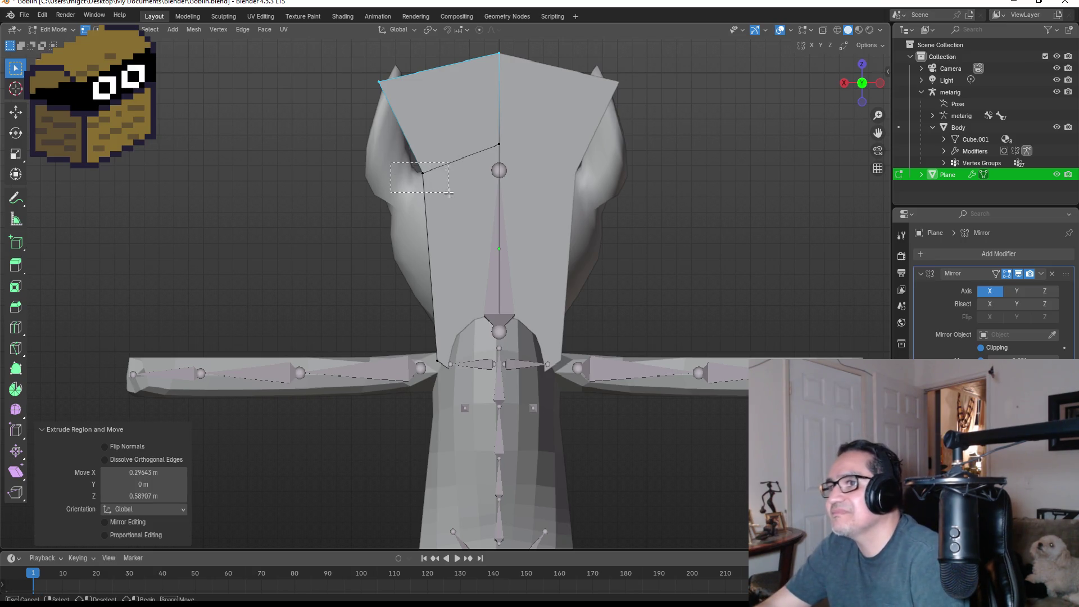
{"action": "key", "text": "g"}
{"action": "left_click", "coordinate": [396, 222]}
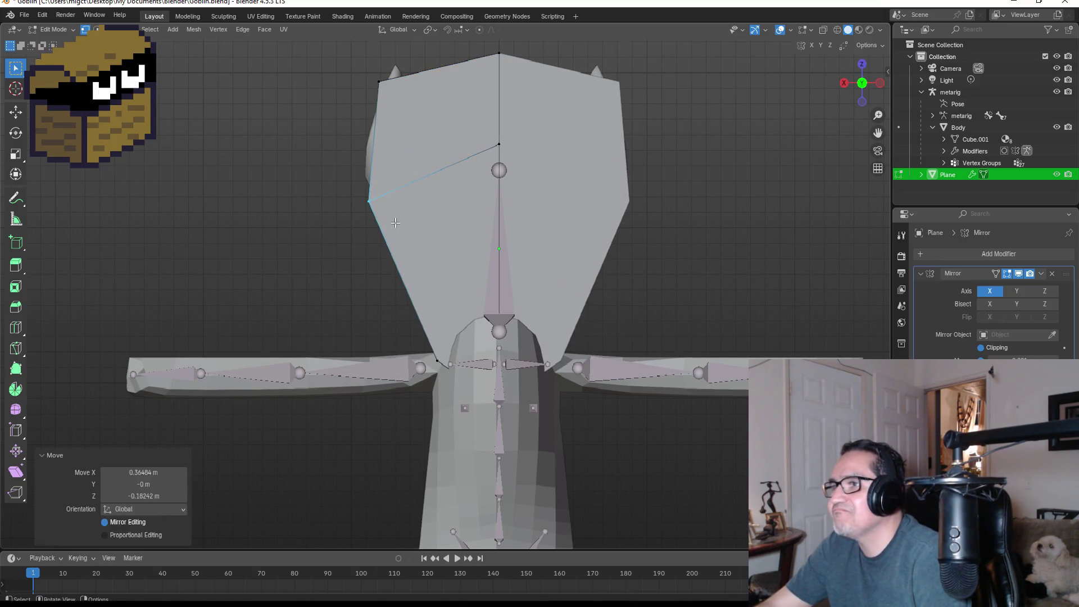
{"action": "left_click_drag", "start_coordinate": [402, 332], "coordinate": [433, 364]}
{"action": "key", "text": "g"}
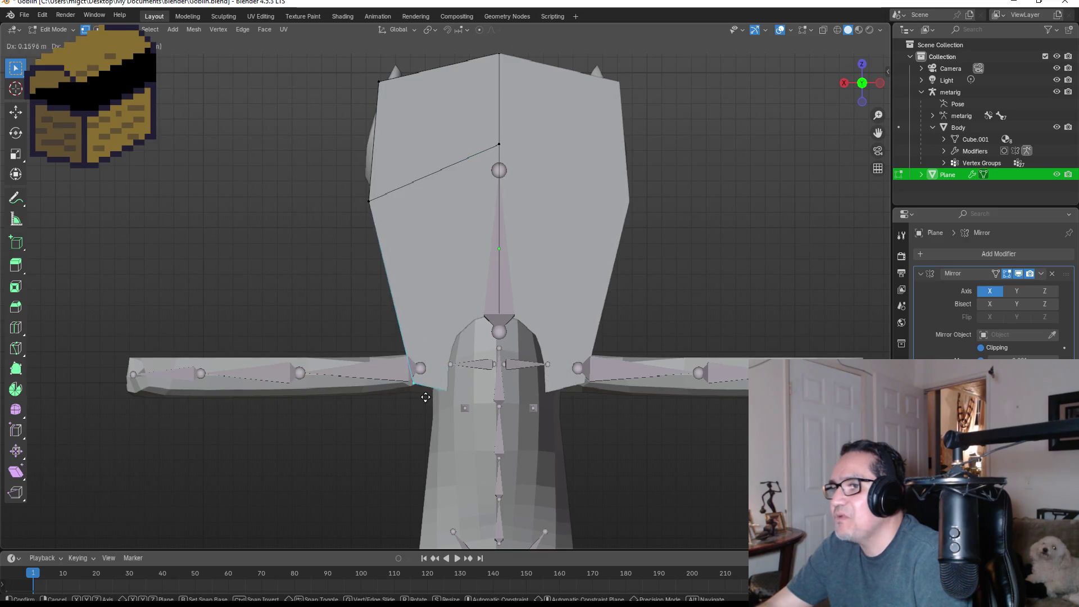
{"action": "left_click", "coordinate": [415, 420]}
Step: Select the plane's top-edge vertices from a high angled view
{"action": "mouse_move", "coordinate": [518, 292]}
{"action": "middle_mouse_down"}
{"action": "mouse_move", "coordinate": [653, 328]}
{"action": "mouse_move", "coordinate": [706, 322]}
{"action": "mouse_move", "coordinate": [505, 169]}
{"action": "middle_mouse_up"}
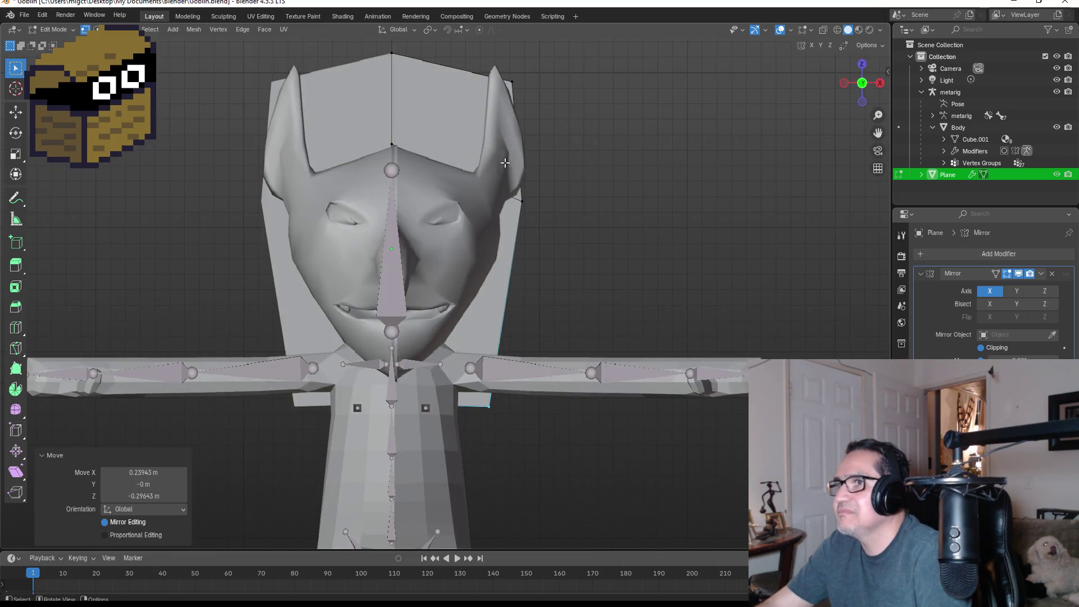
{"action": "mouse_move", "coordinate": [419, 61]}
{"action": "middle_mouse_down"}
{"action": "mouse_move", "coordinate": [393, 180]}
{"action": "mouse_move", "coordinate": [365, 152]}
{"action": "middle_mouse_up"}
{"action": "left_click_drag", "start_coordinate": [345, 128], "coordinate": [466, 186]}
{"action": "mouse_move", "coordinate": [465, 185]}
{"action": "middle_mouse_down"}
{"action": "mouse_move", "coordinate": [494, 168]}
{"action": "mouse_move", "coordinate": [485, 147]}
{"action": "middle_mouse_up"}
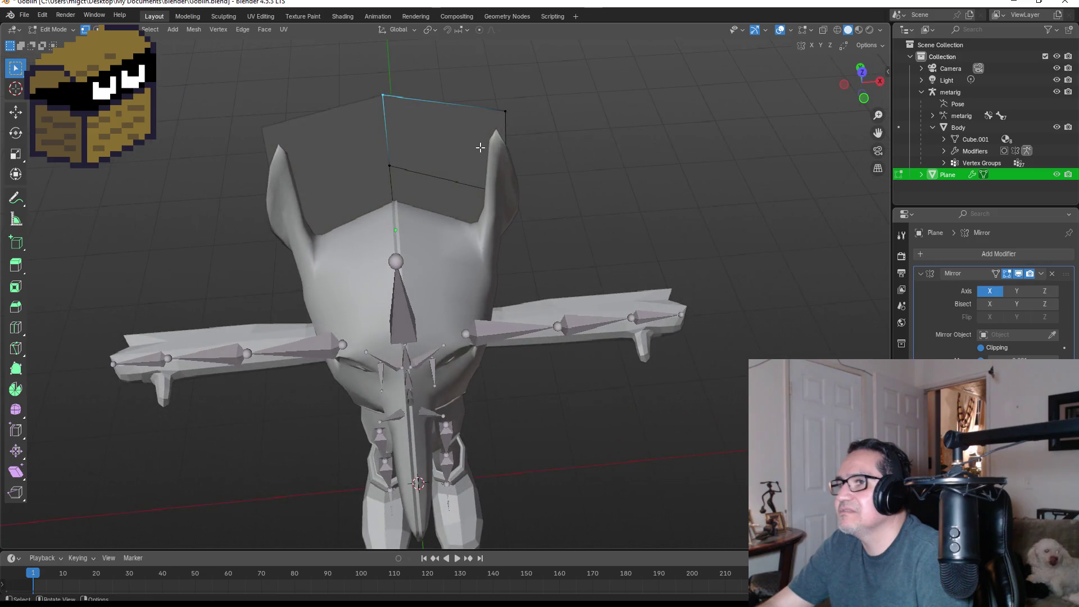
Step: Pull the top edge, top-right corner and top vertex down over the head beside the ear
{"action": "key", "text": "g"}
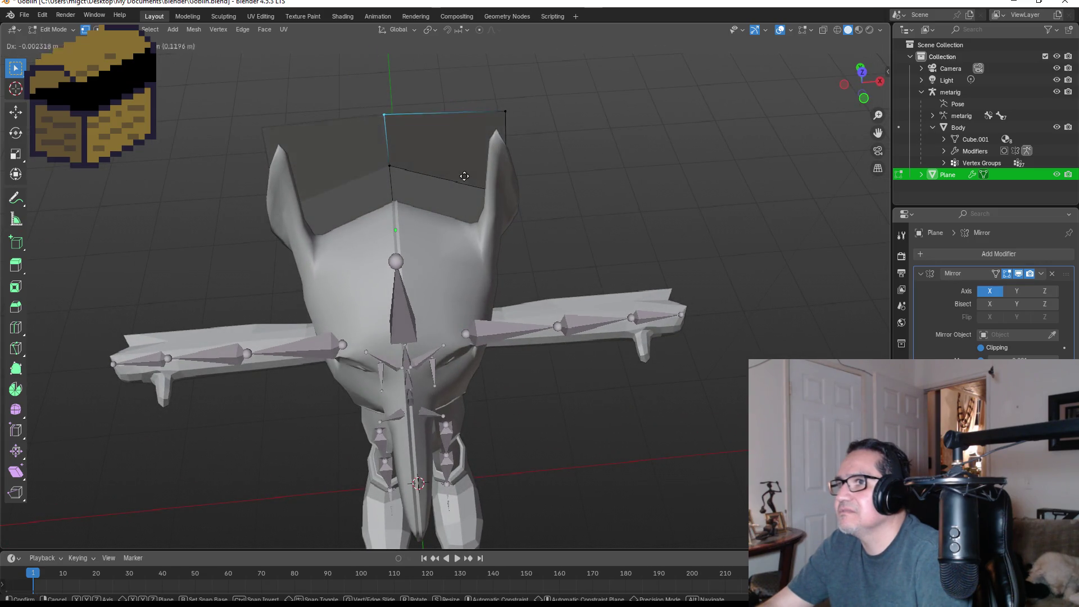
{"action": "left_click", "coordinate": [408, 150]}
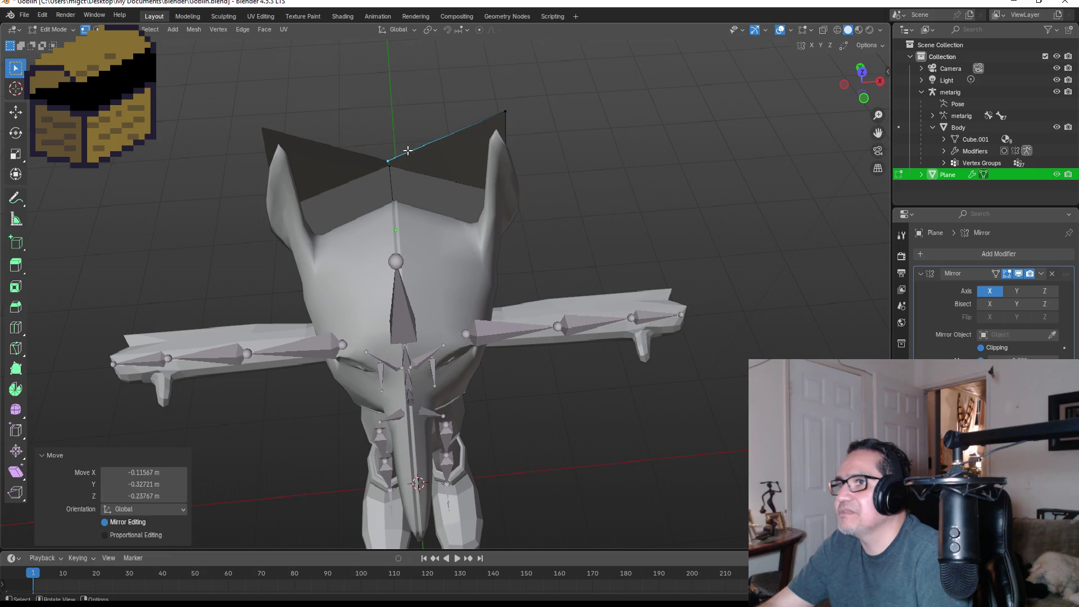
{"action": "left_click", "coordinate": [506, 113]}
{"action": "key", "text": "g"}
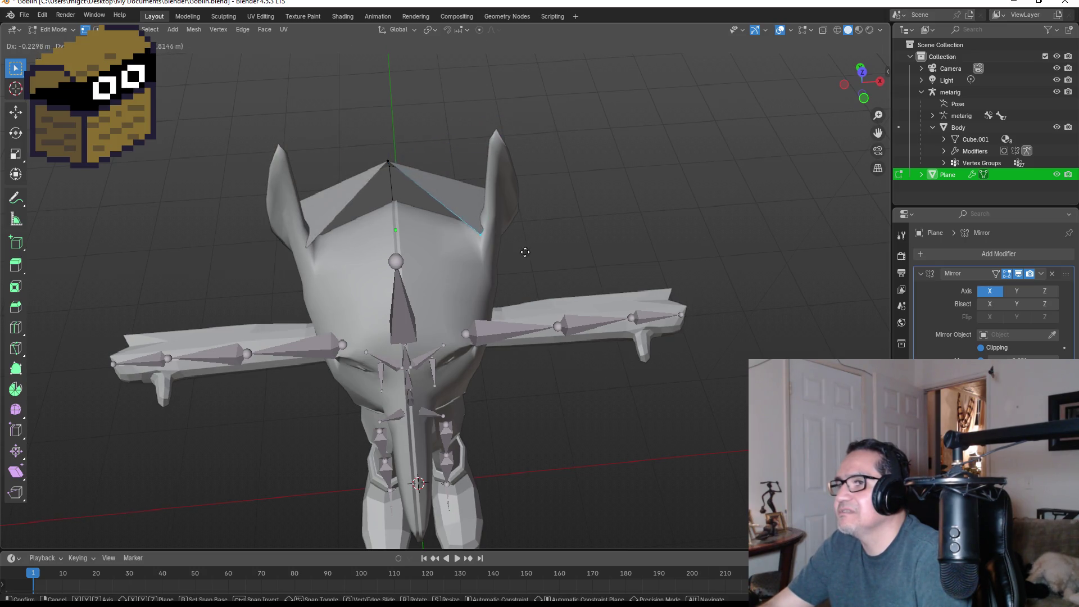
{"action": "left_click", "coordinate": [517, 259]}
{"action": "left_click_drag", "start_coordinate": [393, 155], "coordinate": [383, 170]}
{"action": "key", "text": "g"}
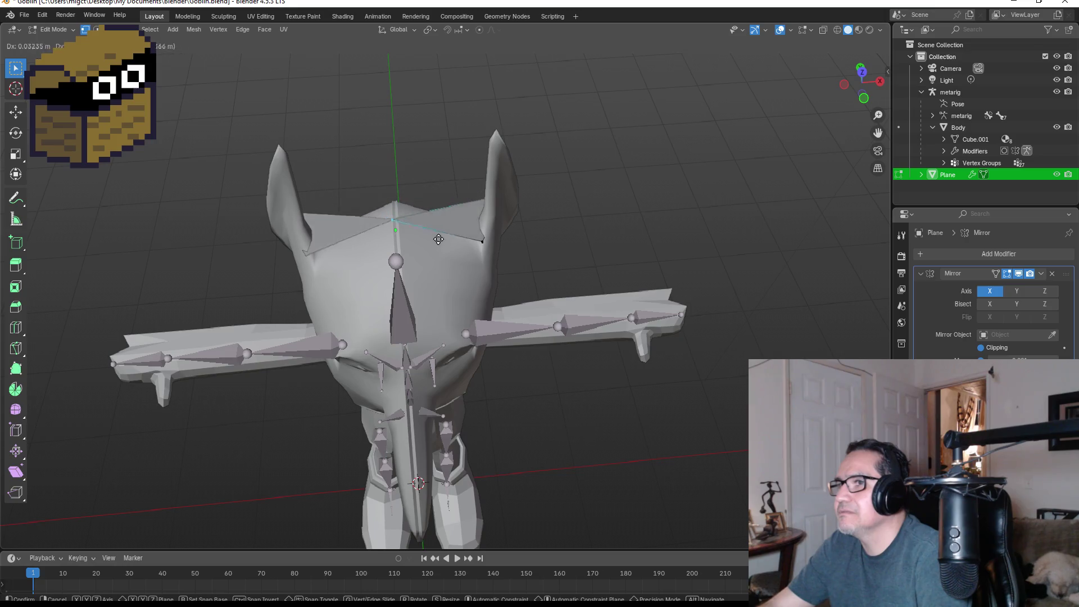
{"action": "left_click", "coordinate": [442, 198]}
Step: Select the hood's two top vertices
{"action": "mouse_move", "coordinate": [561, 192]}
{"action": "middle_mouse_down"}
{"action": "mouse_move", "coordinate": [542, 113]}
{"action": "mouse_move", "coordinate": [382, 112]}
{"action": "mouse_move", "coordinate": [608, 128]}
{"action": "mouse_move", "coordinate": [561, 156]}
{"action": "mouse_move", "coordinate": [461, 180]}
{"action": "middle_mouse_up"}
{"action": "key", "text": "g"}
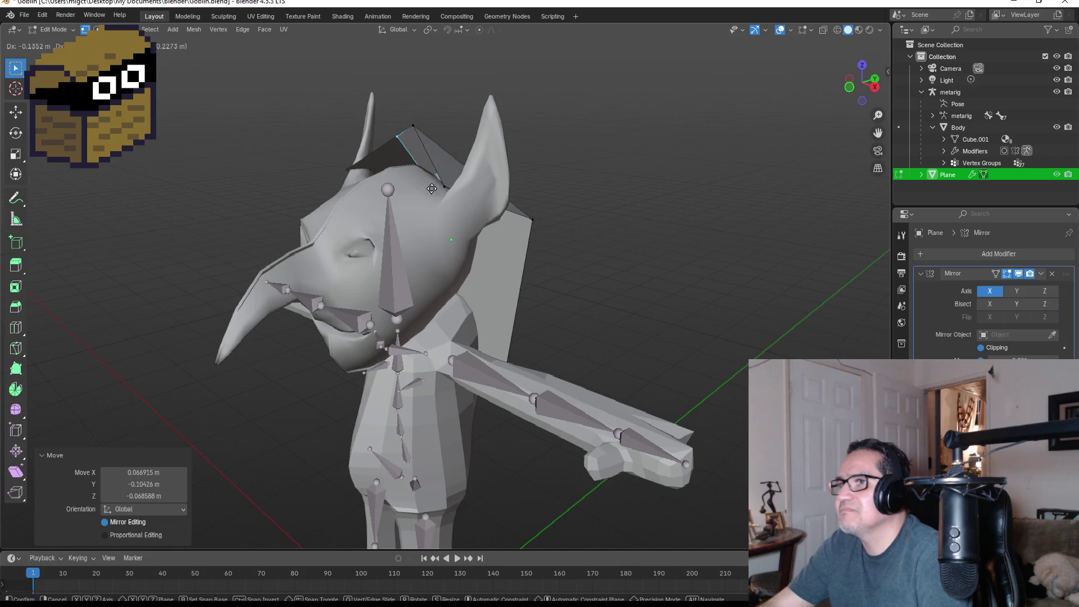
{"action": "right_click", "coordinate": [456, 165]}
{"action": "middle_click_drag", "start_coordinate": [456, 165], "coordinate": [466, 216]}
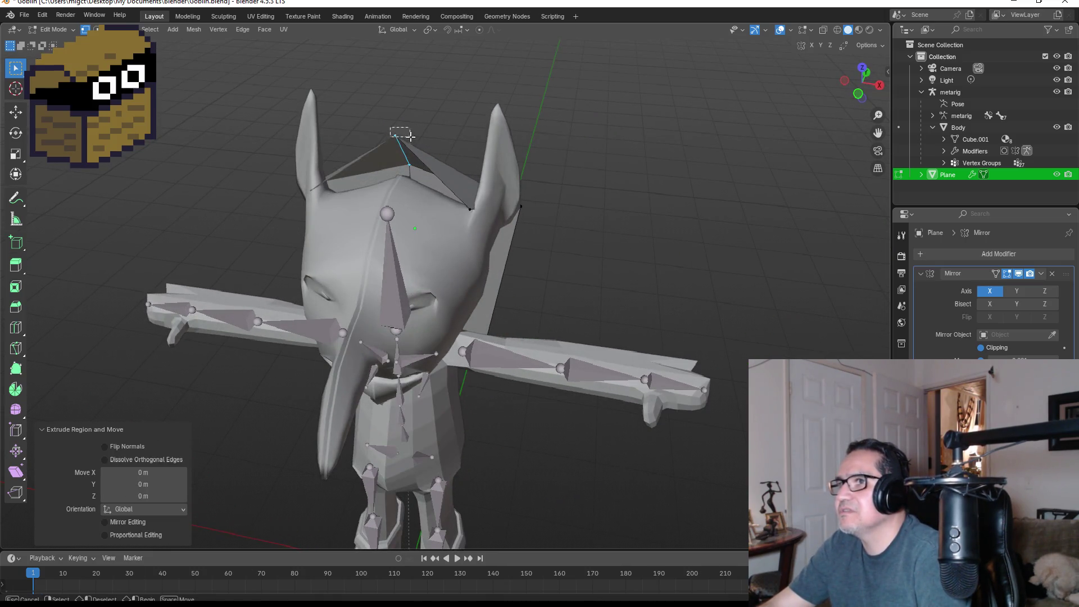
{"action": "left_click_drag", "start_coordinate": [409, 136], "coordinate": [409, 137]}
{"action": "left_click", "coordinate": [471, 209], "text": "shift"}
{"action": "middle_click_drag", "start_coordinate": [535, 221], "coordinate": [577, 209]}
Step: Switch to edge select and move the hood's top edge down over the forehead
{"action": "key", "text": "e"}
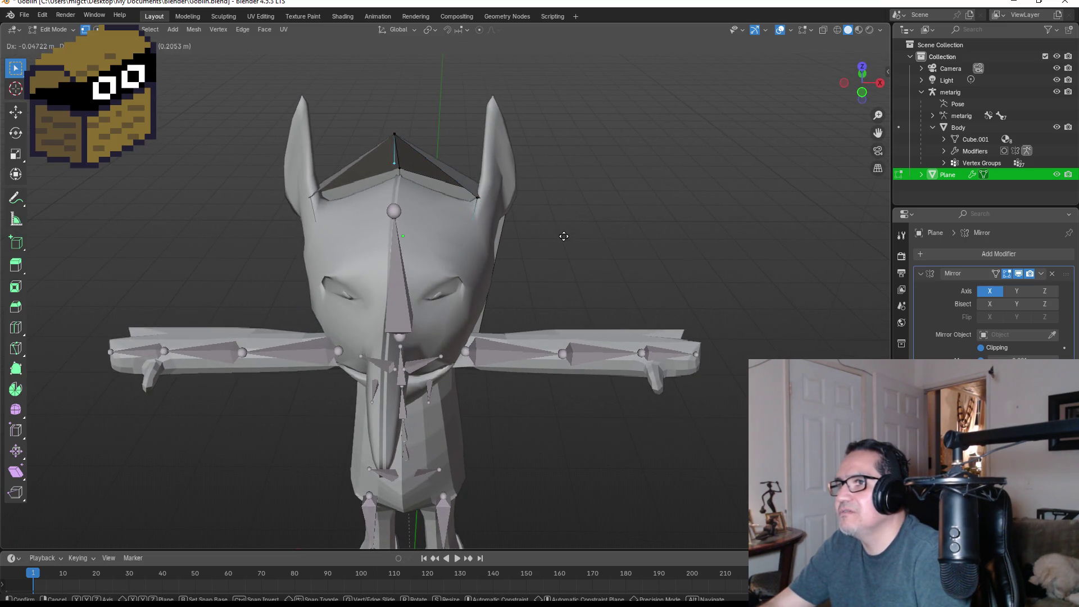
{"action": "key", "text": "Escape"}
{"action": "left_click", "coordinate": [187, 63]}
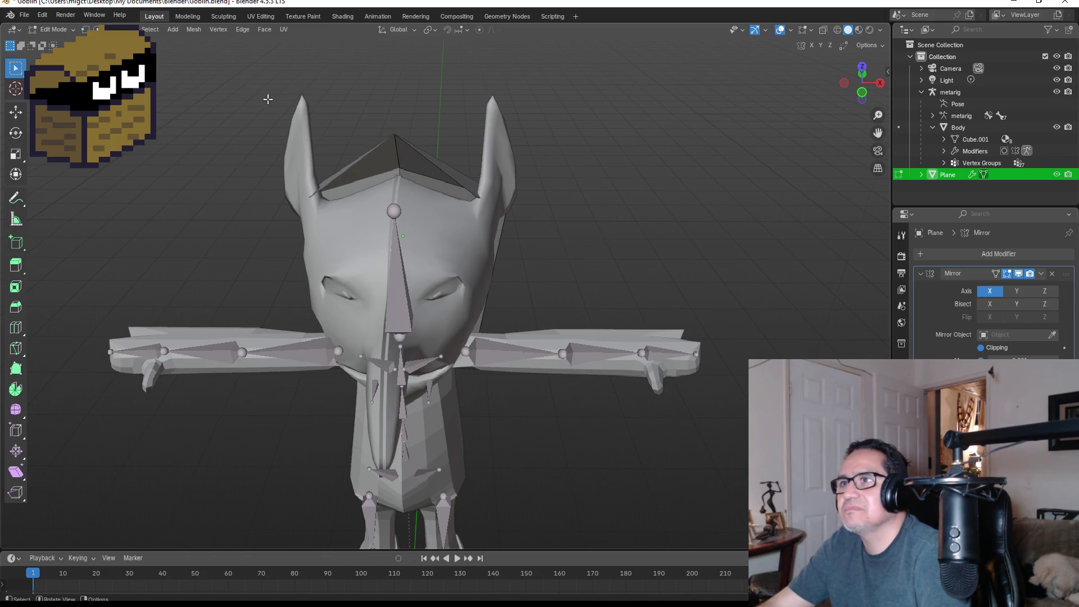
{"action": "key", "text": "2"}
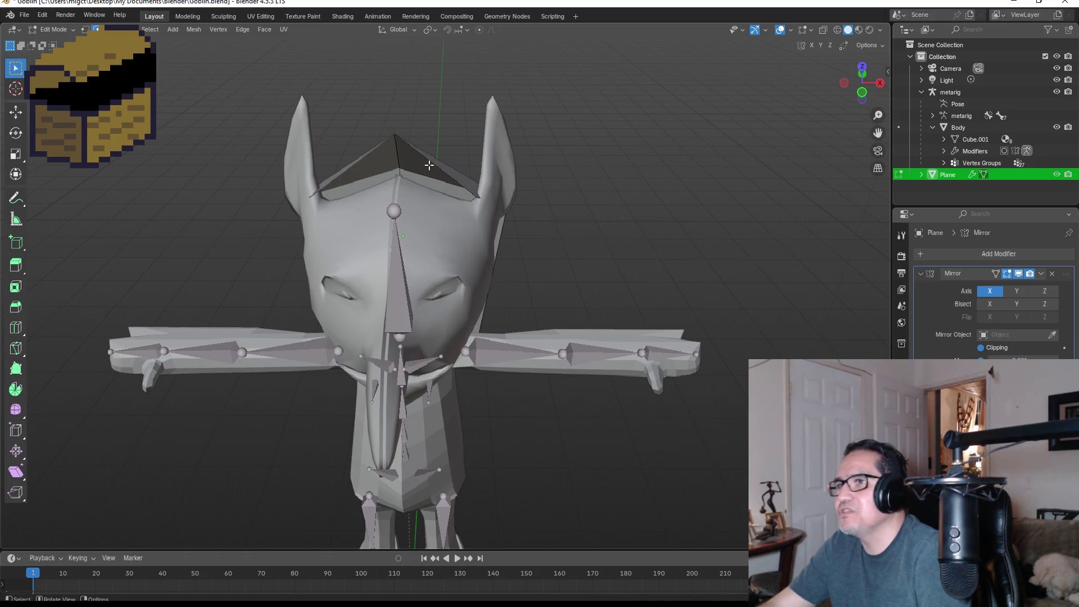
{"action": "key", "text": "g"}
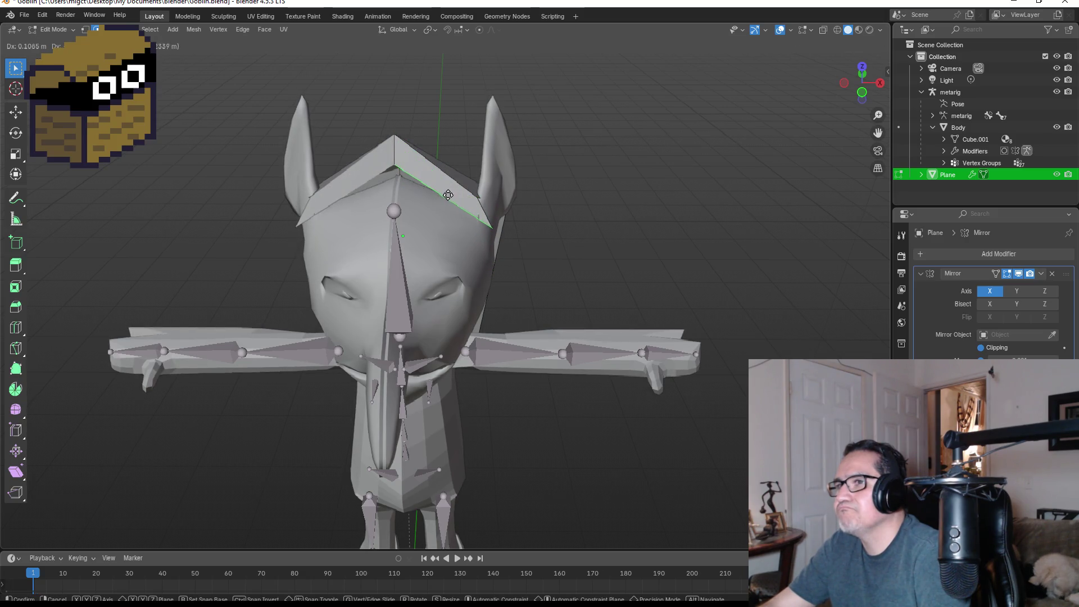
{"action": "left_click", "coordinate": [449, 196]}
Step: Extrude the hood edge into a new face along the ear, after undoing a first attempt
{"action": "key", "text": "e"}
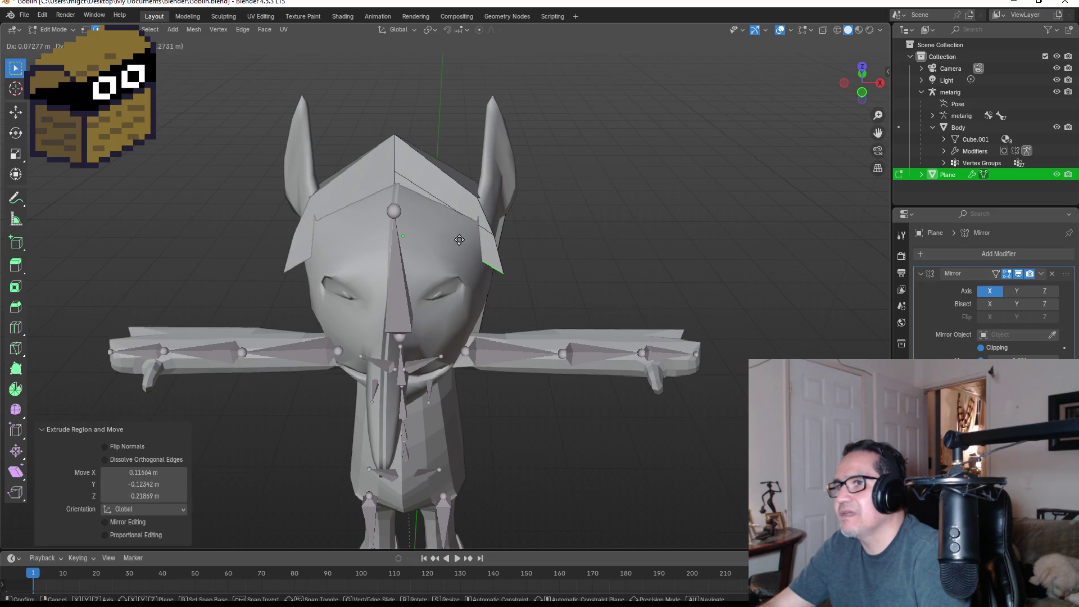
{"action": "left_click", "coordinate": [441, 240]}
{"action": "mouse_move", "coordinate": [441, 239]}
{"action": "middle_mouse_down"}
{"action": "mouse_move", "coordinate": [533, 207]}
{"action": "mouse_move", "coordinate": [499, 214]}
{"action": "middle_mouse_up"}
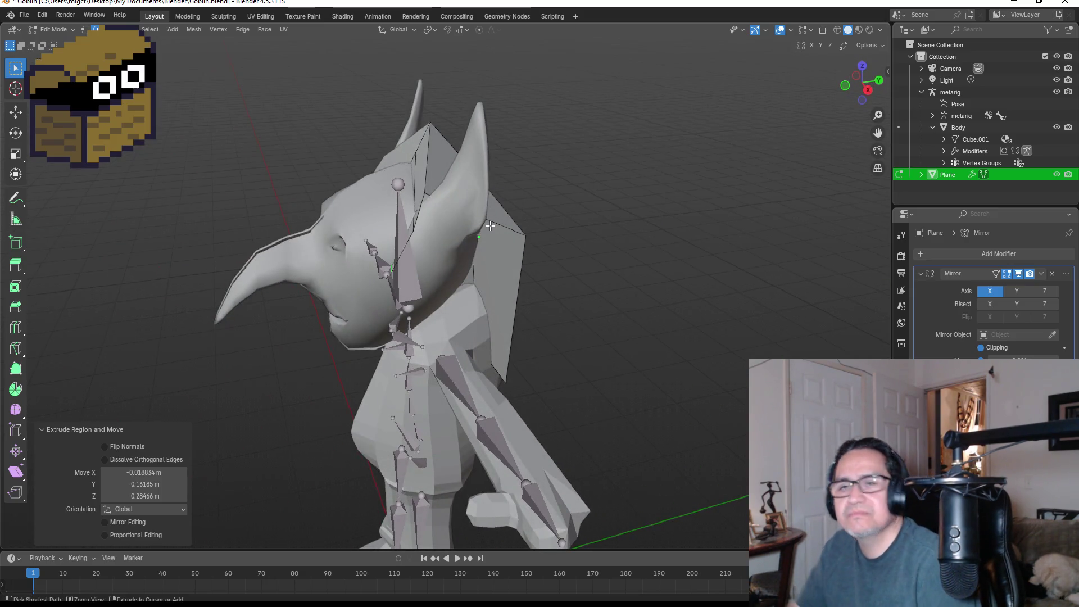
{"action": "key", "text": "ctrl+z"}
{"action": "key", "text": "ctrl+z"}
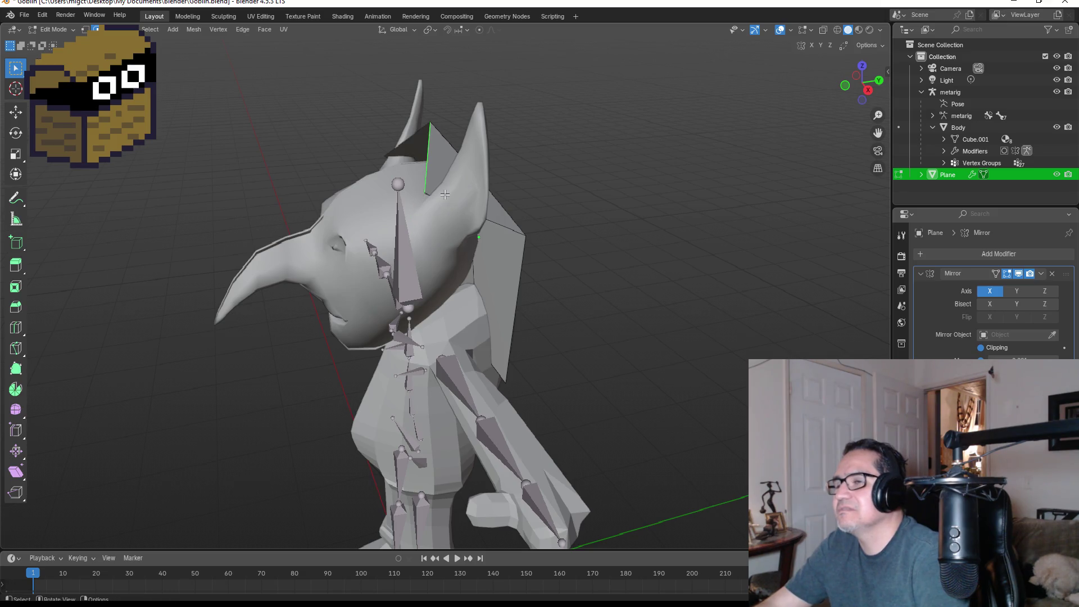
{"action": "key", "text": "KP_3"}
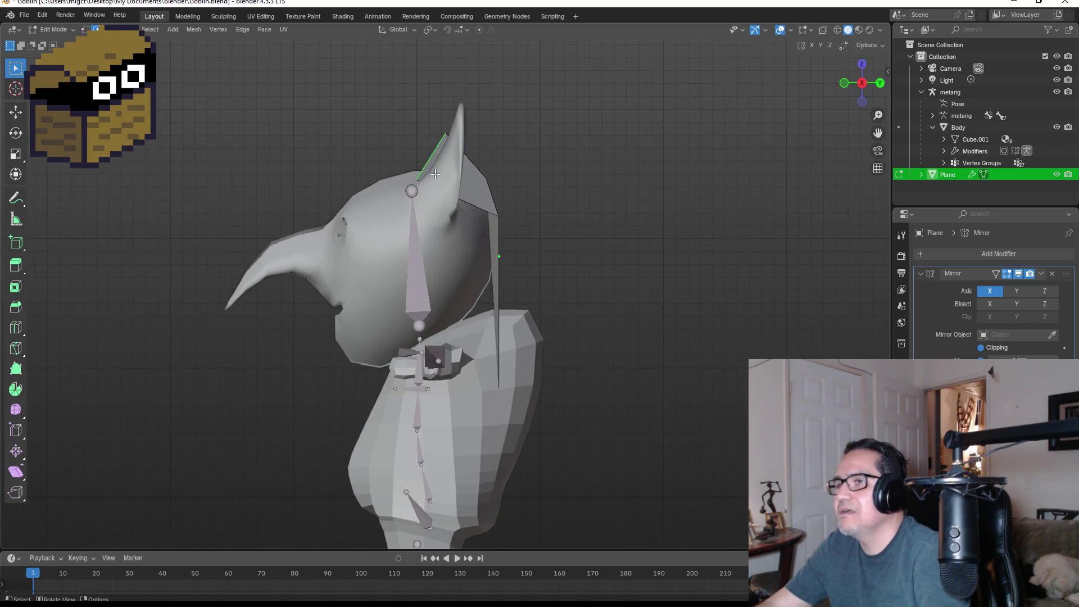
{"action": "key", "text": "e"}
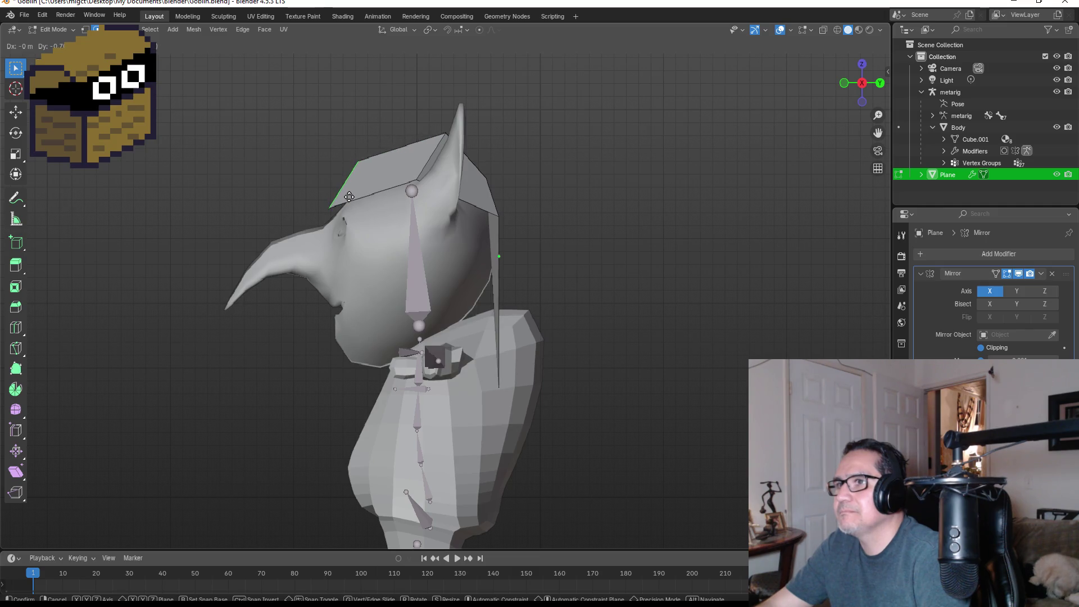
{"action": "left_click", "coordinate": [349, 197]}
{"action": "mouse_move", "coordinate": [354, 200]}
{"action": "middle_mouse_down"}
{"action": "mouse_move", "coordinate": [535, 208]}
{"action": "mouse_move", "coordinate": [438, 198]}
{"action": "middle_mouse_up"}
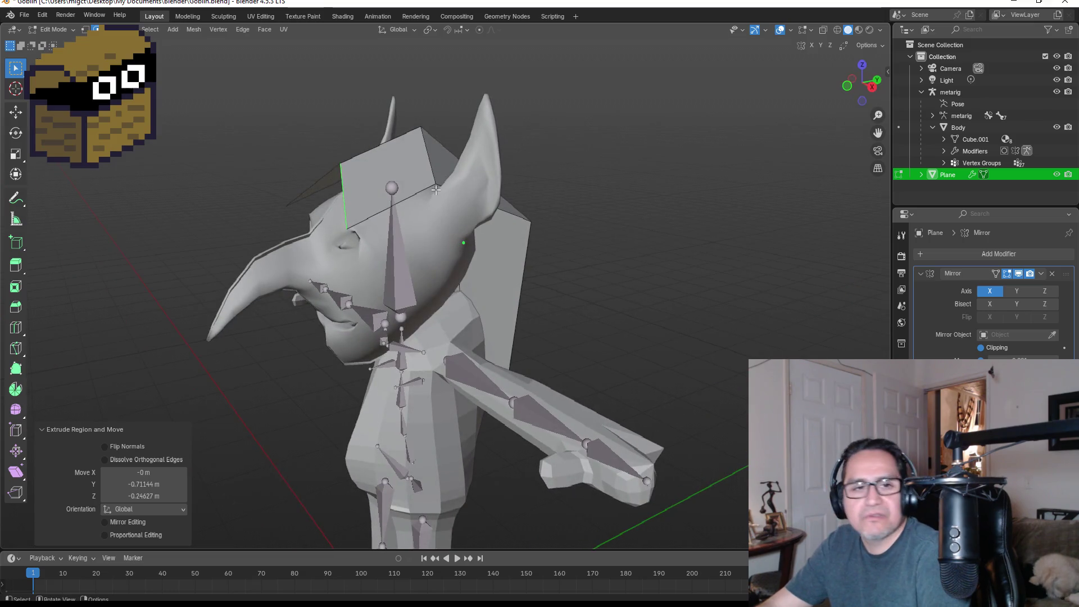
Step: In vertex select, extrude a hood-corner vertex -0.38416 m Y and -0.45625 m Z into a visor
{"action": "key", "text": "e"}
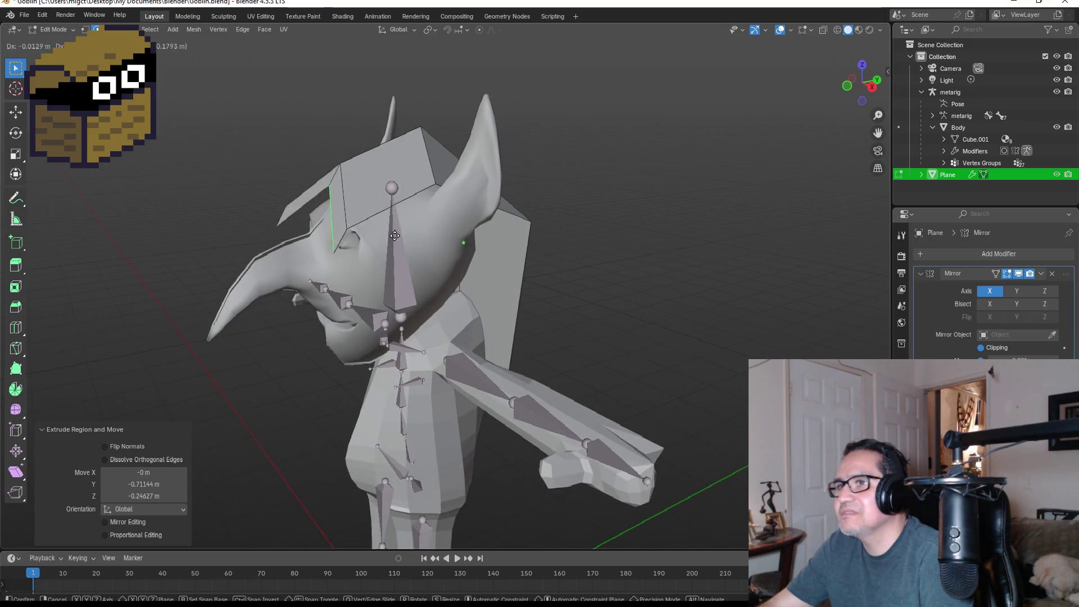
{"action": "right_click", "coordinate": [396, 243]}
{"action": "mouse_move", "coordinate": [396, 243]}
{"action": "middle_mouse_down"}
{"action": "mouse_move", "coordinate": [555, 183]}
{"action": "mouse_move", "coordinate": [497, 178]}
{"action": "middle_mouse_up"}
{"action": "key", "text": "KP_1"}
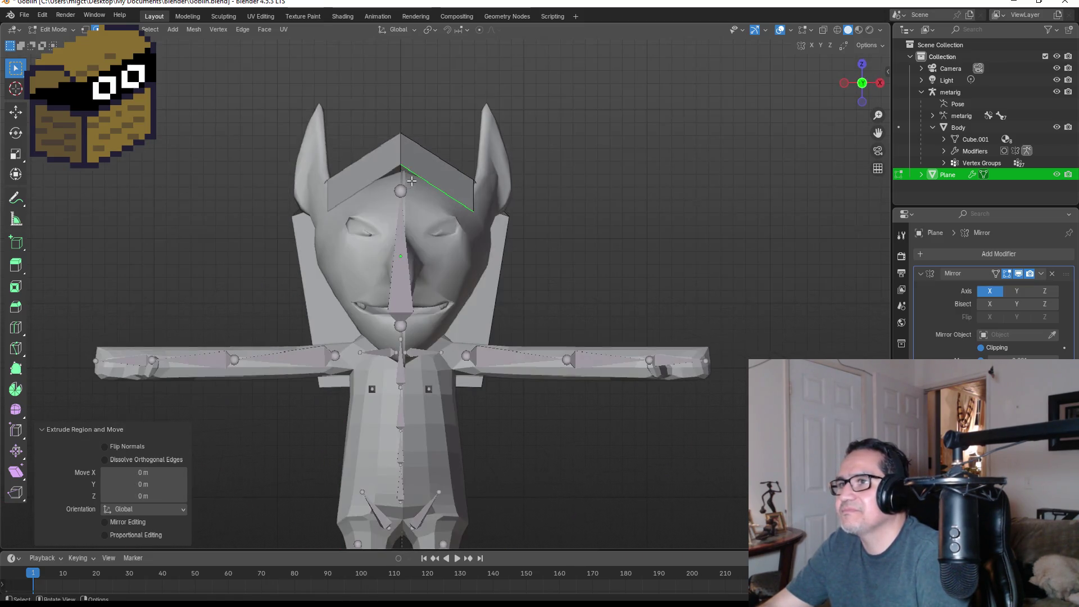
{"action": "left_click", "coordinate": [85, 30]}
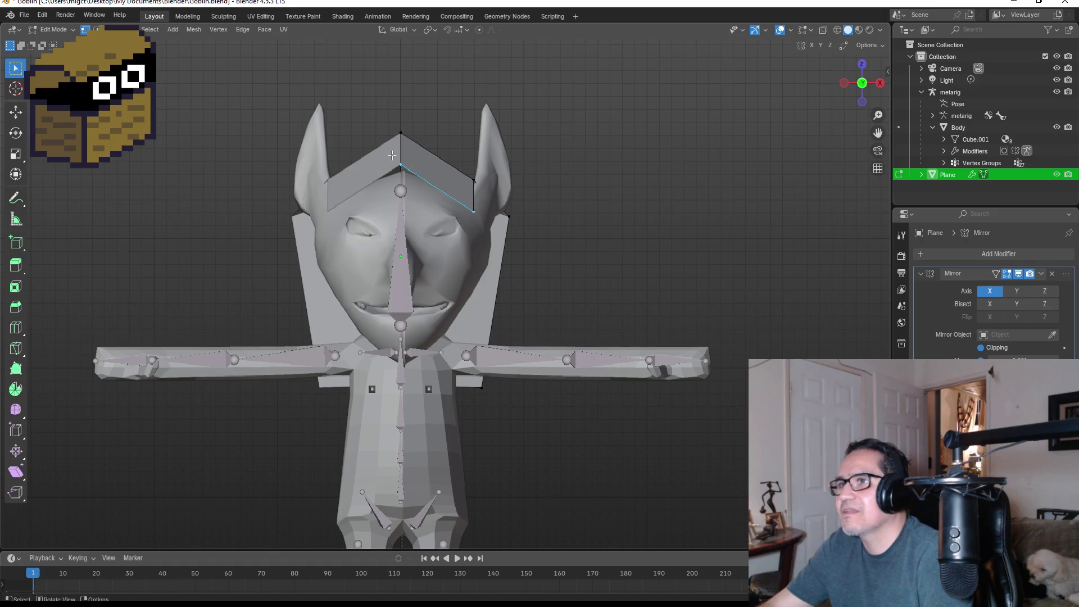
{"action": "key", "text": "e"}
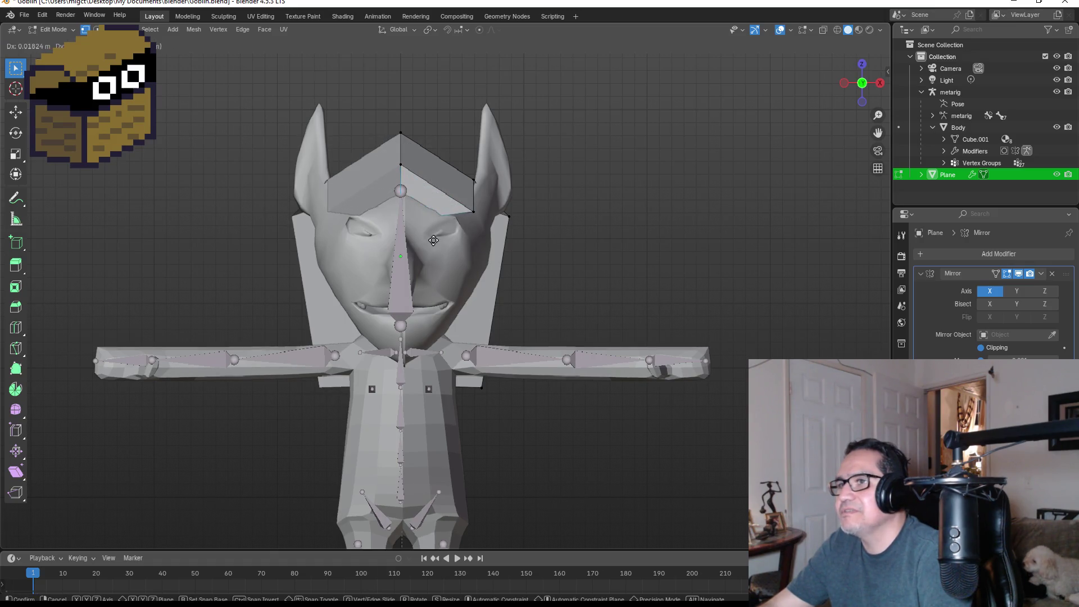
{"action": "right_click", "coordinate": [438, 203]}
{"action": "middle_click_drag", "start_coordinate": [438, 203], "coordinate": [408, 203]}
{"action": "key", "text": "e"}
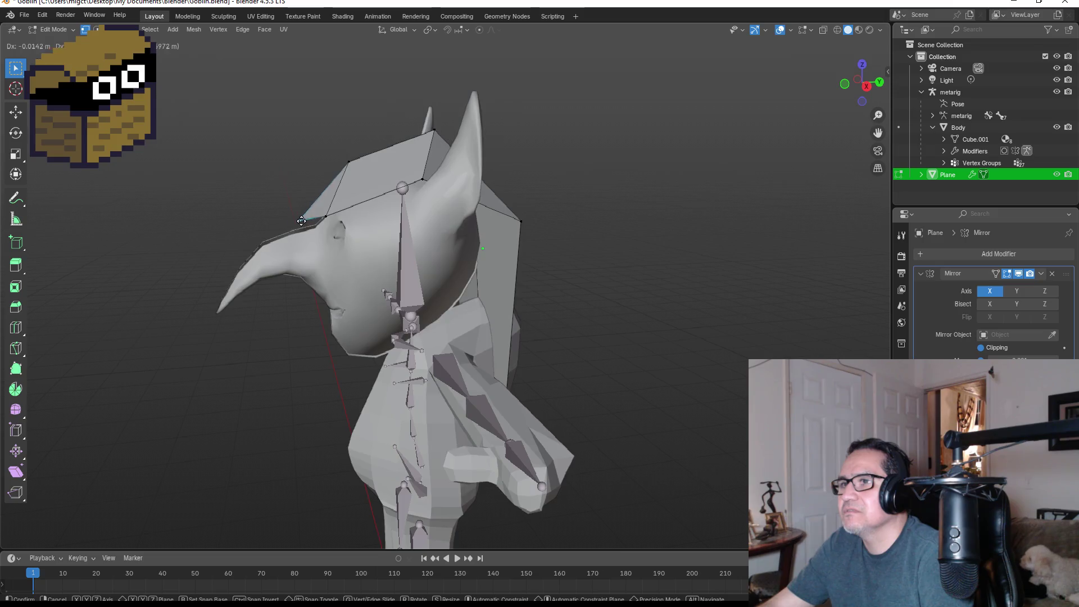
{"action": "left_click", "coordinate": [304, 223]}
{"action": "mouse_move", "coordinate": [304, 223]}
{"action": "middle_mouse_down"}
{"action": "mouse_move", "coordinate": [455, 202]}
{"action": "mouse_move", "coordinate": [473, 212]}
{"action": "middle_mouse_up"}
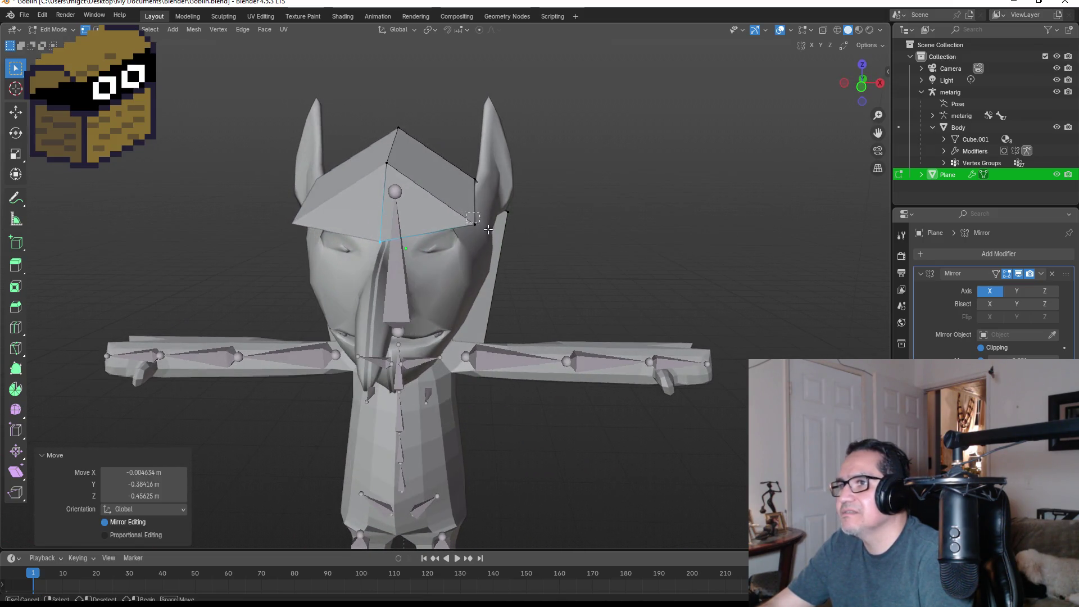
Step: Extrude a new vertex at the hood brim and delete an unwanted one
{"action": "key", "text": "e"}
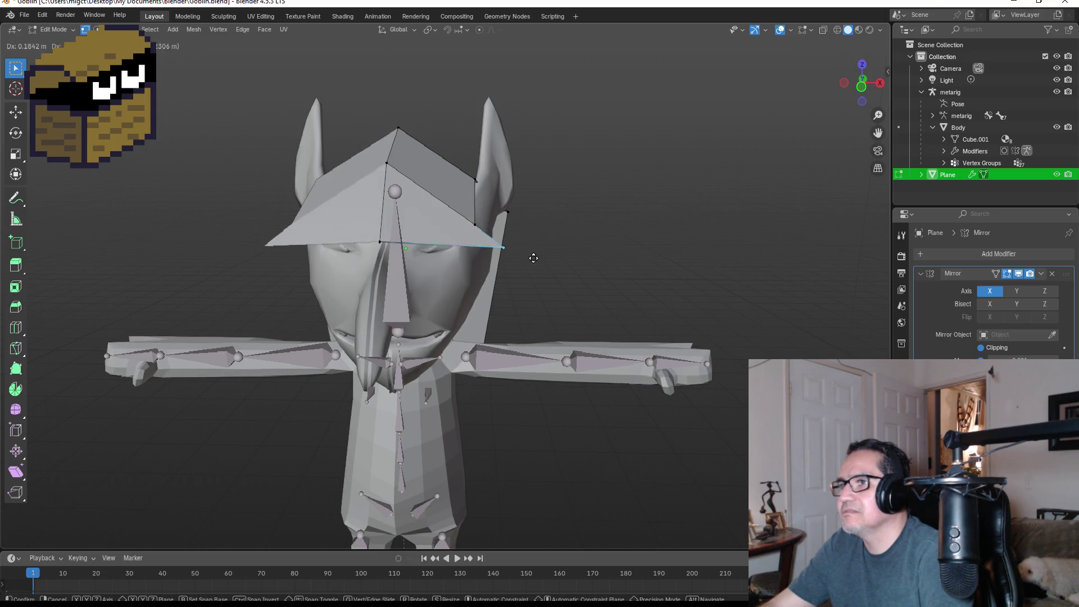
{"action": "left_click", "coordinate": [533, 258]}
{"action": "key", "text": "x"}
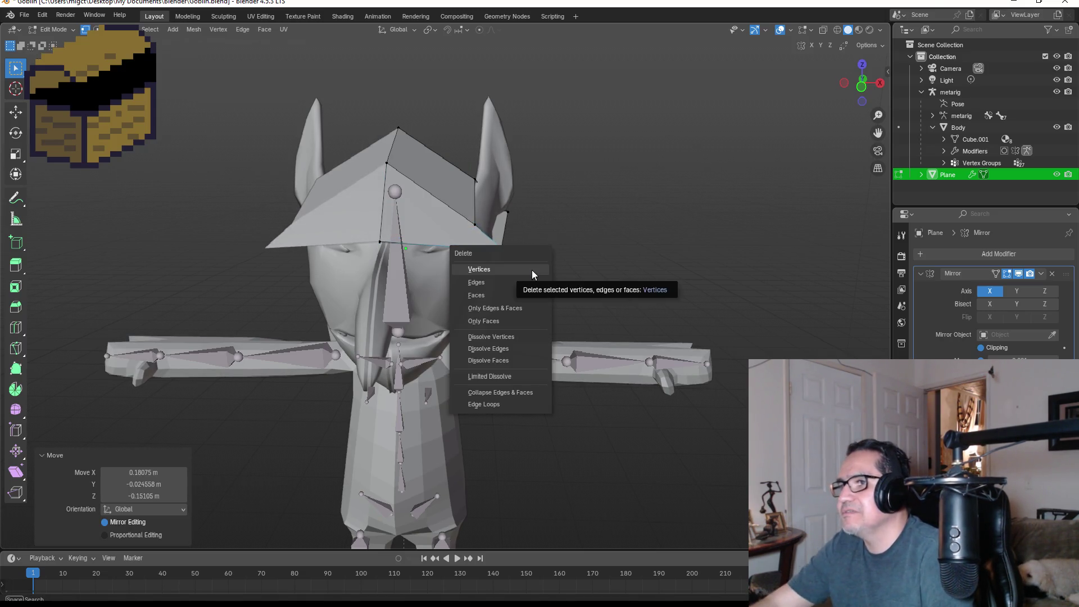
{"action": "left_click", "coordinate": [531, 270]}
Step: Drop the hood's right corner vertex and another hood vertex lower on the head
{"action": "left_click_drag", "start_coordinate": [498, 233], "coordinate": [500, 234]}
{"action": "key", "text": "g"}
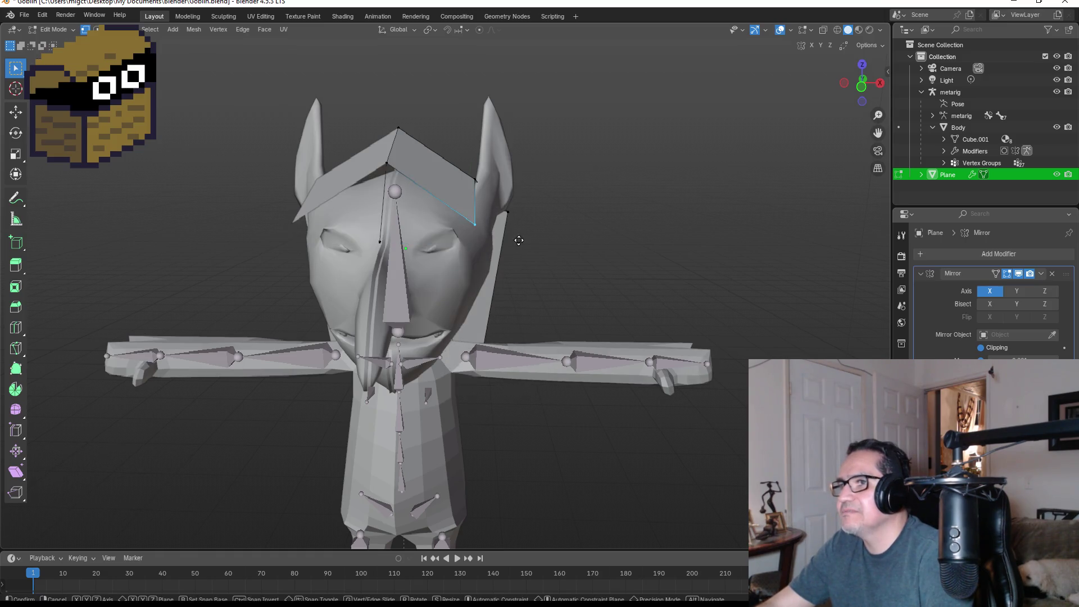
{"action": "left_click", "coordinate": [522, 265]}
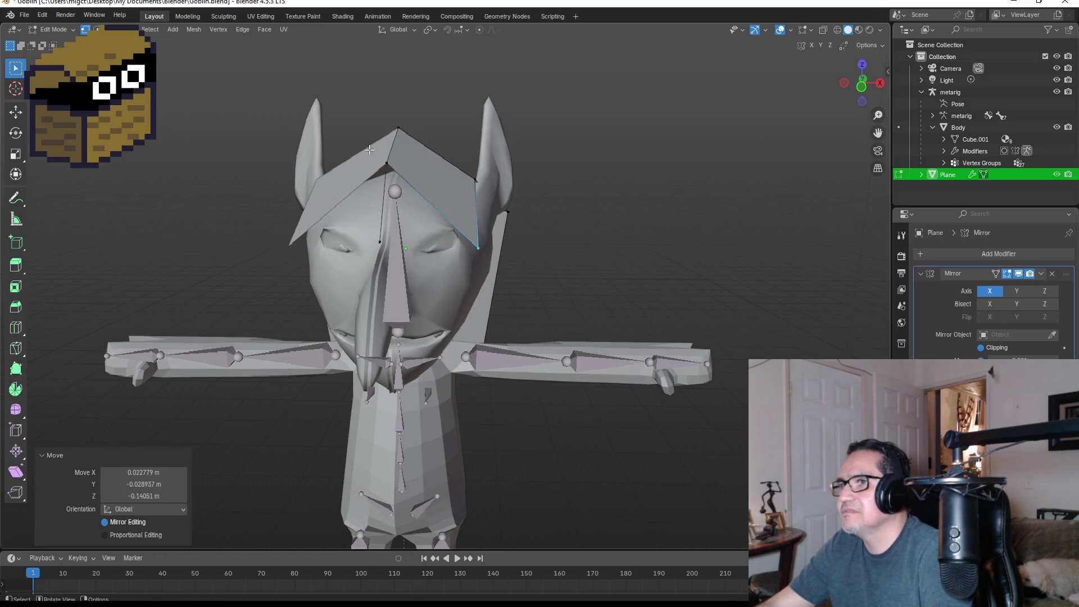
{"action": "left_click_drag", "start_coordinate": [414, 180], "coordinate": [414, 180]}
{"action": "key", "text": "g"}
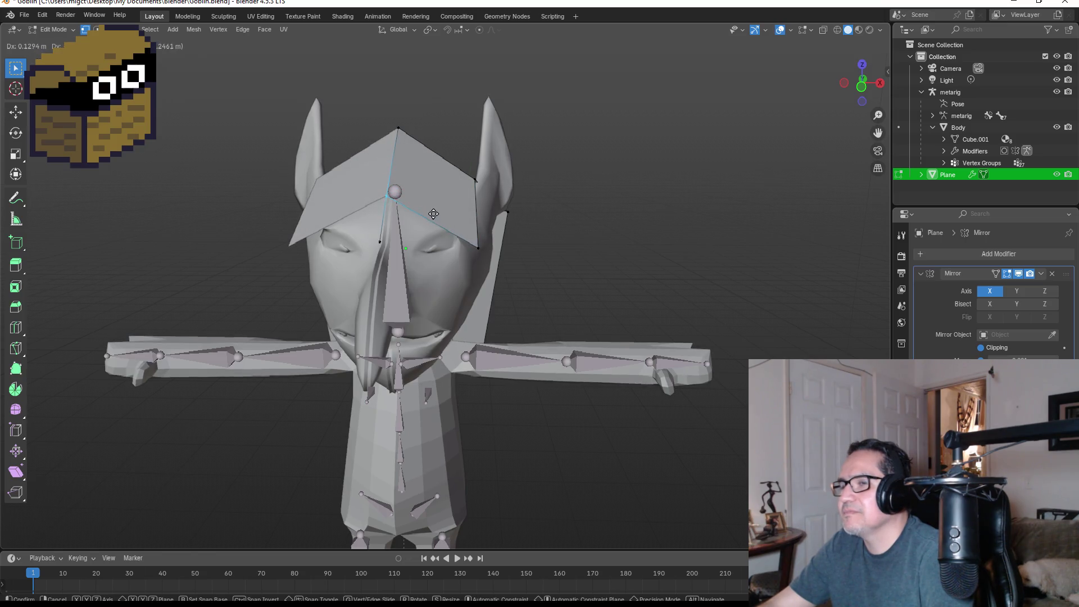
{"action": "left_click", "coordinate": [436, 214]}
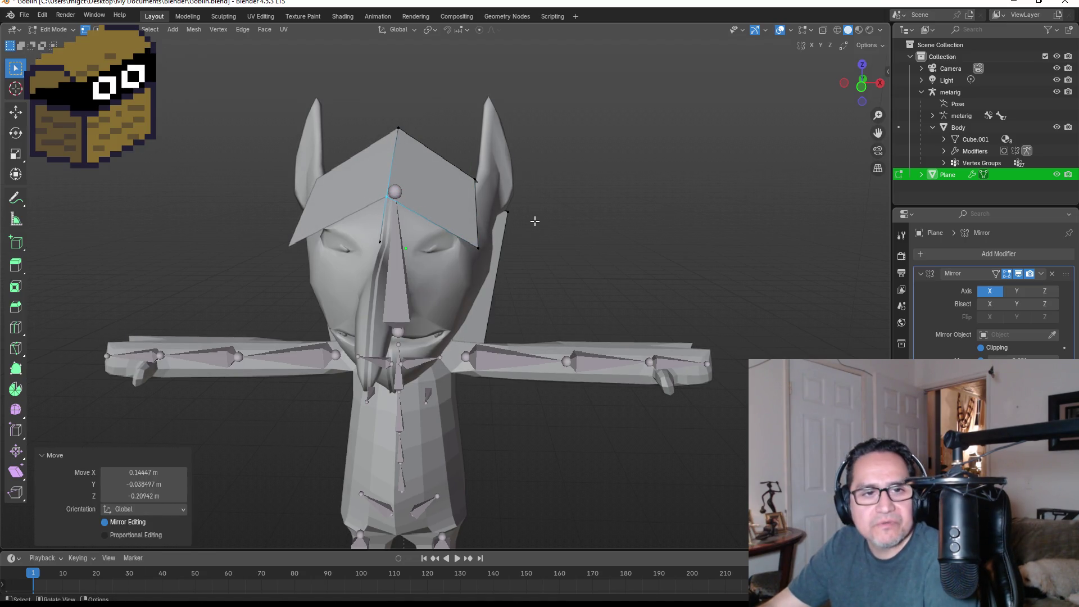
Step: Delete the stray vertex on the nose and select the hood vertices near the ear
{"action": "mouse_move", "coordinate": [525, 221]}
{"action": "middle_mouse_down"}
{"action": "mouse_move", "coordinate": [561, 224]}
{"action": "mouse_move", "coordinate": [511, 216]}
{"action": "middle_mouse_up"}
{"action": "left_click_drag", "start_coordinate": [427, 237], "coordinate": [427, 238]}
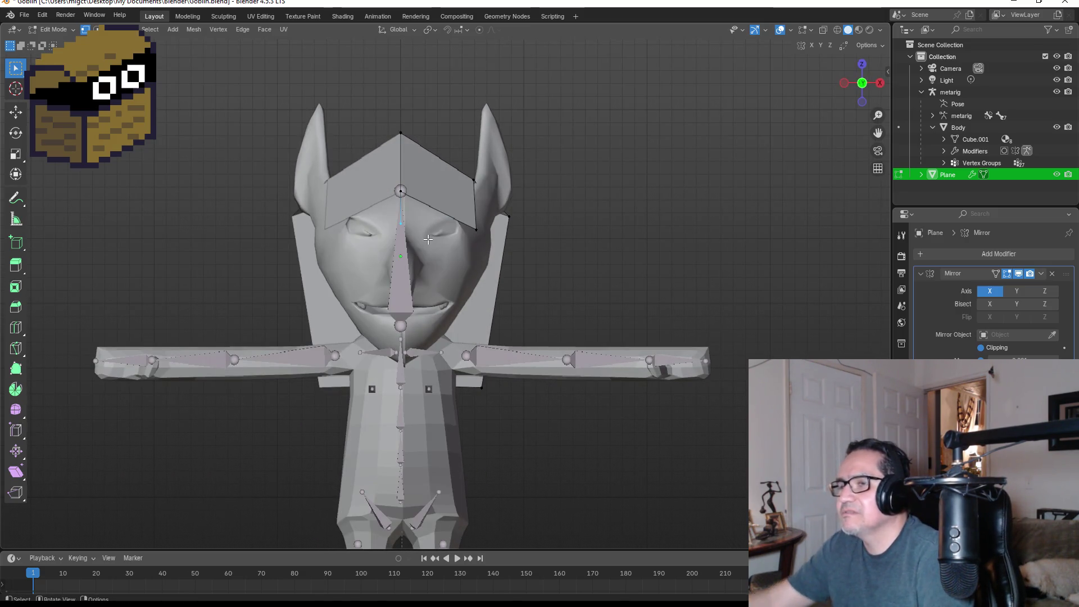
{"action": "key", "text": "x"}
{"action": "left_click", "coordinate": [428, 238]}
{"action": "middle_click_drag", "start_coordinate": [571, 212], "coordinate": [397, 171]}
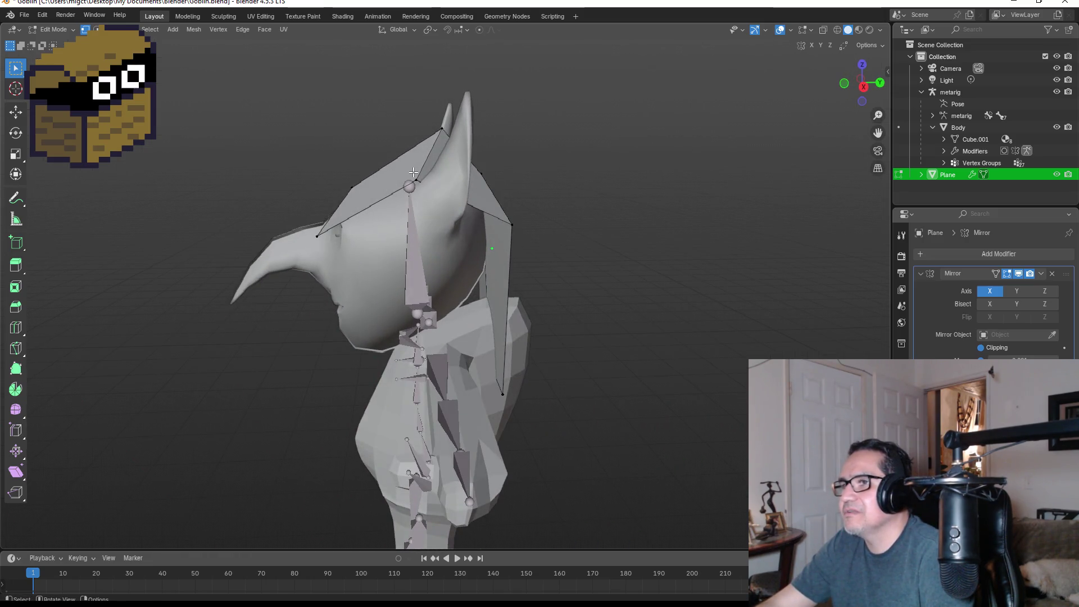
{"action": "left_click_drag", "start_coordinate": [491, 215], "coordinate": [497, 222]}
{"action": "mouse_move", "coordinate": [481, 218]}
{"action": "middle_mouse_down"}
{"action": "mouse_move", "coordinate": [549, 221]}
{"action": "mouse_move", "coordinate": [538, 212]}
{"action": "middle_mouse_up"}
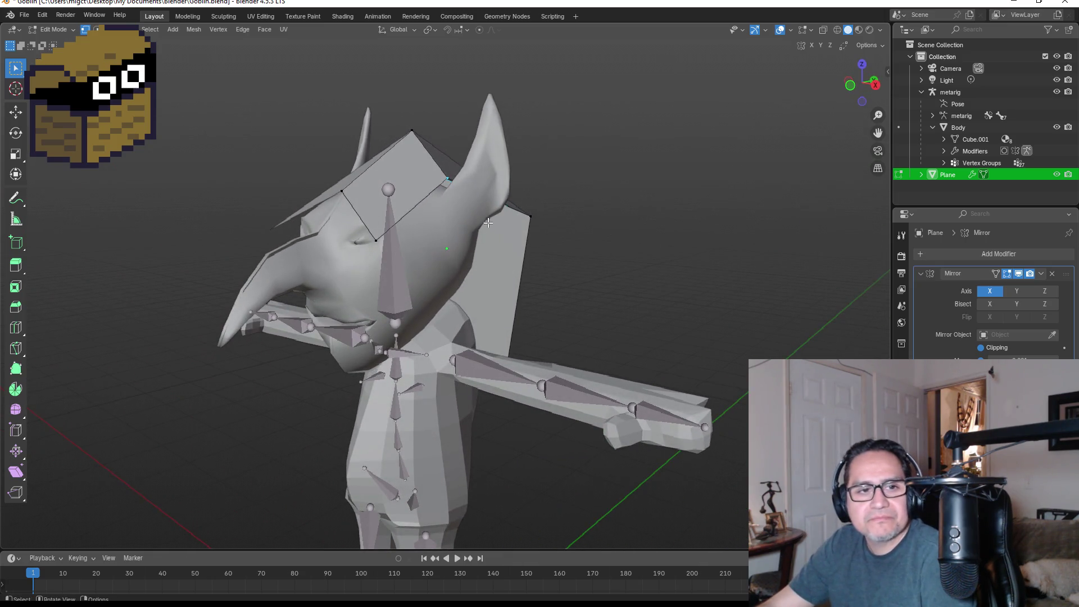
{"action": "mouse_move", "coordinate": [480, 241]}
{"action": "middle_mouse_down"}
{"action": "mouse_move", "coordinate": [624, 238]}
{"action": "mouse_move", "coordinate": [590, 233]}
{"action": "middle_mouse_up"}
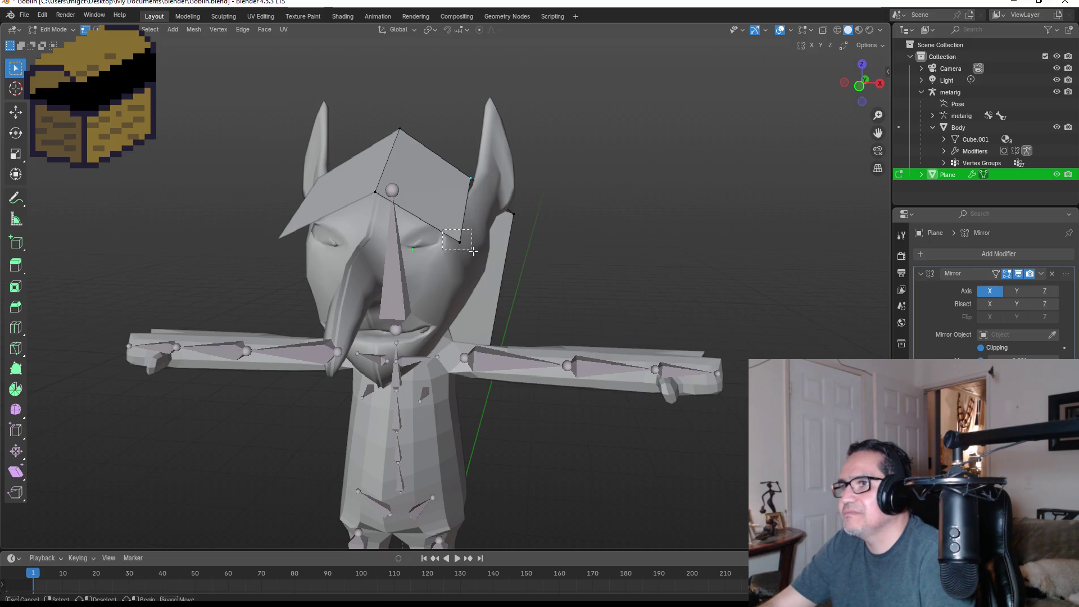
Step: Move the hood's corner vertex near the ear into a new position
{"action": "left_click_drag", "start_coordinate": [473, 252], "coordinate": [473, 250]}
{"action": "key", "text": "g"}
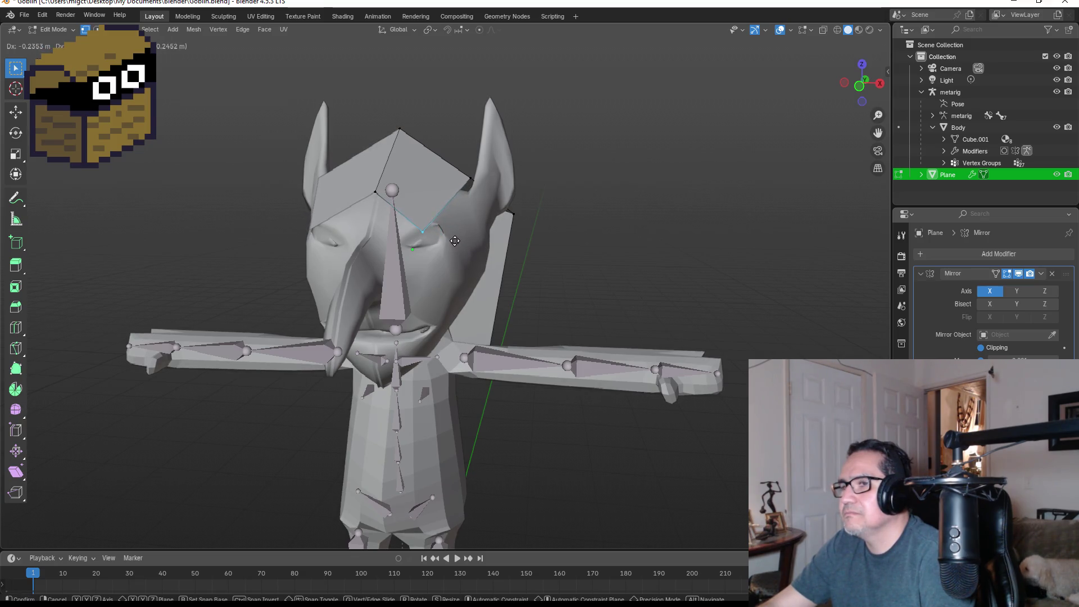
{"action": "left_click", "coordinate": [458, 238]}
{"action": "middle_click_drag", "start_coordinate": [457, 239], "coordinate": [449, 222]}
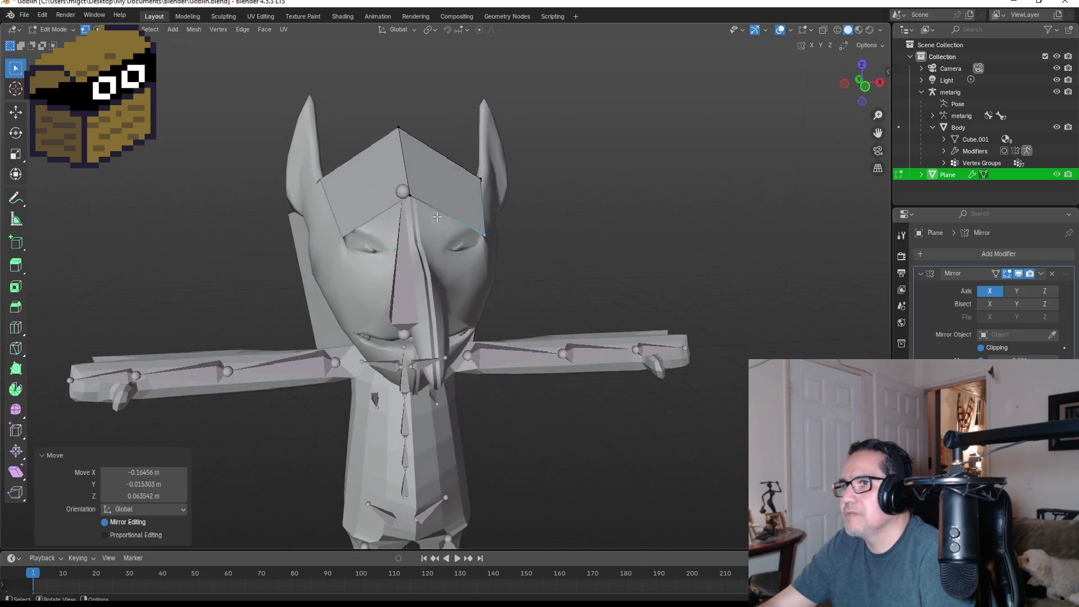
Step: Undo a mistaken move and extrude the hood's lower edge downward instead
{"action": "key", "text": "g"}
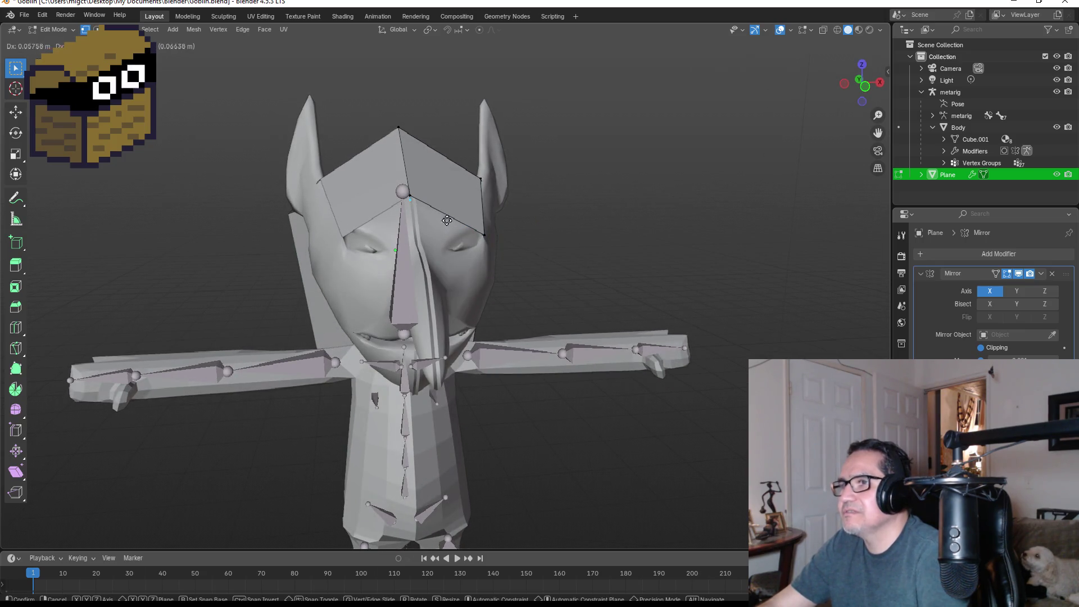
{"action": "left_click", "coordinate": [437, 236]}
{"action": "key", "text": "x"}
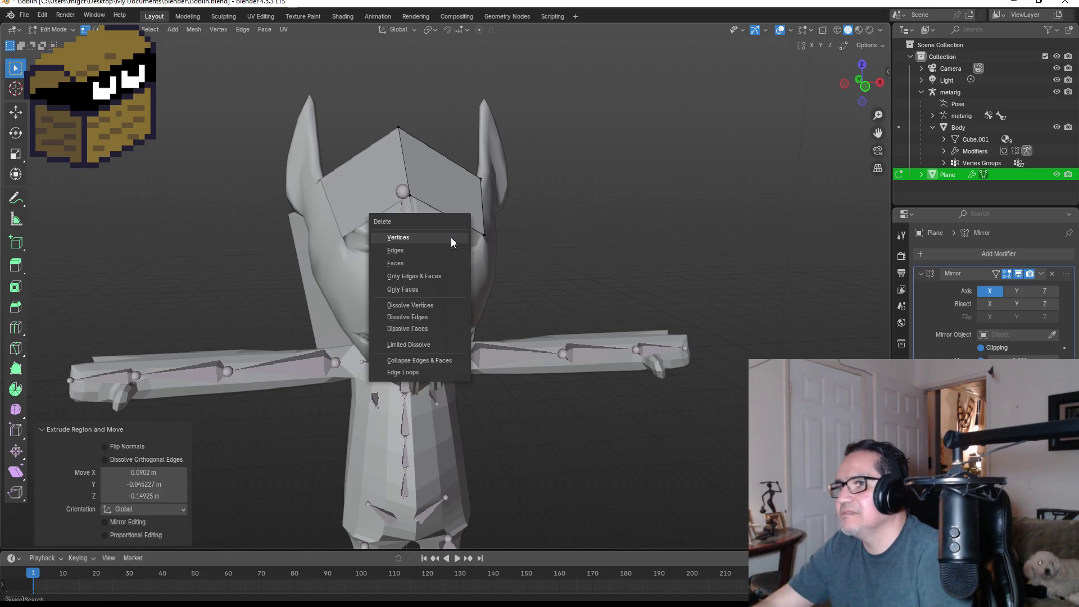
{"action": "key", "text": "Escape"}
{"action": "key", "text": "ctrl+z"}
{"action": "key", "text": "e"}
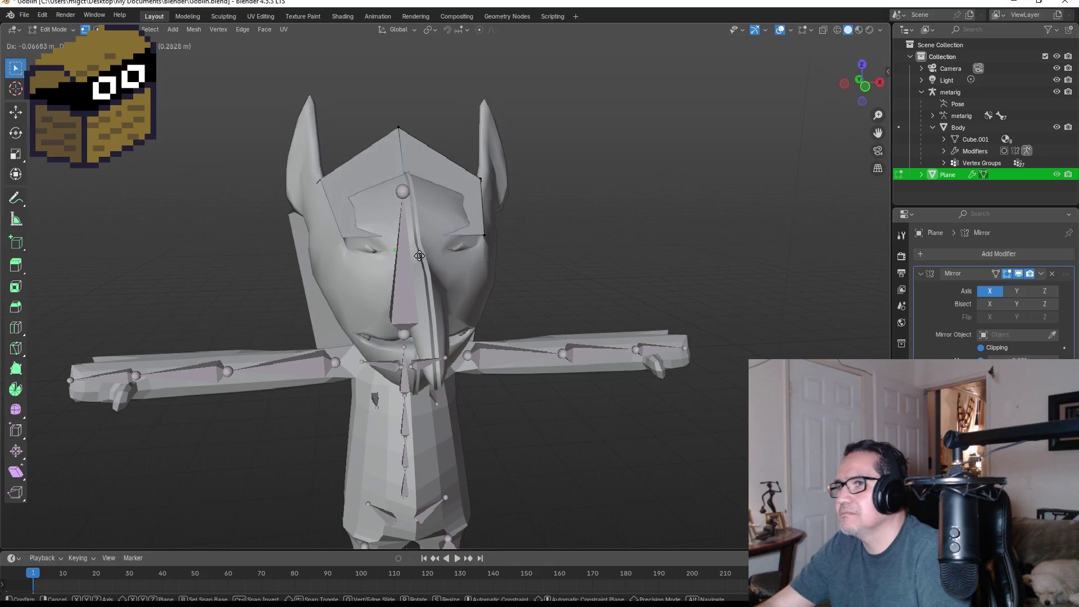
{"action": "left_click", "coordinate": [566, 222]}
{"action": "middle_click_drag", "start_coordinate": [566, 222], "coordinate": [392, 237]}
Step: Reposition the extruded edge and a hood vertex, checking from side and front views
{"action": "key", "text": "g"}
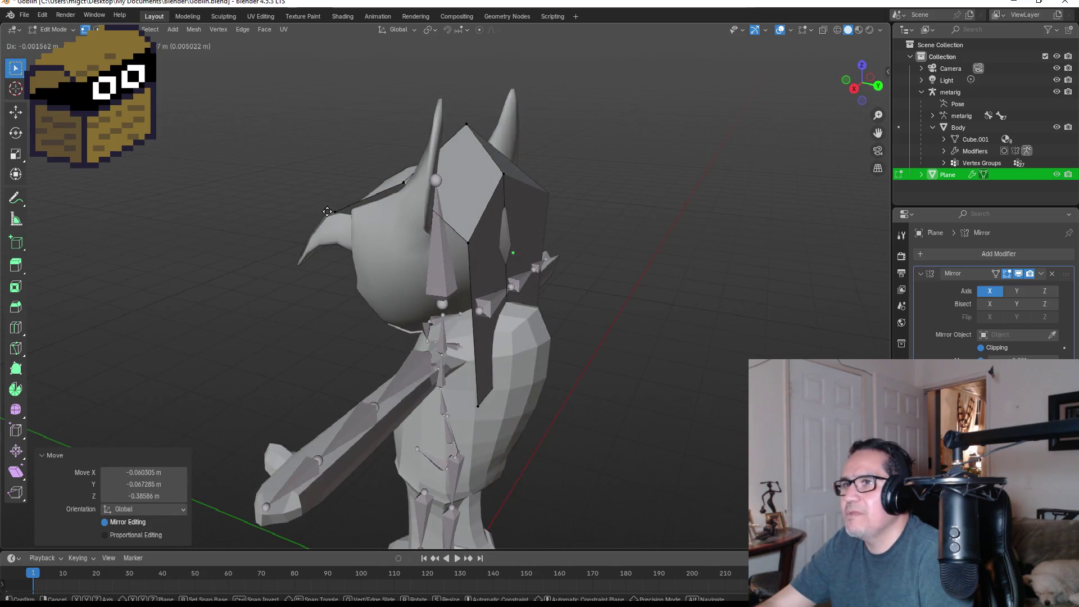
{"action": "left_click", "coordinate": [264, 207]}
{"action": "mouse_move", "coordinate": [264, 207]}
{"action": "middle_mouse_down"}
{"action": "mouse_move", "coordinate": [592, 196]}
{"action": "mouse_move", "coordinate": [583, 185]}
{"action": "mouse_move", "coordinate": [432, 242]}
{"action": "middle_mouse_up"}
{"action": "key", "text": "g"}
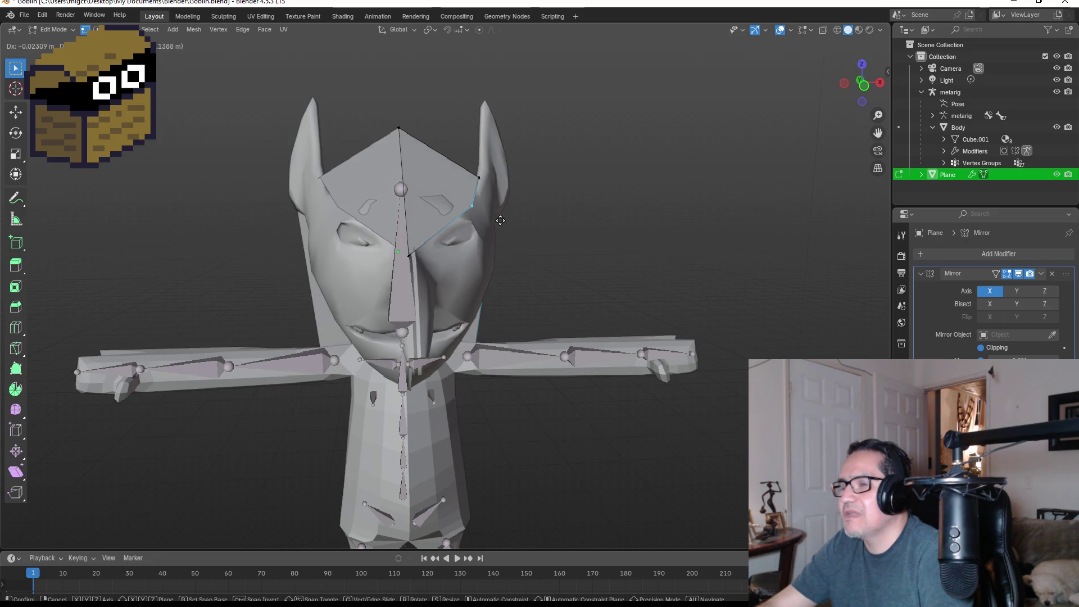
{"action": "left_click", "coordinate": [500, 221]}
{"action": "middle_click_drag", "start_coordinate": [559, 245], "coordinate": [421, 251]}
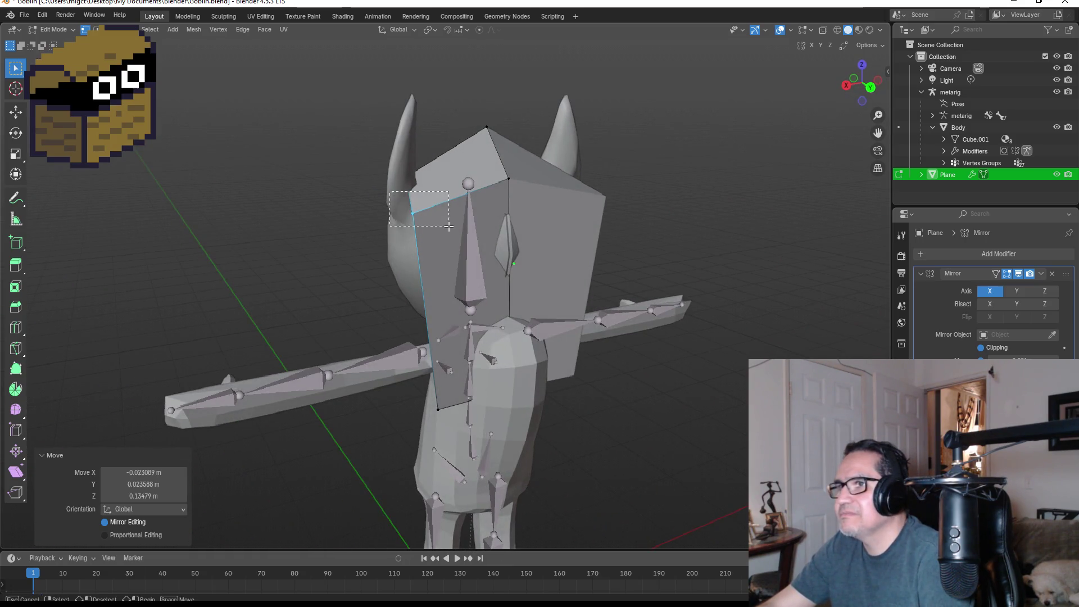
Step: Pull the hood's upper left vertex down toward the shoulder and lower behind the head
{"action": "left_click_drag", "start_coordinate": [449, 226], "coordinate": [448, 226]}
{"action": "key", "text": "g"}
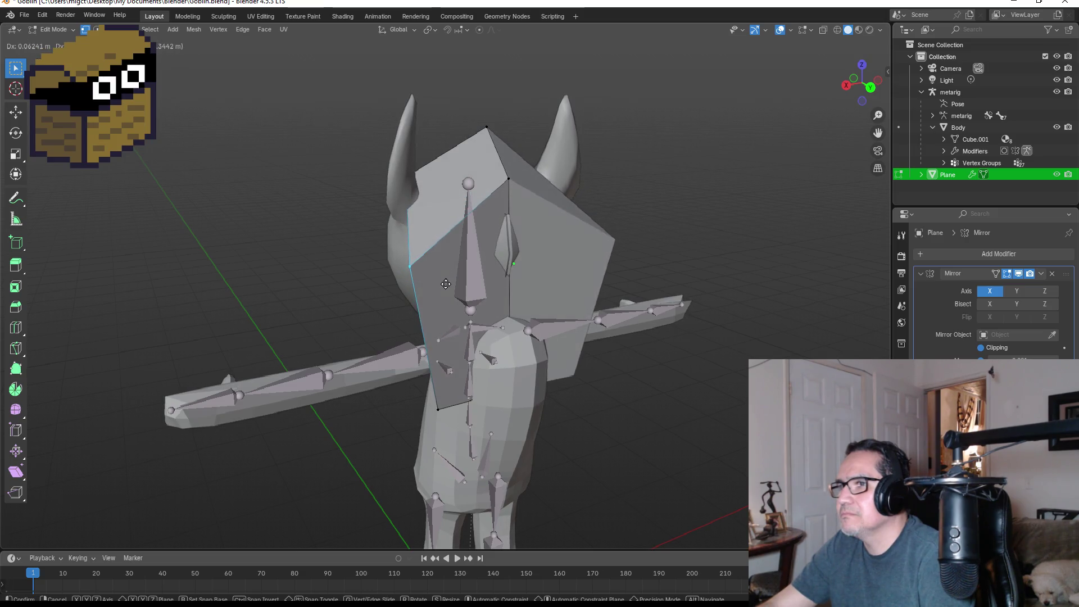
{"action": "left_click", "coordinate": [446, 284]}
{"action": "middle_click_drag", "start_coordinate": [445, 284], "coordinate": [630, 254]}
{"action": "key", "text": "g"}
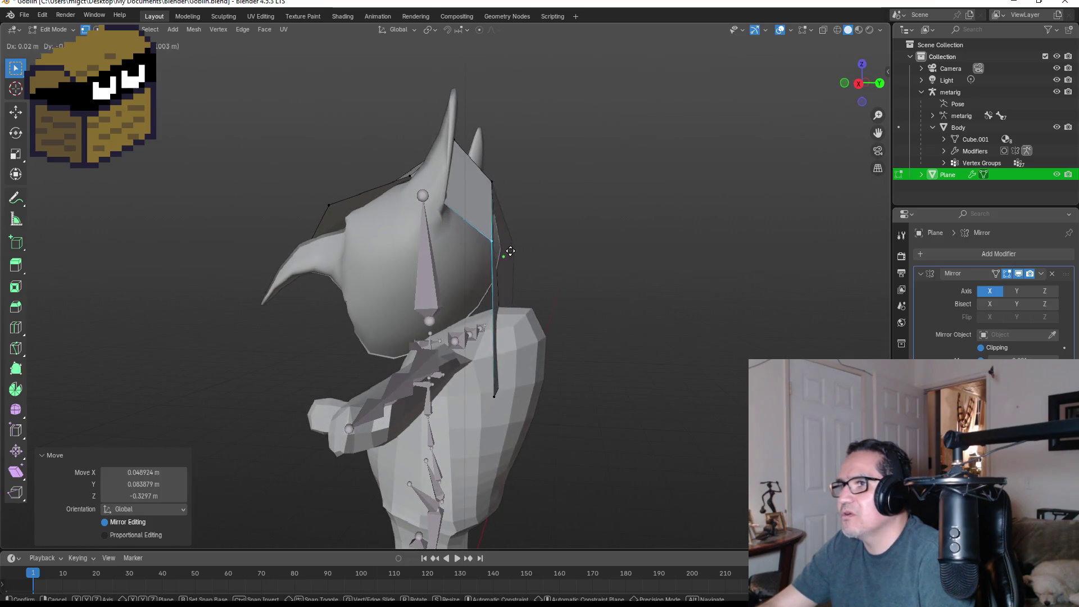
{"action": "left_click", "coordinate": [490, 268]}
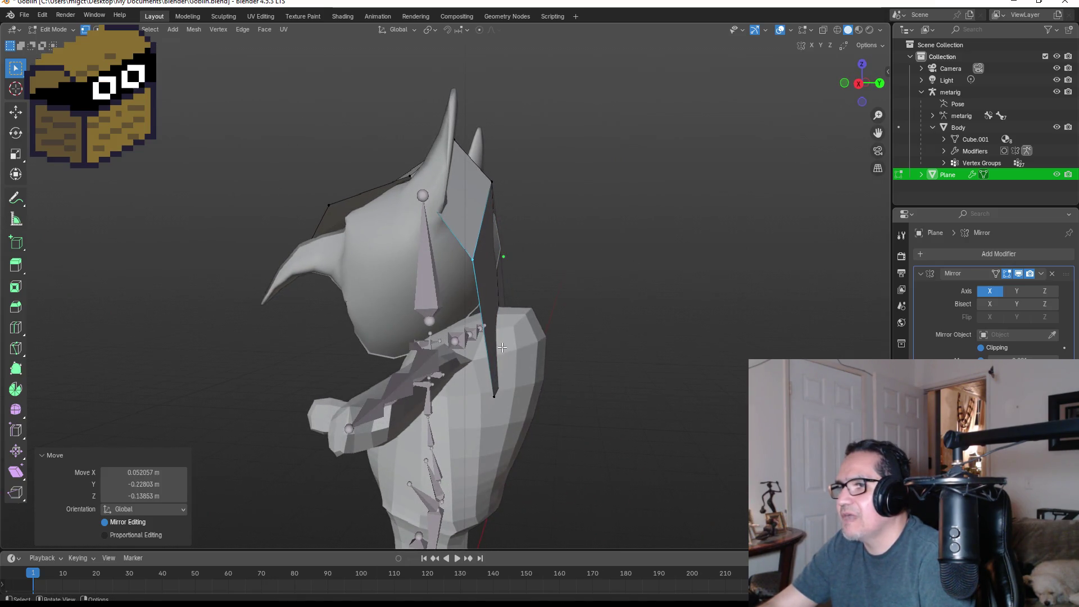
{"action": "left_click", "coordinate": [430, 345]}
{"action": "middle_click_drag", "start_coordinate": [546, 339], "coordinate": [451, 384]}
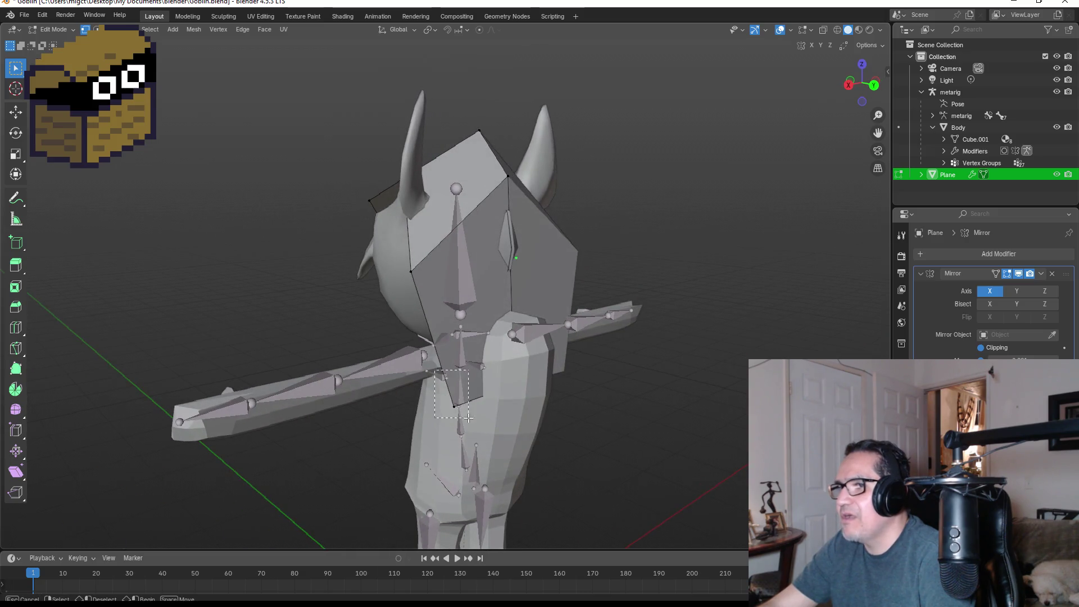
Step: Adjust two hood vertices near the shoulder, then pull the lower edge down over the torso
{"action": "left_click_drag", "start_coordinate": [434, 370], "coordinate": [468, 418]}
{"action": "key", "text": "g"}
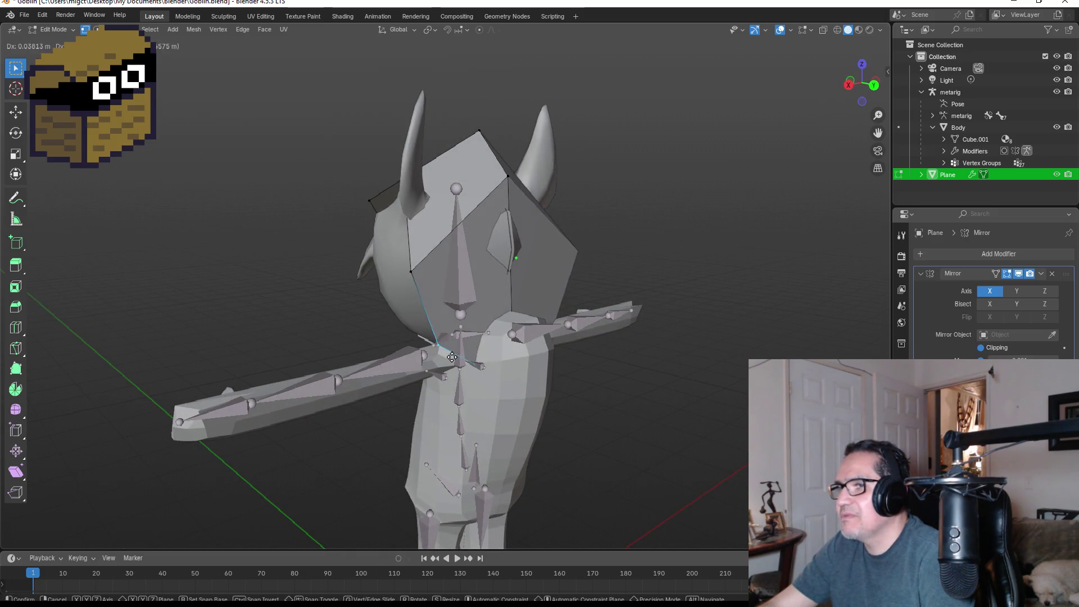
{"action": "left_click", "coordinate": [449, 357]}
{"action": "mouse_move", "coordinate": [538, 348]}
{"action": "left_mouse_down"}
{"action": "mouse_move", "coordinate": [569, 424]}
{"action": "mouse_move", "coordinate": [565, 410]}
{"action": "left_mouse_up"}
{"action": "key", "text": "g"}
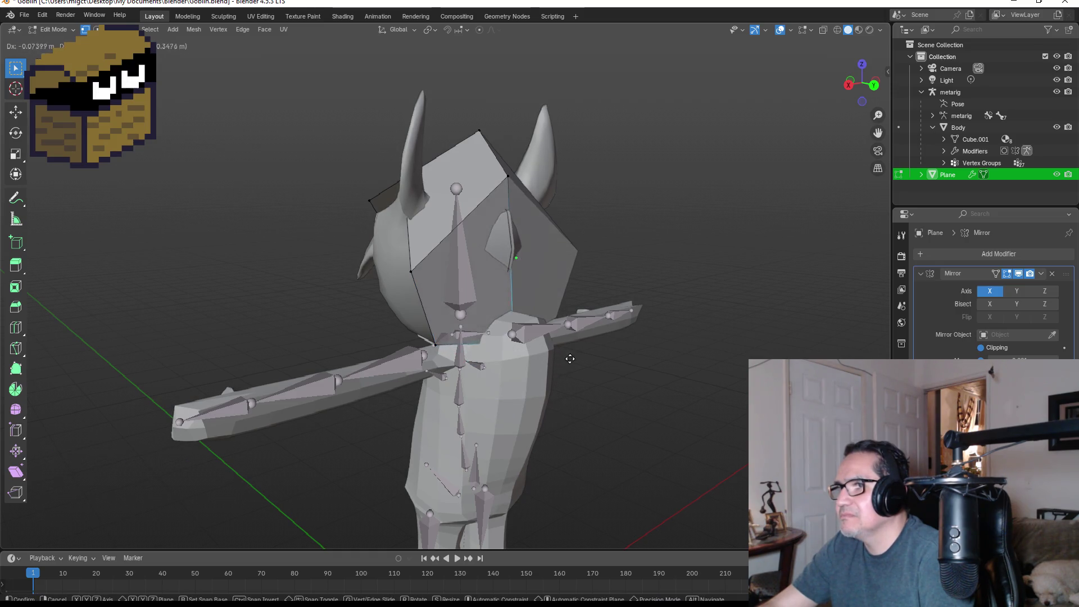
{"action": "left_click", "coordinate": [594, 364]}
{"action": "mouse_move", "coordinate": [595, 364]}
{"action": "middle_mouse_down"}
{"action": "mouse_move", "coordinate": [713, 361]}
{"action": "mouse_move", "coordinate": [618, 363]}
{"action": "mouse_move", "coordinate": [677, 354]}
{"action": "middle_mouse_up"}
{"action": "key", "text": "ctrl+z"}
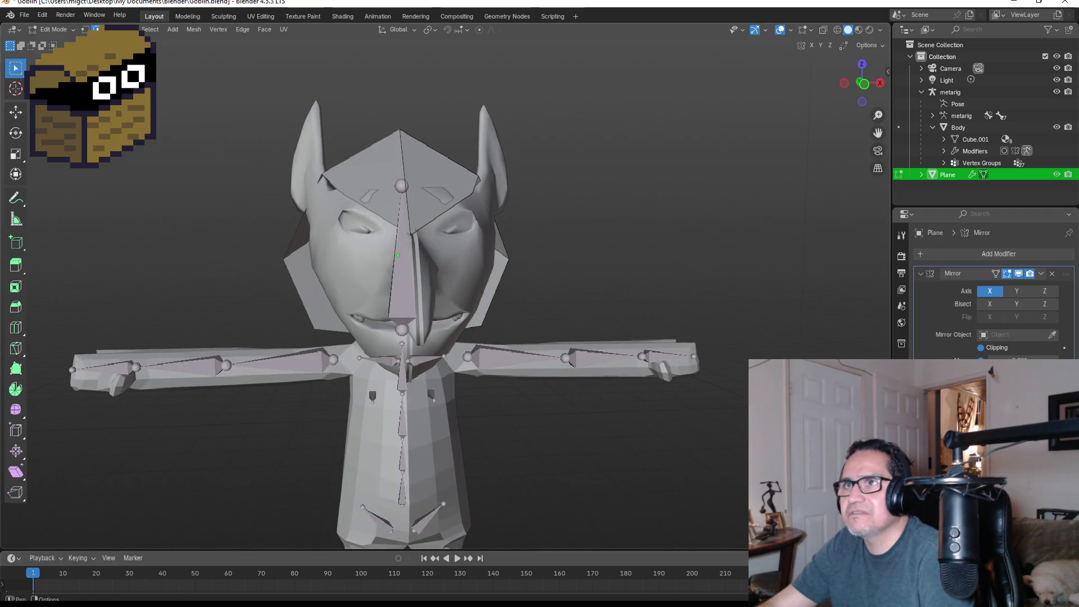
{"action": "mouse_move", "coordinate": [529, 336]}
{"action": "middle_mouse_down"}
{"action": "mouse_move", "coordinate": [325, 337]}
{"action": "mouse_move", "coordinate": [527, 342]}
{"action": "middle_mouse_up"}
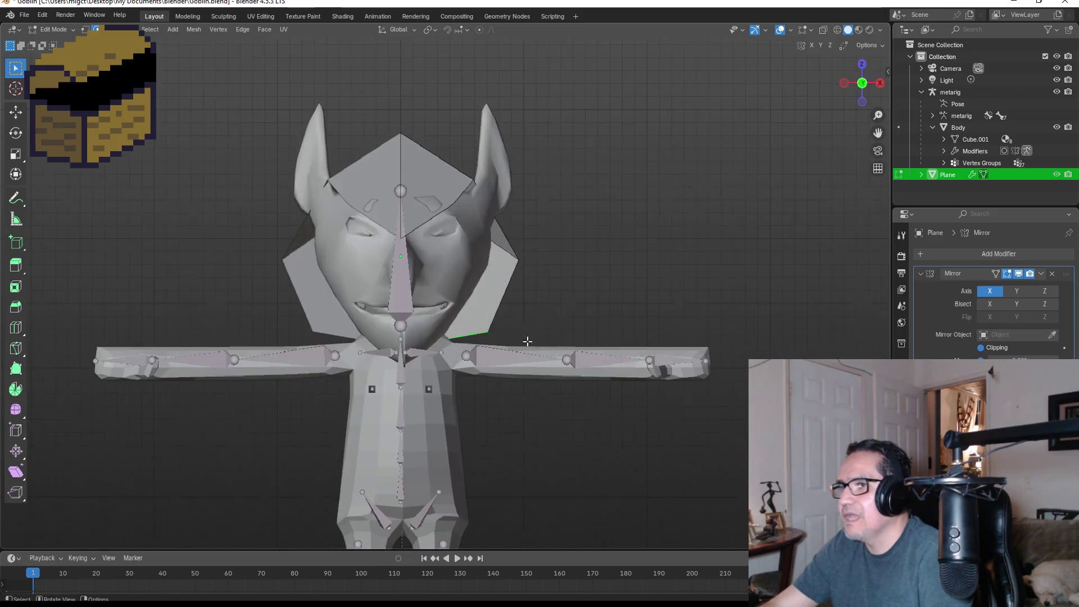
{"action": "key", "text": "g"}
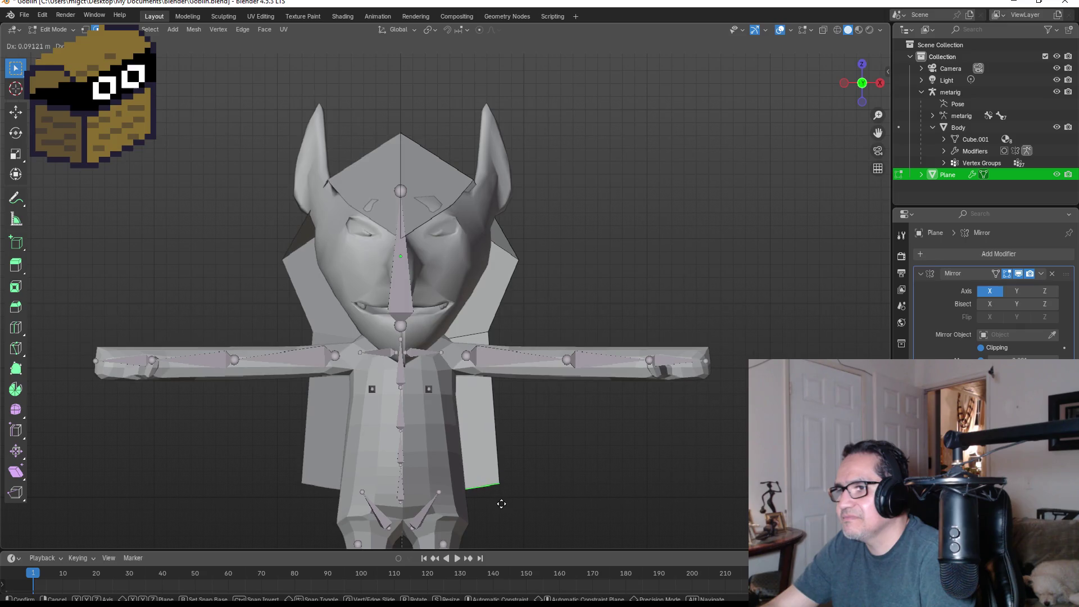
Step: Place the extruded cloak flap and reposition its edge from the side view
{"action": "left_click", "coordinate": [502, 503]}
{"action": "mouse_move", "coordinate": [552, 470]}
{"action": "middle_mouse_down"}
{"action": "mouse_move", "coordinate": [532, 433]}
{"action": "mouse_move", "coordinate": [441, 340]}
{"action": "middle_mouse_up"}
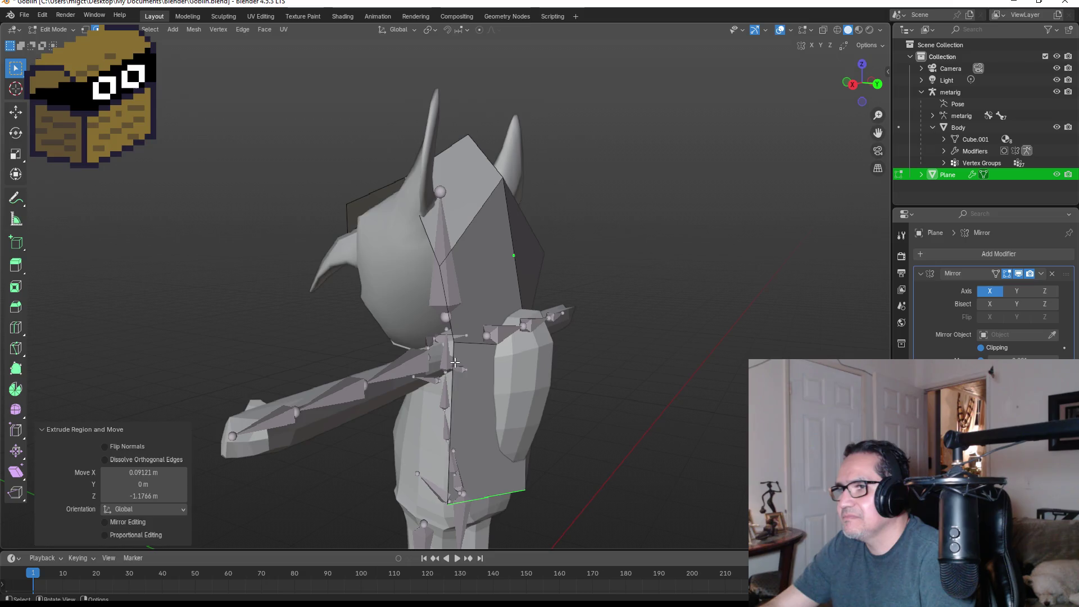
{"action": "mouse_move", "coordinate": [454, 362]}
{"action": "middle_mouse_down"}
{"action": "mouse_move", "coordinate": [427, 367]}
{"action": "mouse_move", "coordinate": [450, 375]}
{"action": "middle_mouse_up"}
{"action": "key", "text": "g"}
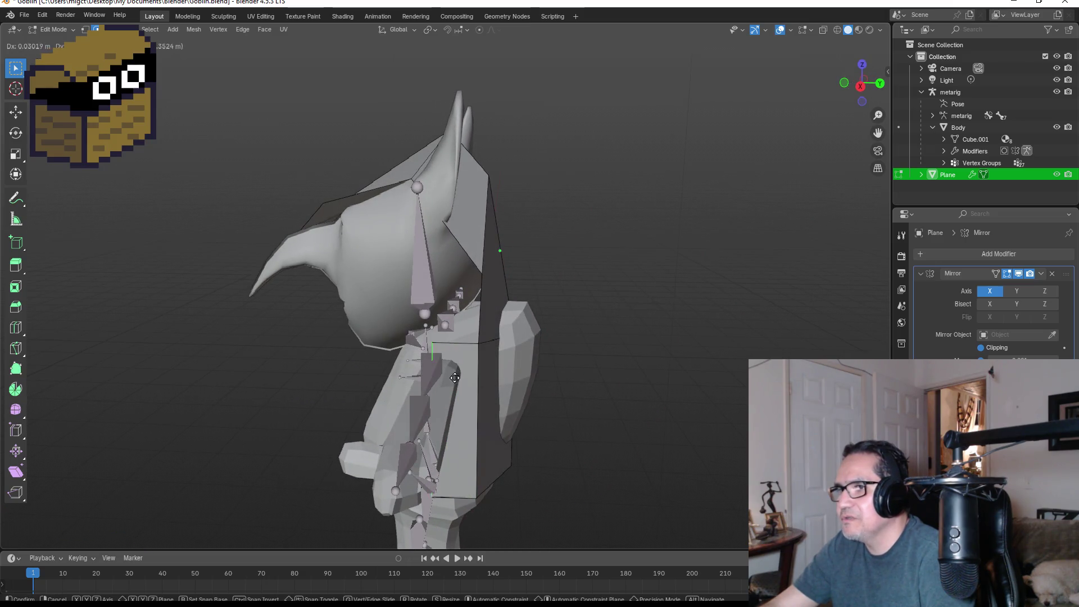
{"action": "left_click", "coordinate": [411, 385]}
{"action": "middle_click_drag", "start_coordinate": [412, 385], "coordinate": [583, 360]}
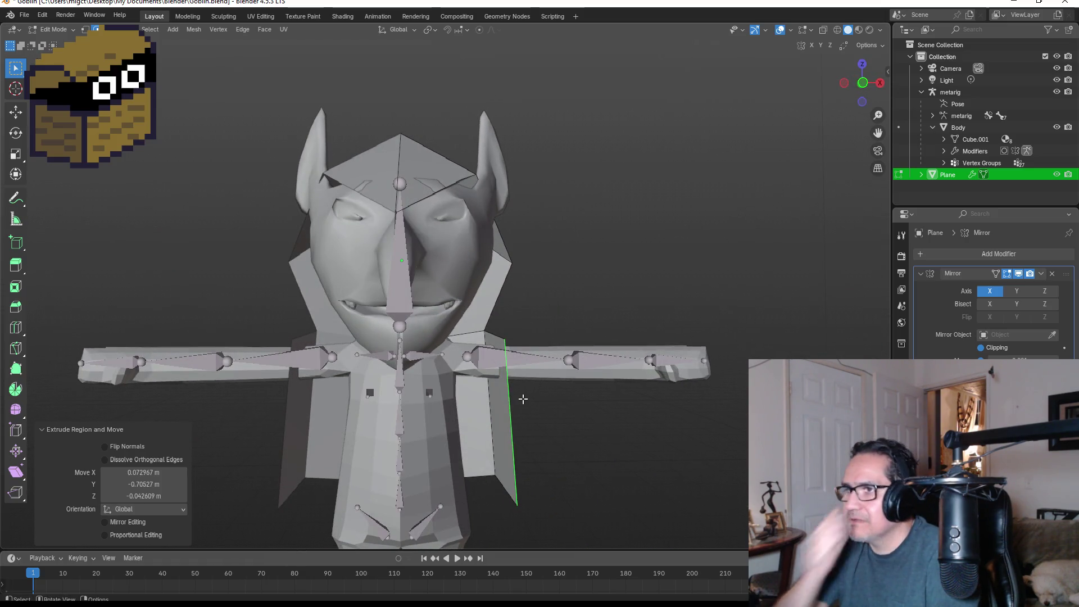
Step: Move the cape flaps inward toward the body and adjust the selected cloak edge
{"action": "key", "text": "g"}
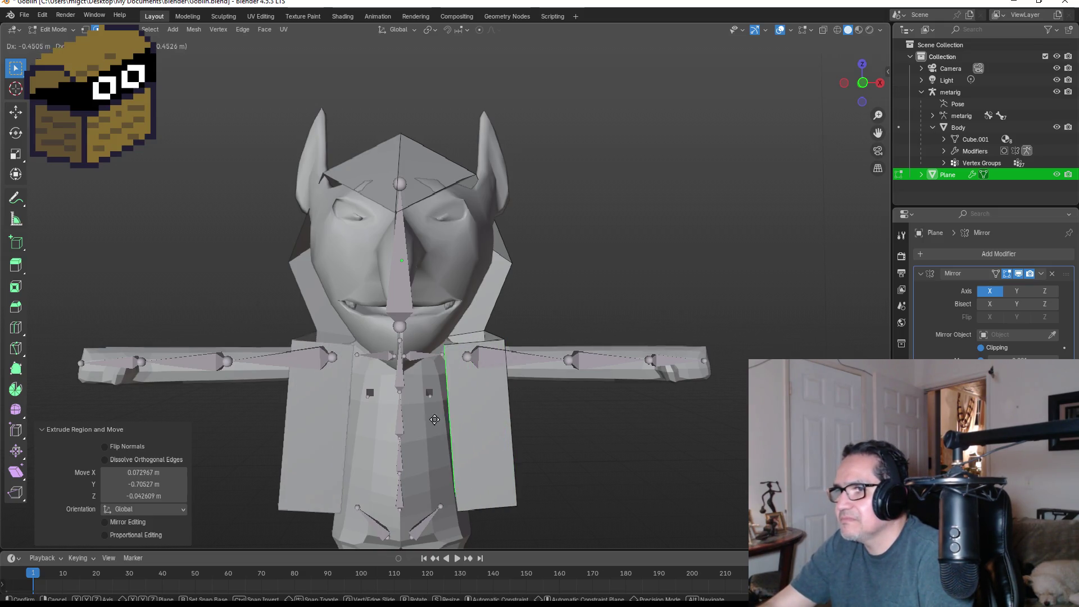
{"action": "mouse_move", "coordinate": [417, 424]}
{"action": "middle_mouse_down", "text": "alt"}
{"action": "mouse_move", "coordinate": [371, 419]}
{"action": "mouse_move", "coordinate": [554, 397]}
{"action": "mouse_move", "coordinate": [607, 402]}
{"action": "mouse_move", "coordinate": [414, 407]}
{"action": "middle_mouse_up", "text": "alt"}
{"action": "left_click", "coordinate": [358, 415]}
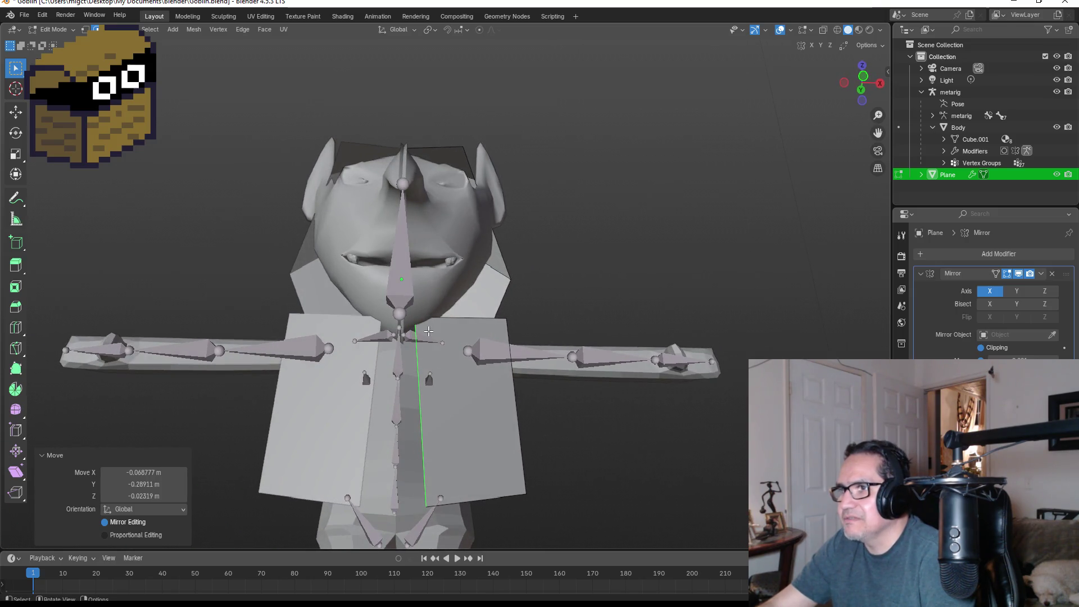
{"action": "mouse_move", "coordinate": [446, 368]}
{"action": "middle_mouse_down"}
{"action": "mouse_move", "coordinate": [366, 416]}
{"action": "mouse_move", "coordinate": [486, 421]}
{"action": "middle_mouse_up"}
{"action": "key", "text": "g"}
{"action": "left_click", "coordinate": [360, 414]}
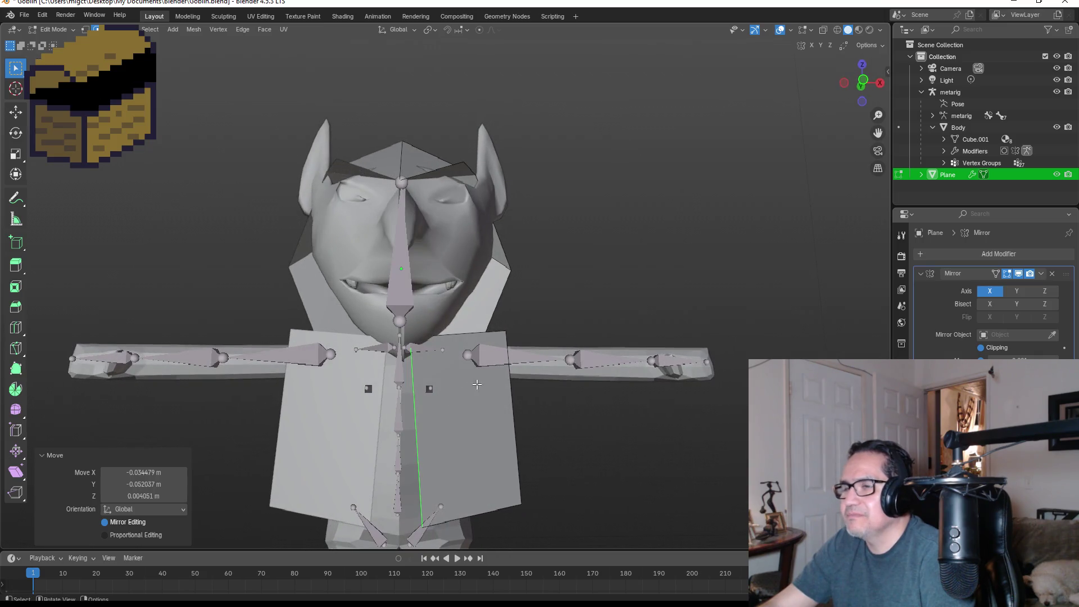
{"action": "scroll", "coordinate": [477, 384], "scroll_direction": "down", "scroll_amount": 5}
{"action": "mouse_move", "coordinate": [476, 385]}
{"action": "middle_mouse_down"}
{"action": "mouse_move", "coordinate": [510, 392]}
{"action": "mouse_move", "coordinate": [371, 405]}
{"action": "mouse_move", "coordinate": [506, 369]}
{"action": "mouse_move", "coordinate": [435, 379]}
{"action": "mouse_move", "coordinate": [466, 316]}
{"action": "mouse_move", "coordinate": [485, 321]}
{"action": "middle_mouse_up"}
Step: In orthographic right-side view, push the cloak's lower back edge 0.29316 m along Y
{"action": "left_click", "coordinate": [466, 316]}
{"action": "key", "text": "g"}
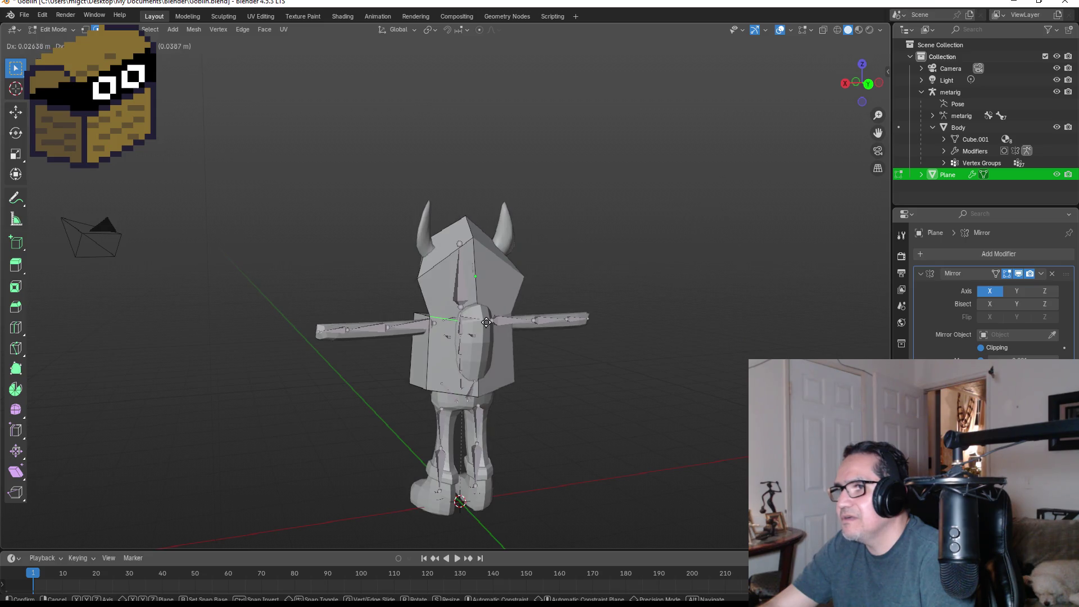
{"action": "right_click", "coordinate": [493, 320]}
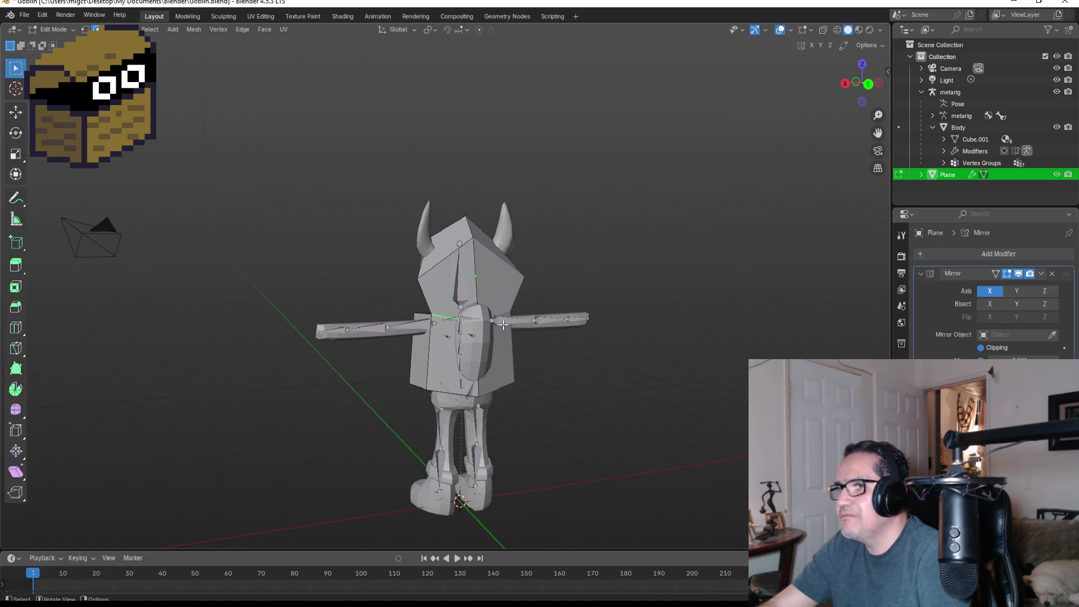
{"action": "key", "text": "KP_1"}
{"action": "key", "text": "KP_3"}
{"action": "key", "text": "g"}
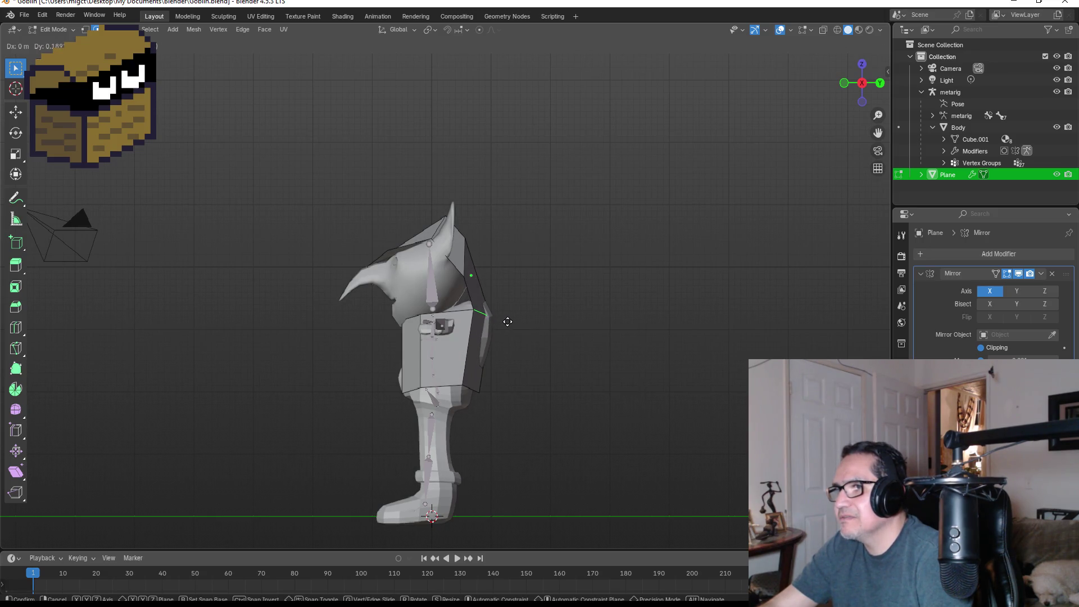
{"action": "left_click", "coordinate": [514, 321]}
{"action": "mouse_move", "coordinate": [521, 328]}
{"action": "middle_mouse_down"}
{"action": "mouse_move", "coordinate": [522, 309]}
{"action": "mouse_move", "coordinate": [503, 335]}
{"action": "mouse_move", "coordinate": [528, 339]}
{"action": "middle_mouse_up"}
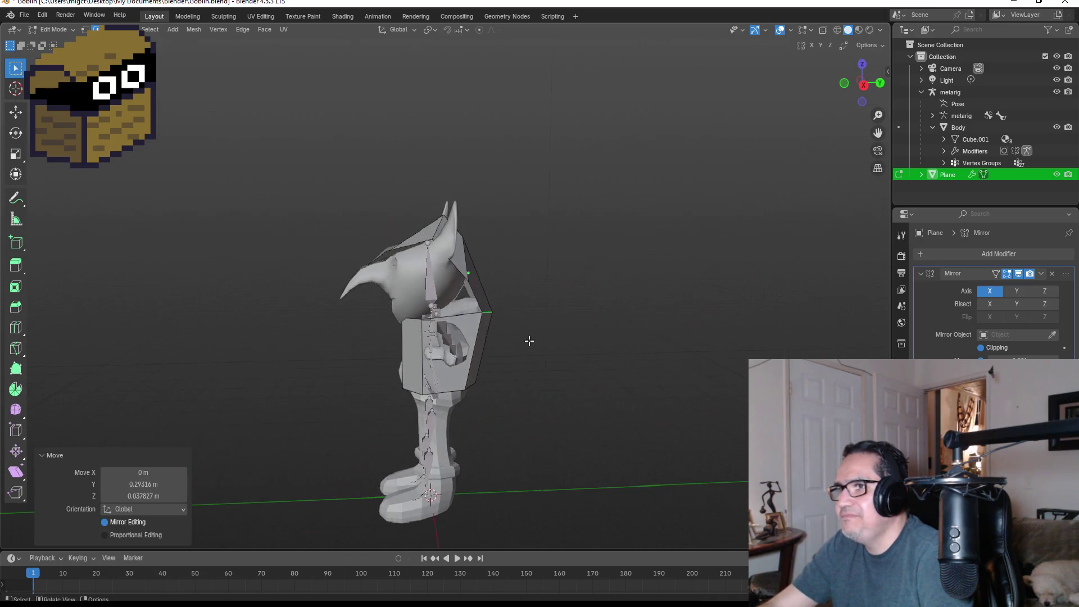
{"action": "scroll", "coordinate": [511, 306], "scroll_direction": "up", "scroll_amount": 4}
{"action": "scroll", "coordinate": [506, 317], "scroll_direction": "up", "scroll_amount": 2}
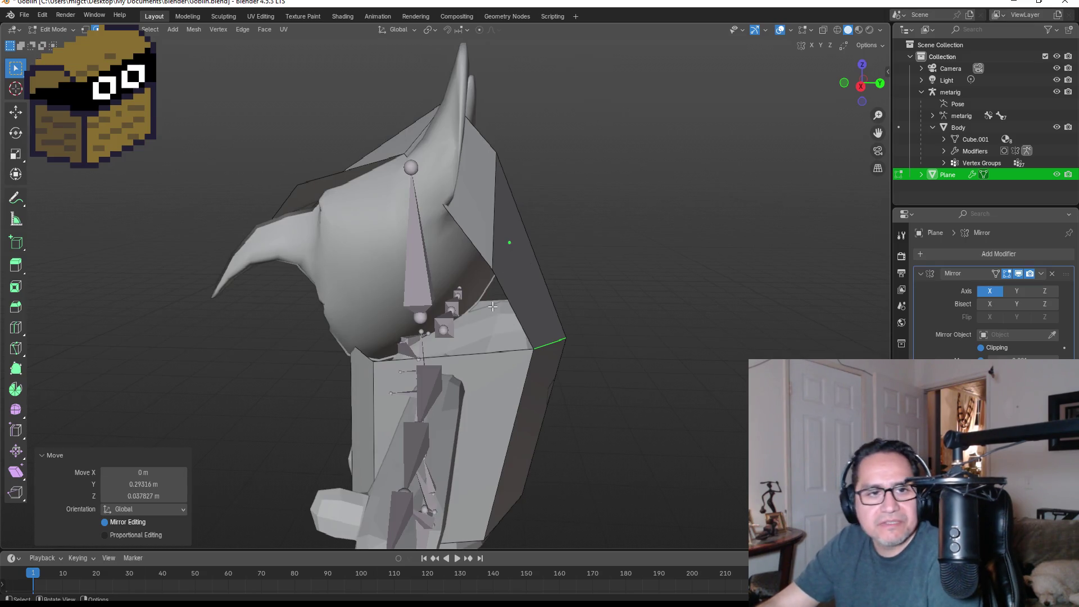
Step: Add a loop cut across the hood's side and select the edge at its bottom
{"action": "key", "text": "ctrl+r"}
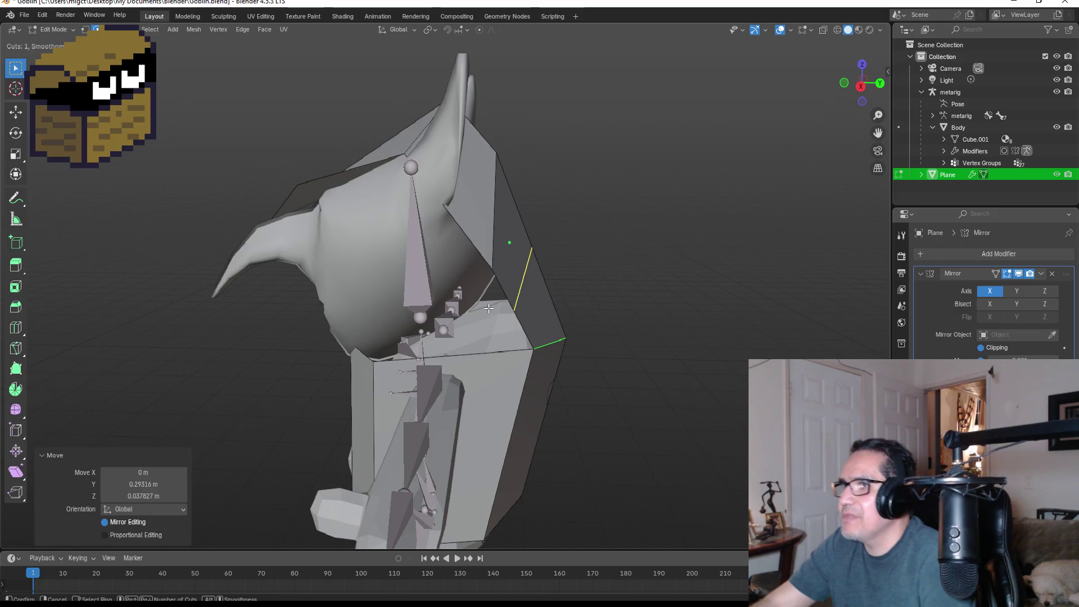
{"action": "left_click", "coordinate": [488, 309]}
{"action": "left_click", "coordinate": [479, 303]}
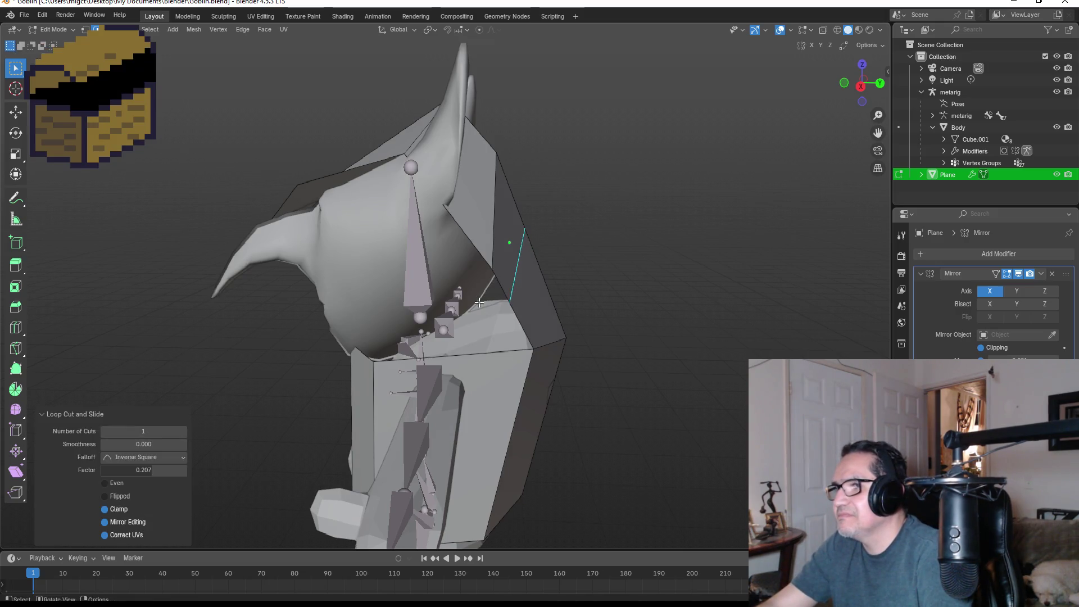
{"action": "left_click", "coordinate": [520, 327]}
{"action": "key", "text": "g"}
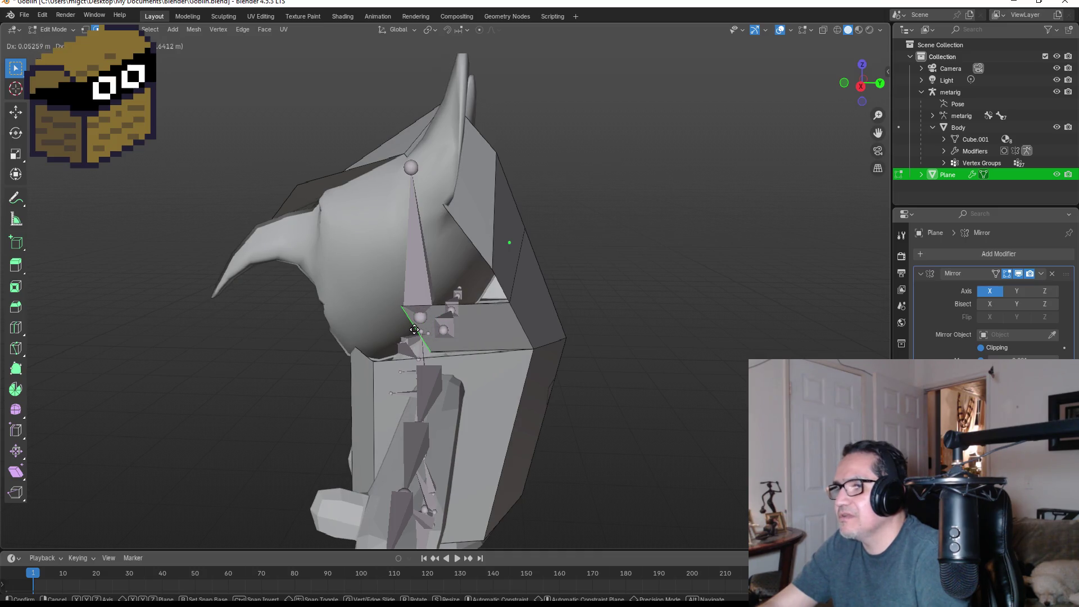
{"action": "key", "text": "Escape"}
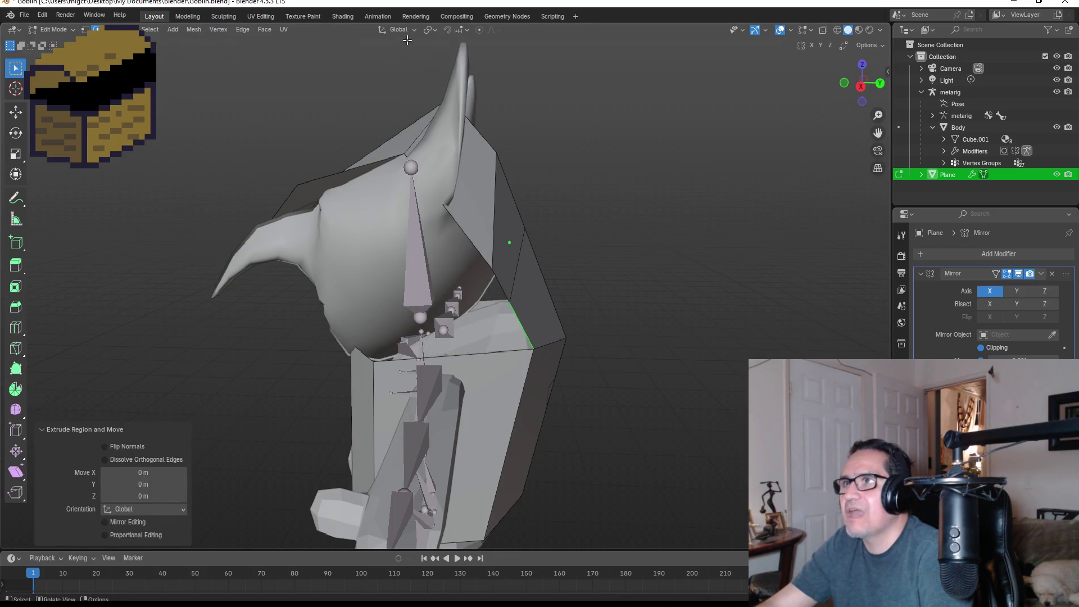
Step: Set snapping to Edge and pull the extruded edge toward the goblin's chest
{"action": "left_click", "coordinate": [468, 31]}
{"action": "left_click", "coordinate": [456, 128]}
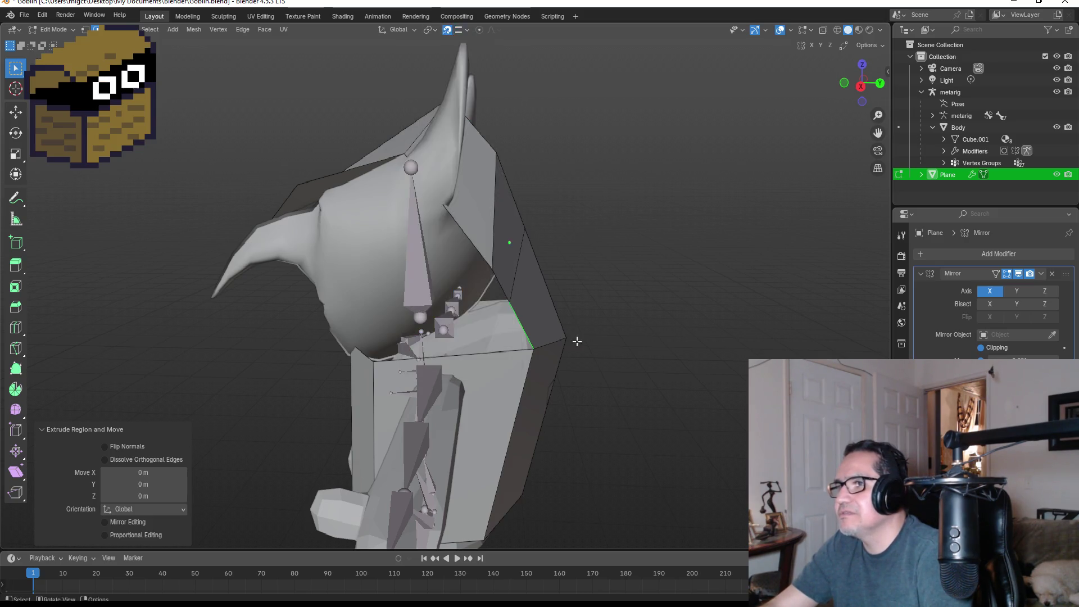
{"action": "mouse_move", "coordinate": [515, 327]}
{"action": "left_mouse_down"}
{"action": "mouse_move", "coordinate": [473, 351]}
{"action": "mouse_move", "coordinate": [422, 353]}
{"action": "mouse_move", "coordinate": [446, 354]}
{"action": "left_mouse_up"}
{"action": "left_click", "coordinate": [444, 356]}
{"action": "mouse_move", "coordinate": [444, 355]}
{"action": "middle_mouse_down"}
{"action": "mouse_move", "coordinate": [664, 338]}
{"action": "mouse_move", "coordinate": [692, 345]}
{"action": "mouse_move", "coordinate": [674, 345]}
{"action": "middle_mouse_up"}
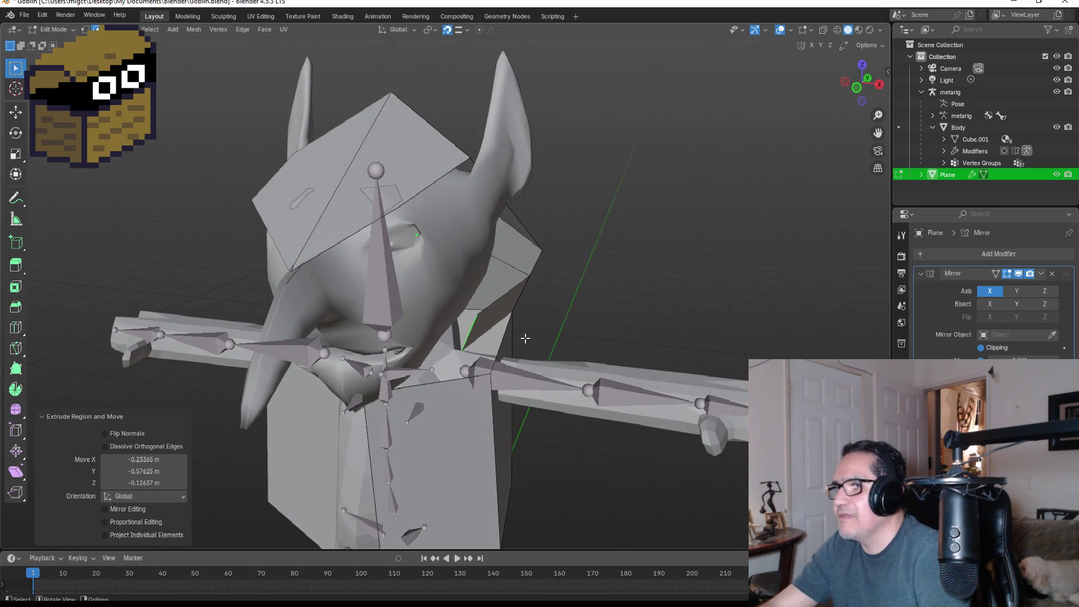
Step: Move the new strip's edges 0.14197 m X and -0.24994 m Z down the torso
{"action": "key", "text": "g"}
{"action": "mouse_move", "coordinate": [496, 362]}
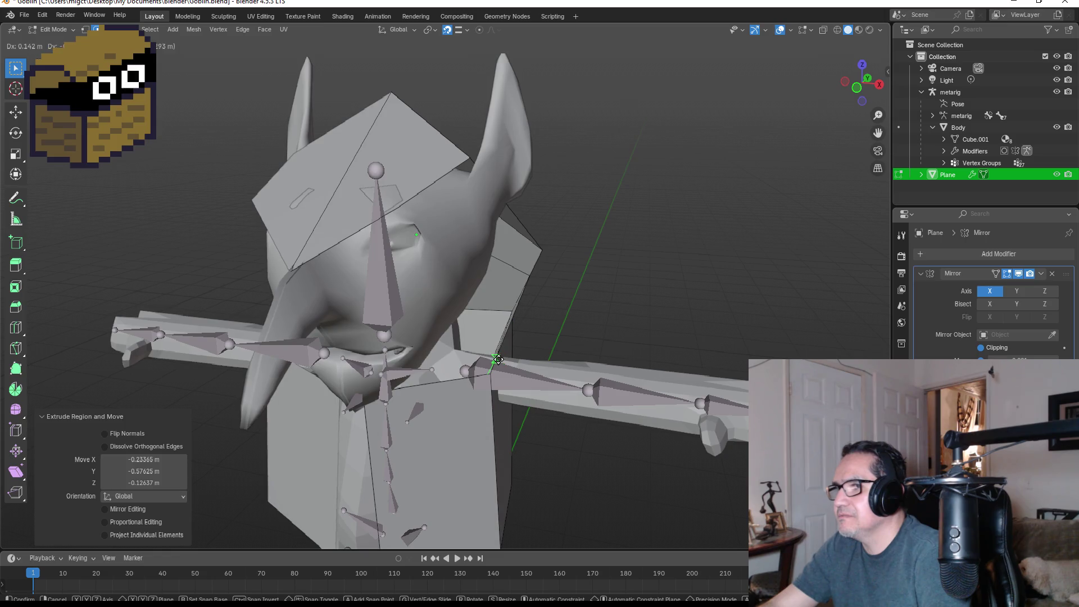
{"action": "left_click", "coordinate": [498, 360]}
{"action": "mouse_move", "coordinate": [624, 330]}
{"action": "middle_mouse_down"}
{"action": "mouse_move", "coordinate": [549, 306]}
{"action": "mouse_move", "coordinate": [539, 315]}
{"action": "mouse_move", "coordinate": [572, 348]}
{"action": "mouse_move", "coordinate": [461, 334]}
{"action": "mouse_move", "coordinate": [494, 389]}
{"action": "middle_mouse_up"}
{"action": "left_click", "coordinate": [452, 333]}
{"action": "key", "text": "g"}
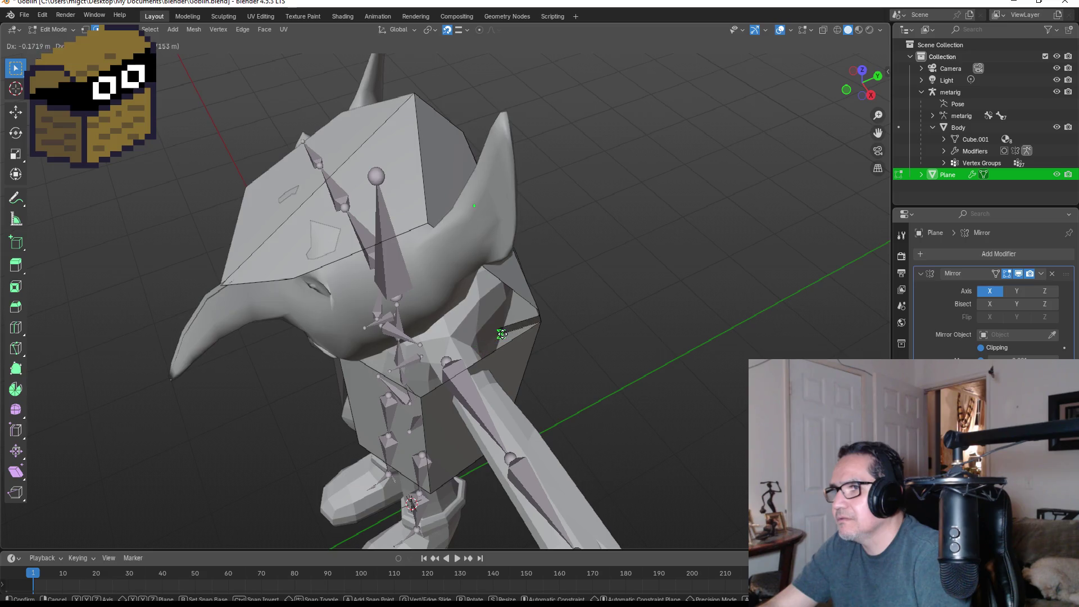
{"action": "left_click", "coordinate": [495, 337]}
{"action": "mouse_move", "coordinate": [495, 337]}
{"action": "middle_mouse_down"}
{"action": "mouse_move", "coordinate": [560, 267]}
{"action": "mouse_move", "coordinate": [415, 83]}
{"action": "middle_mouse_up"}
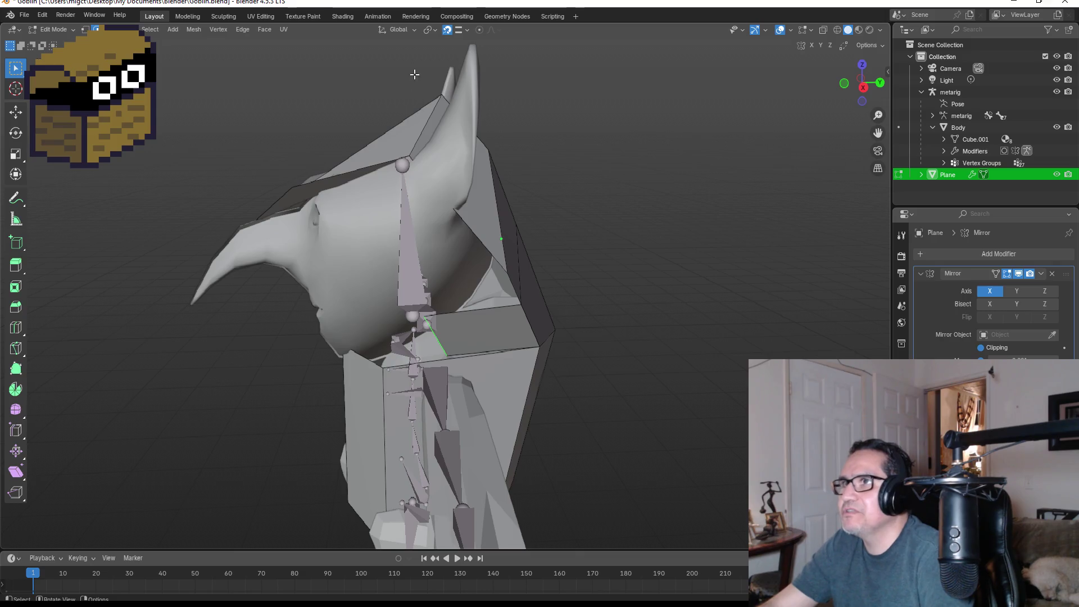
Step: Switch snapping to Vertex and snap the strip's edge and corner vertex onto the cloak corner
{"action": "left_click", "coordinate": [467, 30]}
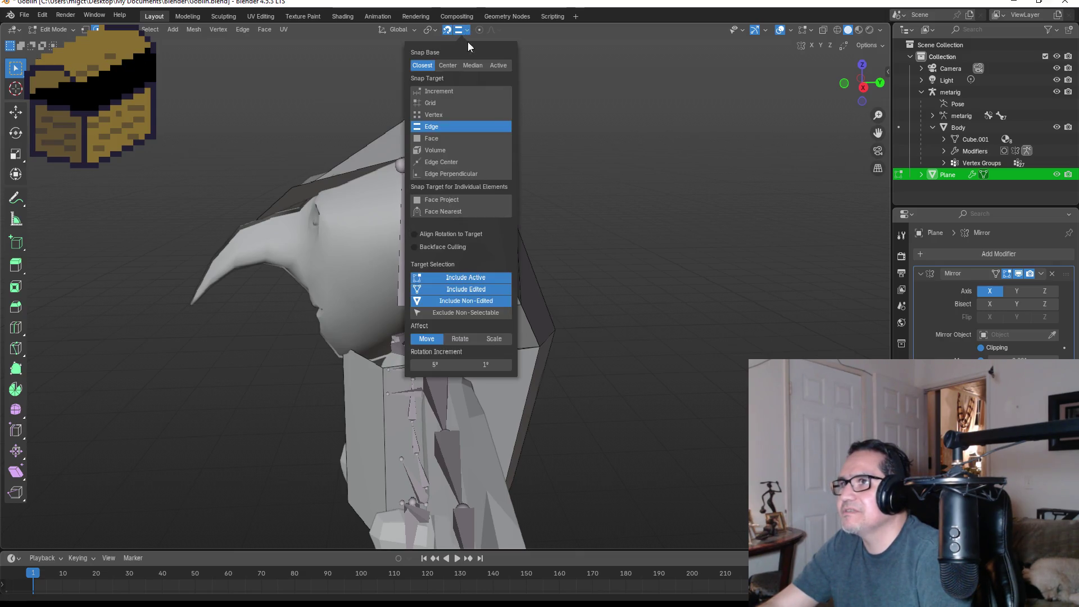
{"action": "left_click", "coordinate": [441, 113]}
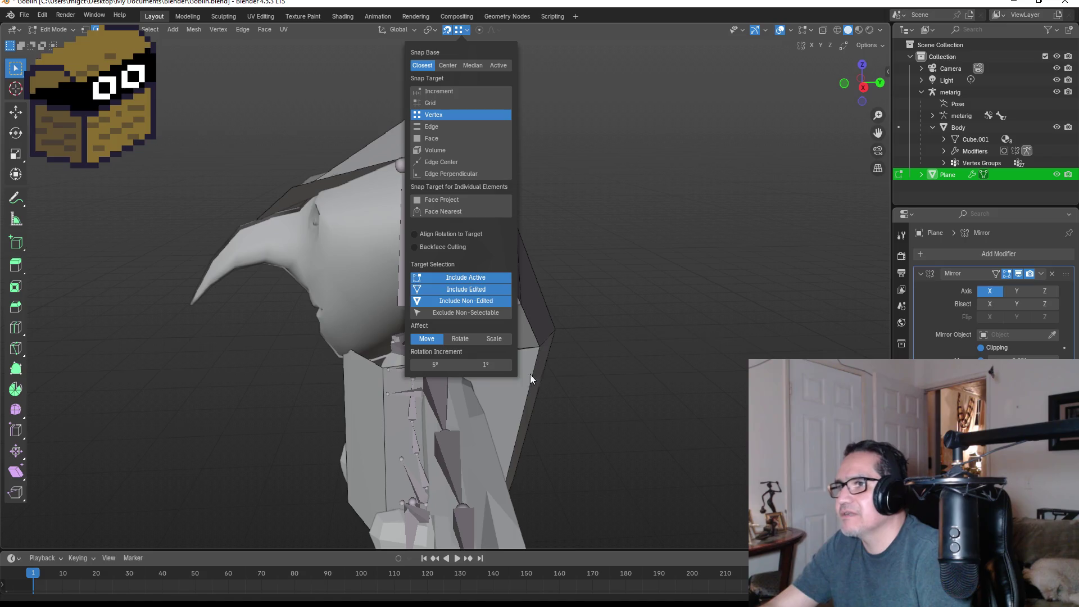
{"action": "key", "text": "g"}
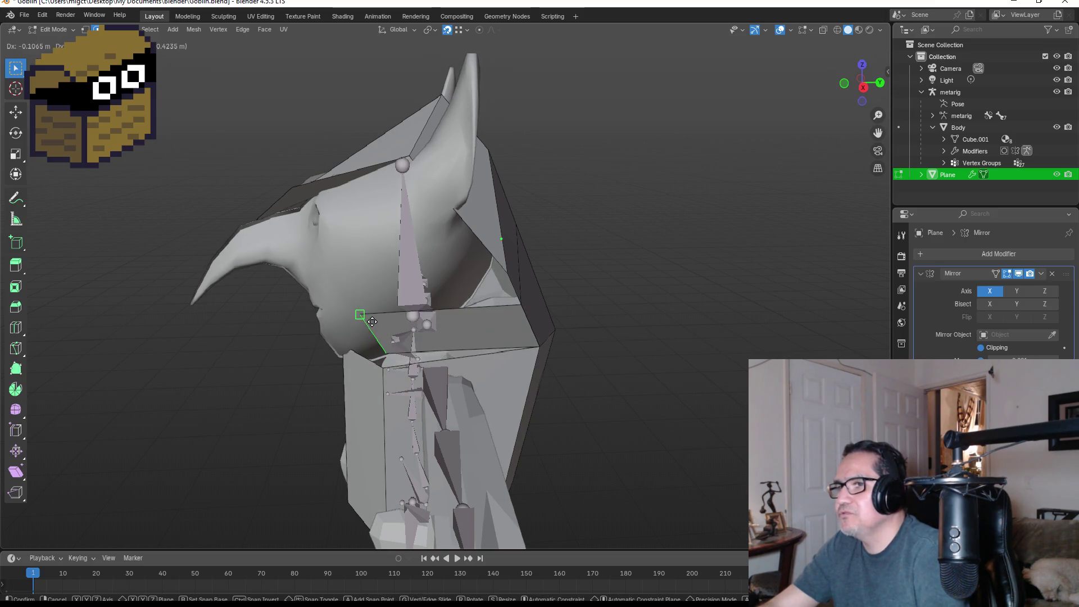
{"action": "key", "text": "Escape"}
{"action": "key", "text": "1"}
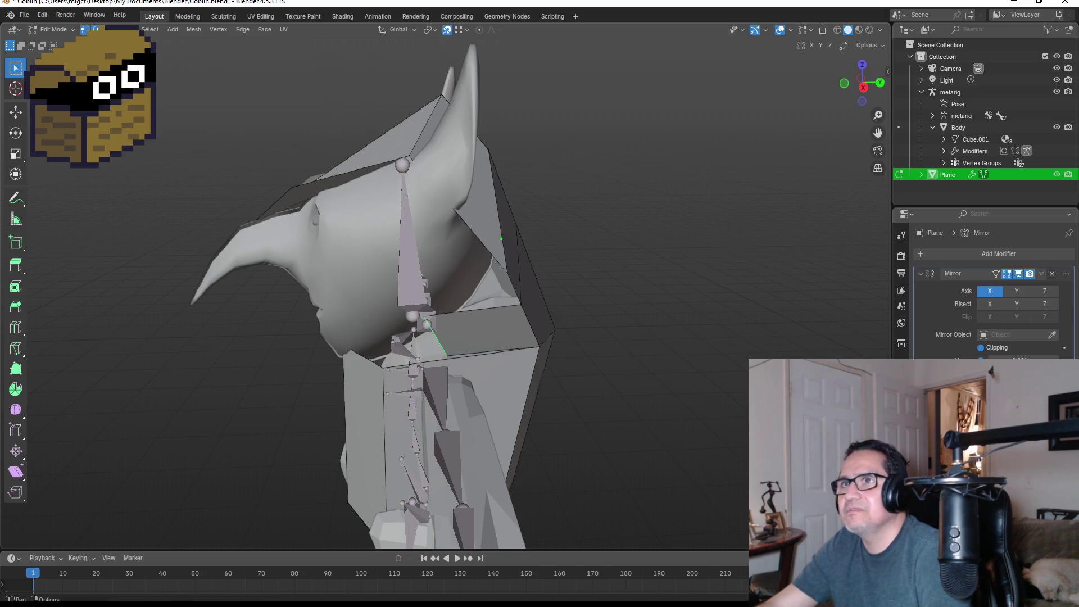
{"action": "key", "text": "g"}
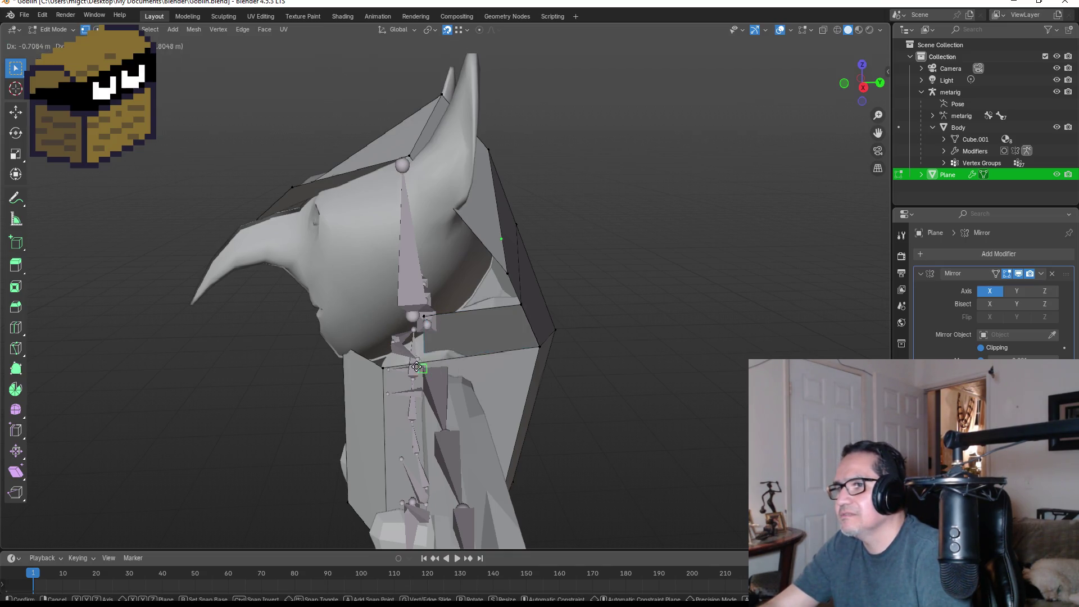
{"action": "left_click", "coordinate": [389, 372]}
{"action": "mouse_move", "coordinate": [389, 372]}
{"action": "middle_mouse_down"}
{"action": "mouse_move", "coordinate": [562, 362]}
{"action": "mouse_move", "coordinate": [487, 357]}
{"action": "middle_mouse_up"}
Step: Finalize the joined vertex and move a collar vertex upward
{"action": "key", "text": "g"}
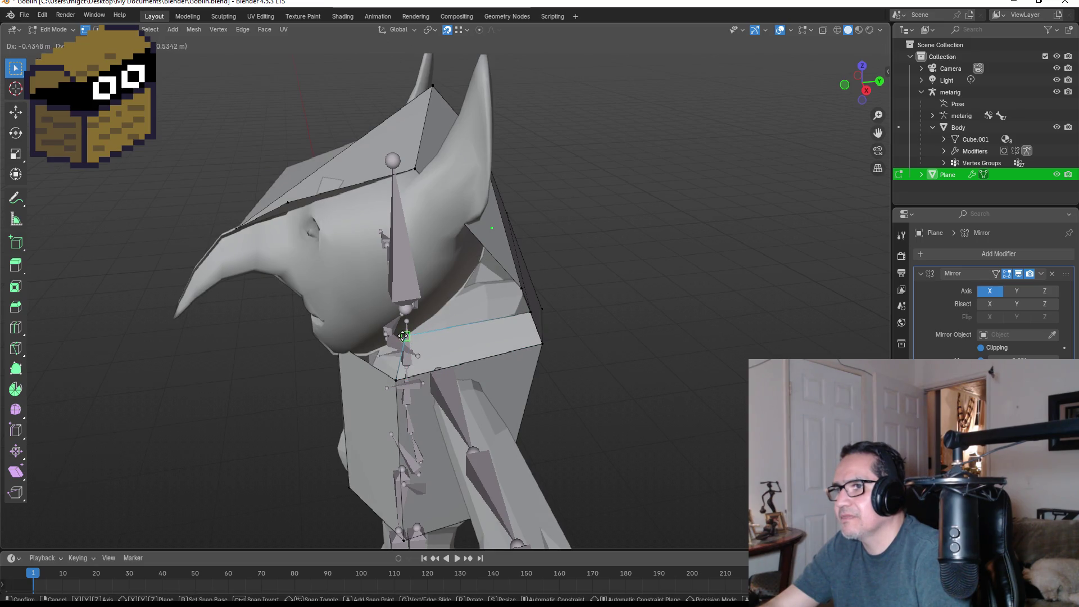
{"action": "left_click", "coordinate": [413, 331]}
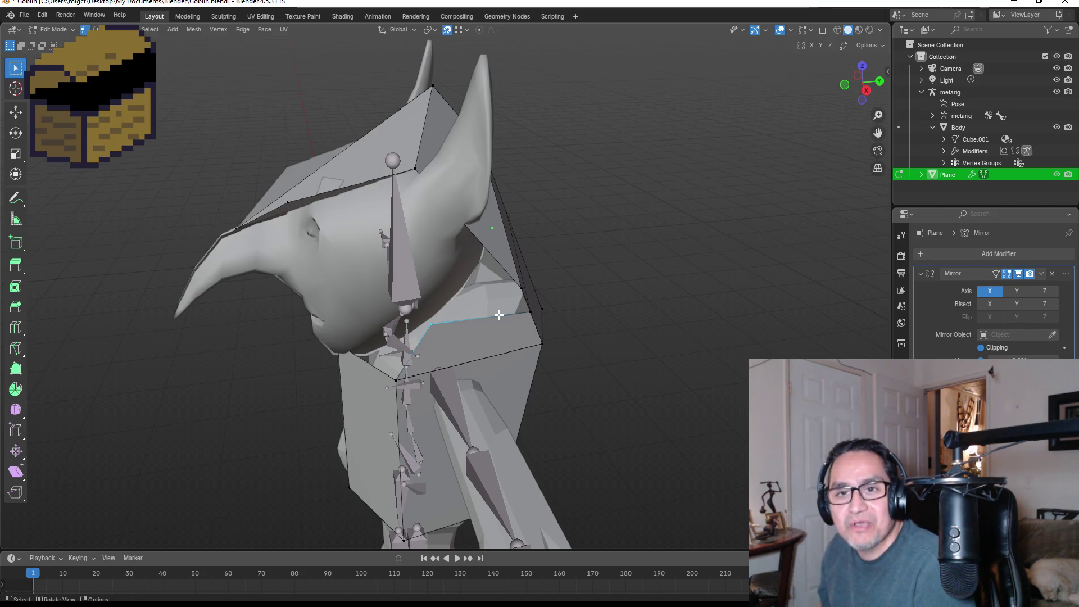
{"action": "middle_click_drag", "start_coordinate": [455, 325], "coordinate": [441, 321]}
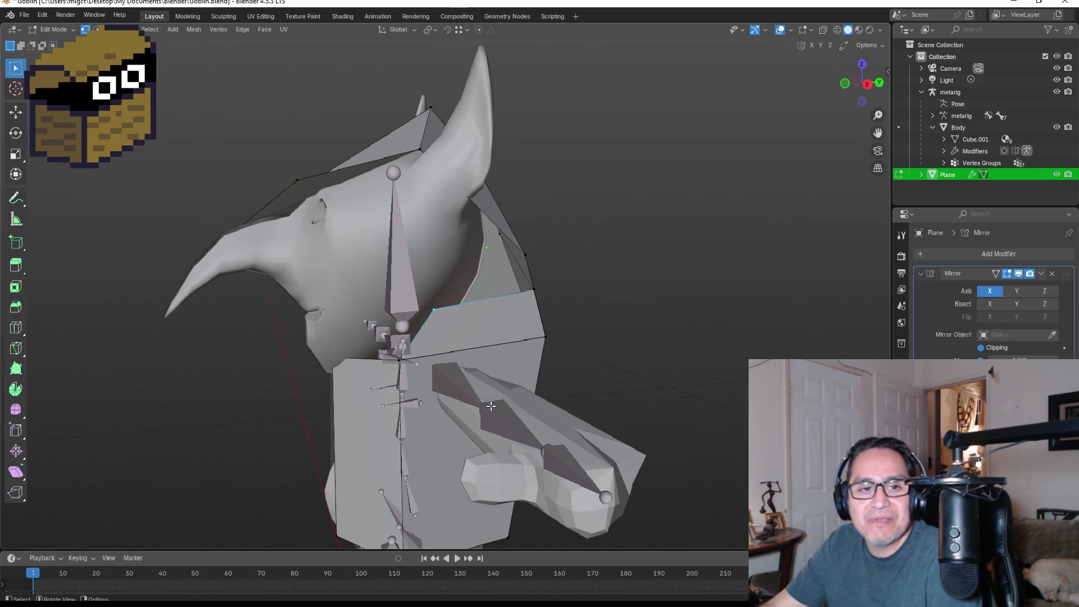
{"action": "key", "text": "g"}
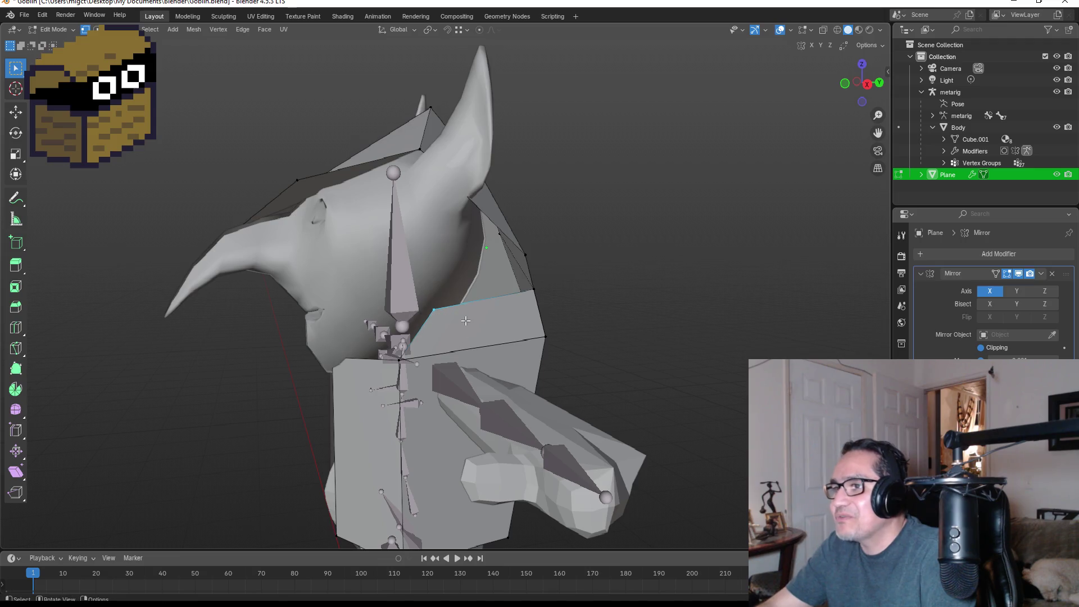
{"action": "left_click", "coordinate": [415, 325]}
{"action": "middle_click_drag", "start_coordinate": [427, 330], "coordinate": [508, 346]}
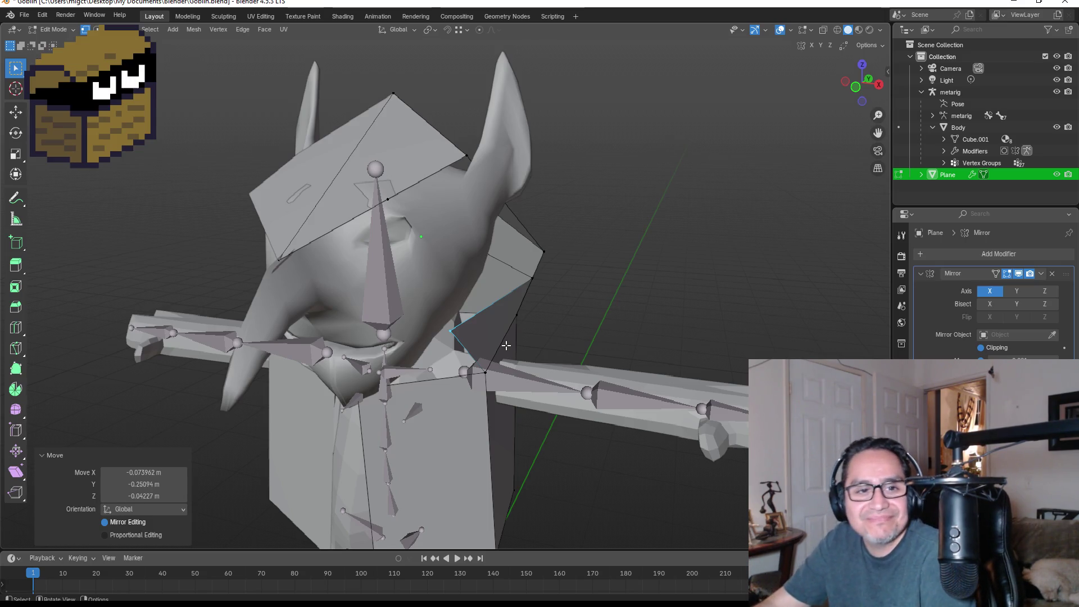
Step: Shift the hood's neck vertices about -0.15 m X, -0.16 m Y to tighten around the face
{"action": "mouse_move", "coordinate": [477, 344]}
{"action": "middle_mouse_down"}
{"action": "mouse_move", "coordinate": [458, 339]}
{"action": "mouse_move", "coordinate": [470, 338]}
{"action": "middle_mouse_up"}
{"action": "key", "text": "g"}
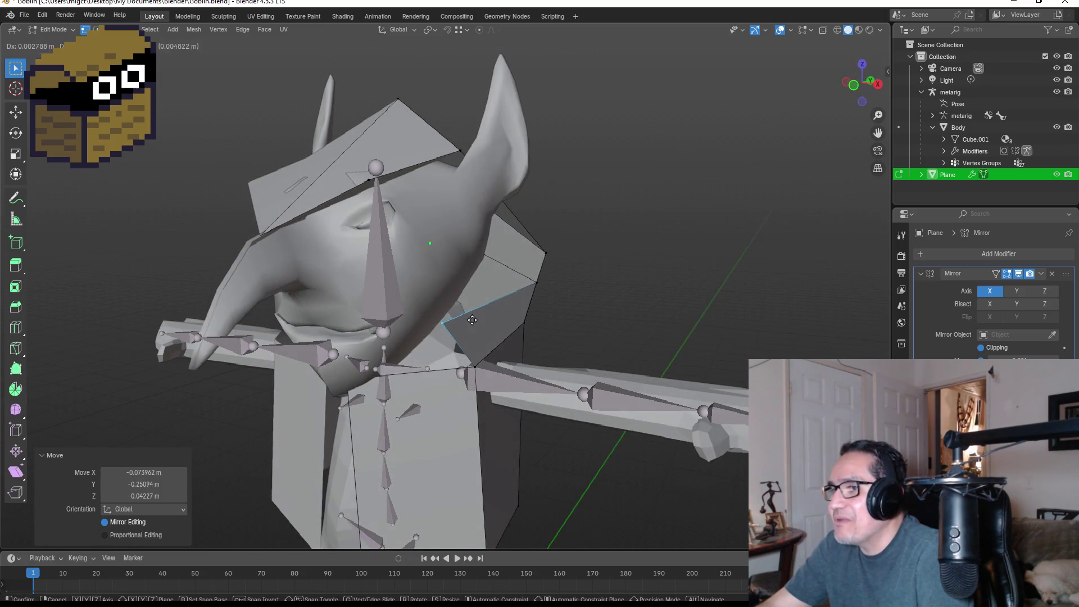
{"action": "left_click", "coordinate": [477, 324]}
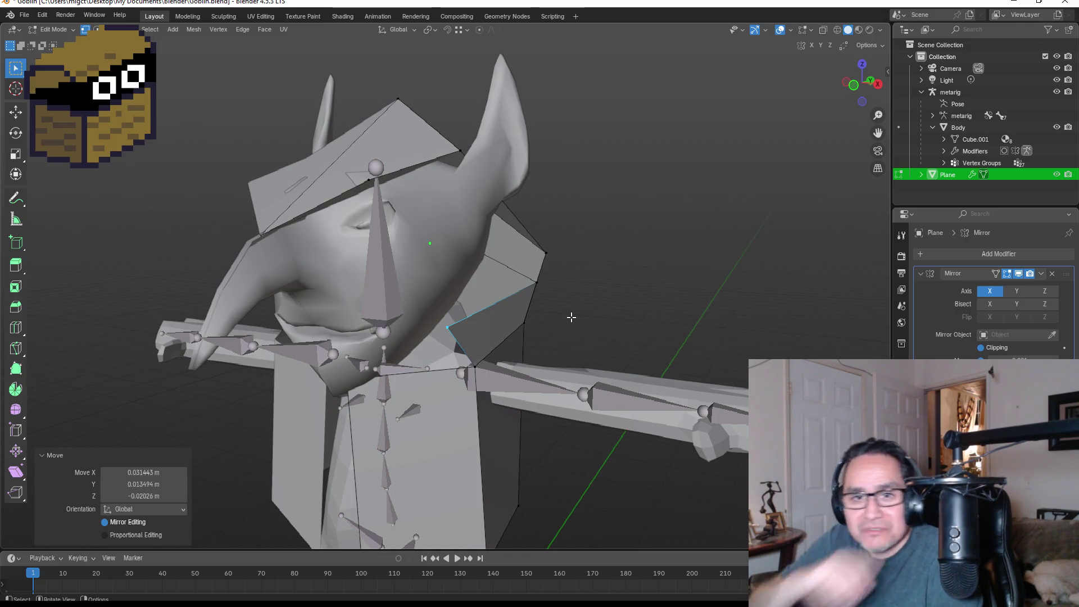
{"action": "mouse_move", "coordinate": [575, 318]}
{"action": "middle_mouse_down"}
{"action": "mouse_move", "coordinate": [545, 283]}
{"action": "mouse_move", "coordinate": [507, 275]}
{"action": "middle_mouse_up"}
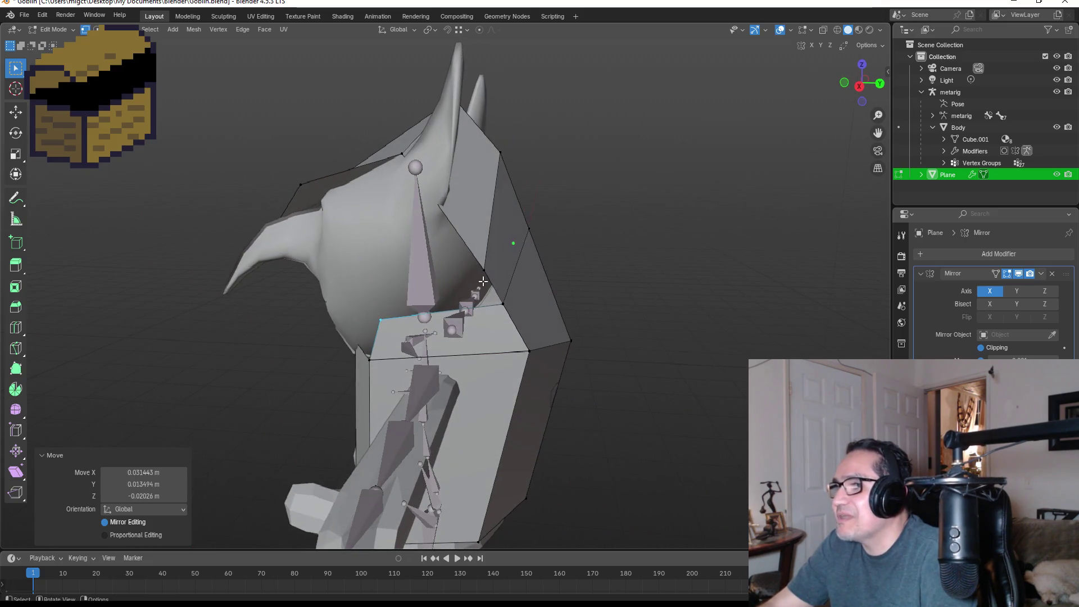
{"action": "key", "text": "g"}
{"action": "key", "text": "y"}
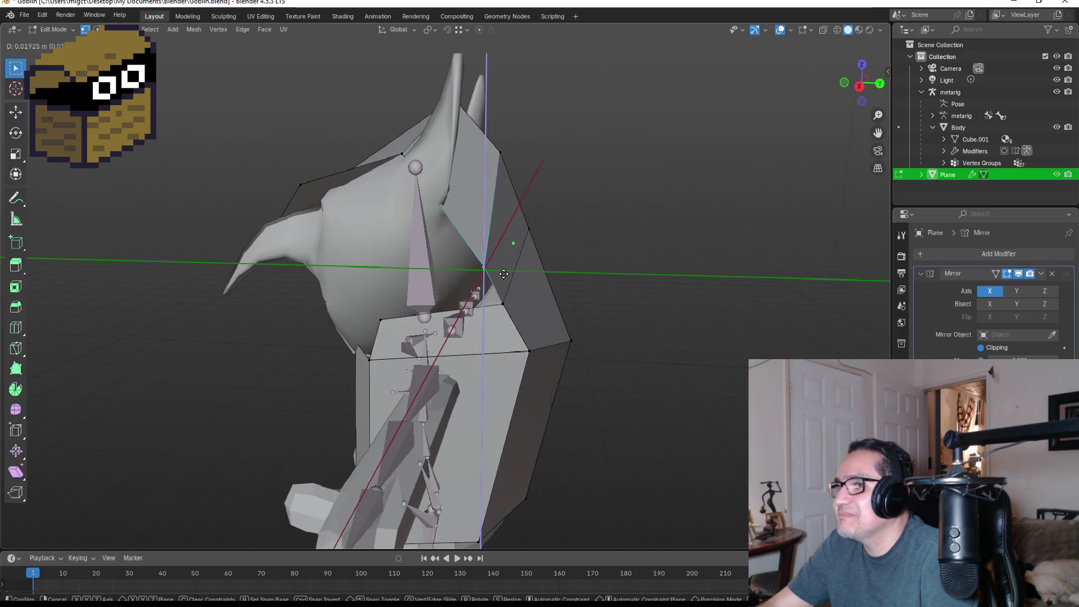
{"action": "key", "text": "Escape"}
{"action": "mouse_move", "coordinate": [569, 240]}
{"action": "middle_mouse_down"}
{"action": "mouse_move", "coordinate": [580, 227]}
{"action": "mouse_move", "coordinate": [638, 243]}
{"action": "mouse_move", "coordinate": [556, 250]}
{"action": "middle_mouse_up"}
{"action": "key", "text": "g"}
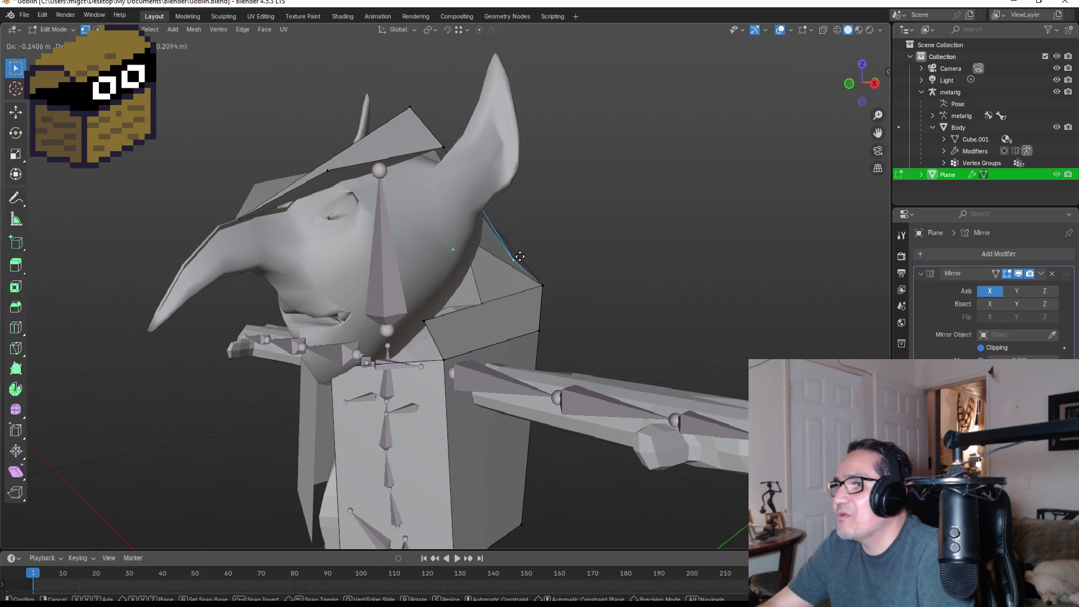
{"action": "left_click", "coordinate": [513, 247]}
{"action": "mouse_move", "coordinate": [580, 272]}
{"action": "middle_mouse_down"}
{"action": "mouse_move", "coordinate": [502, 280]}
{"action": "mouse_move", "coordinate": [629, 297]}
{"action": "mouse_move", "coordinate": [657, 279]}
{"action": "mouse_move", "coordinate": [645, 289]}
{"action": "middle_mouse_up"}
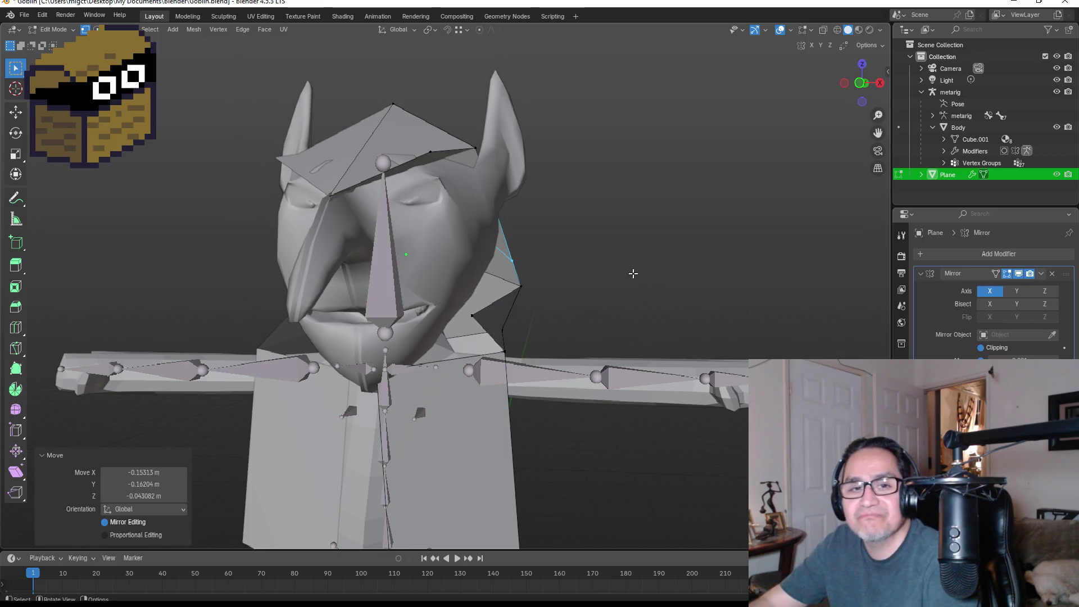
Step: Zoom in to review the finished faceted hood and cloak on the goblin
{"action": "scroll", "coordinate": [728, 285], "scroll_direction": "up", "scroll_amount": 3}
Step: Move a hood vertex near the jaw to a new position
{"action": "mouse_move", "coordinate": [728, 284]}
{"action": "middle_mouse_down"}
{"action": "mouse_move", "coordinate": [634, 349]}
{"action": "mouse_move", "coordinate": [558, 350]}
{"action": "mouse_move", "coordinate": [585, 369]}
{"action": "mouse_move", "coordinate": [624, 366]}
{"action": "mouse_move", "coordinate": [572, 348]}
{"action": "middle_mouse_up"}
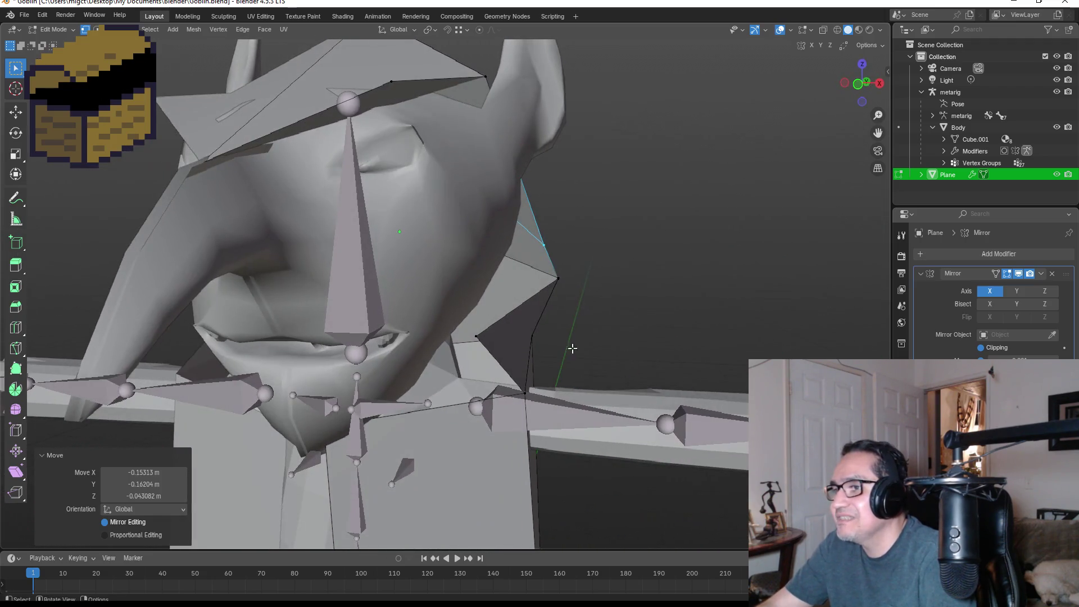
{"action": "left_click", "coordinate": [476, 336]}
{"action": "key", "text": "g"}
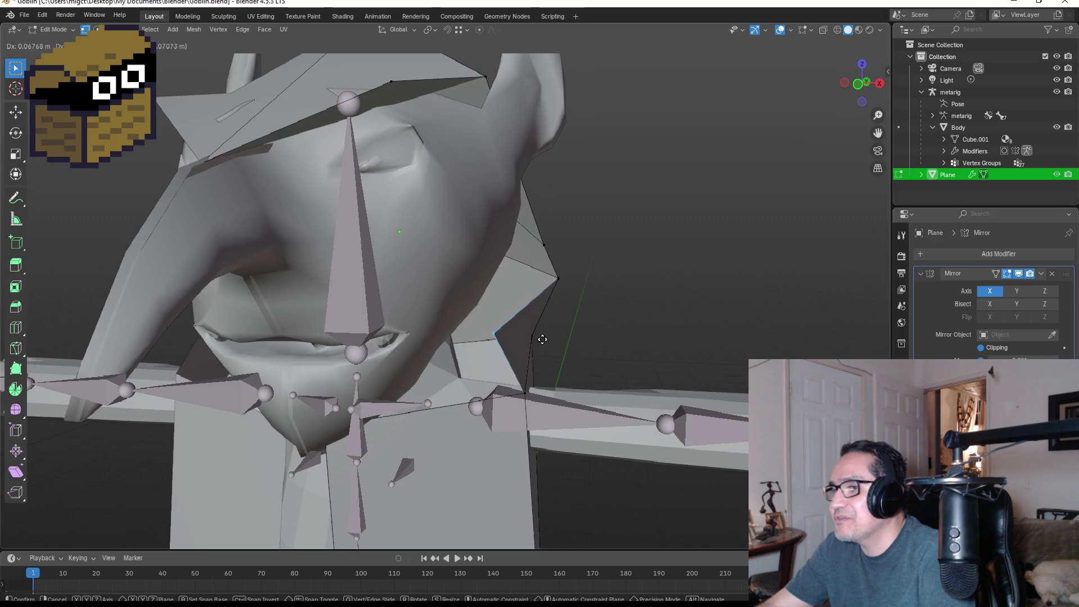
{"action": "left_click", "coordinate": [542, 340]}
{"action": "mouse_move", "coordinate": [590, 362]}
{"action": "middle_mouse_down"}
{"action": "mouse_move", "coordinate": [443, 368]}
{"action": "mouse_move", "coordinate": [610, 360]}
{"action": "middle_mouse_up"}
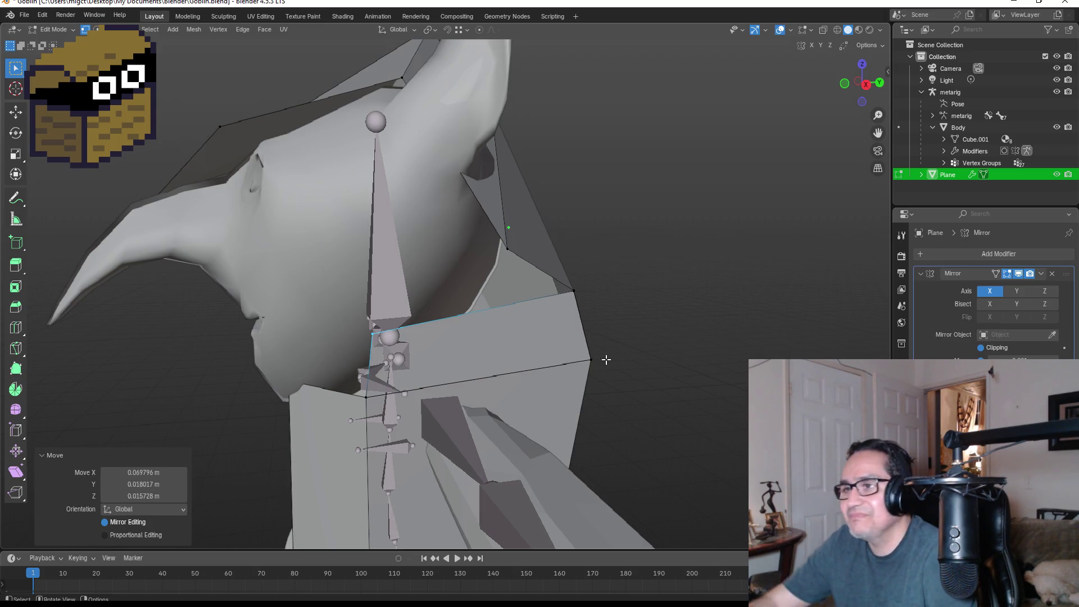
{"action": "mouse_move", "coordinate": [609, 360]}
{"action": "middle_mouse_down"}
{"action": "mouse_move", "coordinate": [621, 330]}
{"action": "mouse_move", "coordinate": [630, 335]}
{"action": "mouse_move", "coordinate": [624, 328]}
{"action": "middle_mouse_up"}
Step: Drop the cloak edge below the hood lower and further back
{"action": "left_click", "coordinate": [479, 403]}
{"action": "middle_click_drag", "start_coordinate": [479, 404], "coordinate": [351, 420]}
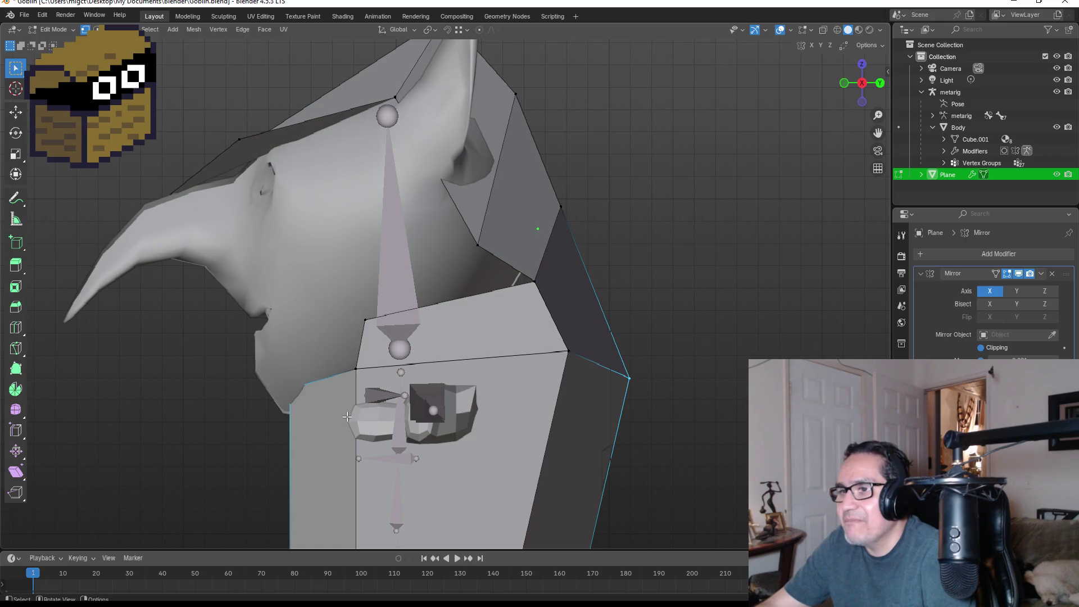
{"action": "key", "text": "g"}
{"action": "left_click", "coordinate": [334, 434]}
{"action": "middle_click_drag", "start_coordinate": [334, 434], "coordinate": [480, 439]}
{"action": "scroll", "coordinate": [480, 439], "scroll_direction": "down", "scroll_amount": 3}
{"action": "scroll", "coordinate": [480, 439], "scroll_direction": "down", "scroll_amount": 3}
{"action": "scroll", "coordinate": [487, 444], "scroll_direction": "up", "scroll_amount": 3}
{"action": "key", "text": "g"}
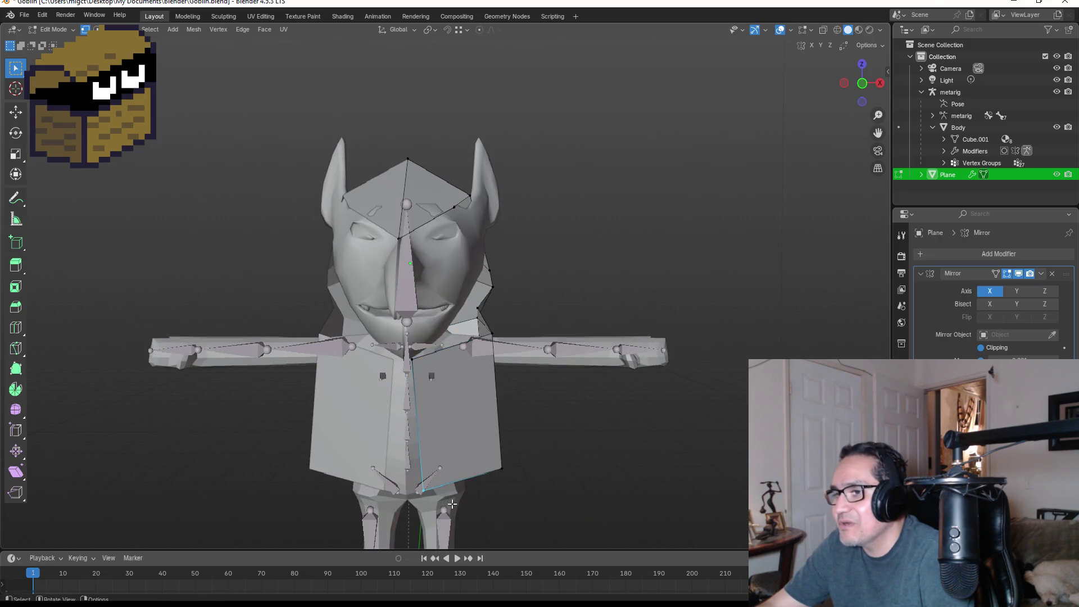
{"action": "left_click", "coordinate": [457, 496]}
Step: Box-select the cloak's lower right edge and pull it inward in front view
{"action": "middle_click_drag", "start_coordinate": [539, 474], "coordinate": [450, 469]}
{"action": "left_click_drag", "start_coordinate": [411, 452], "coordinate": [478, 480]}
{"action": "key", "text": "KP_1"}
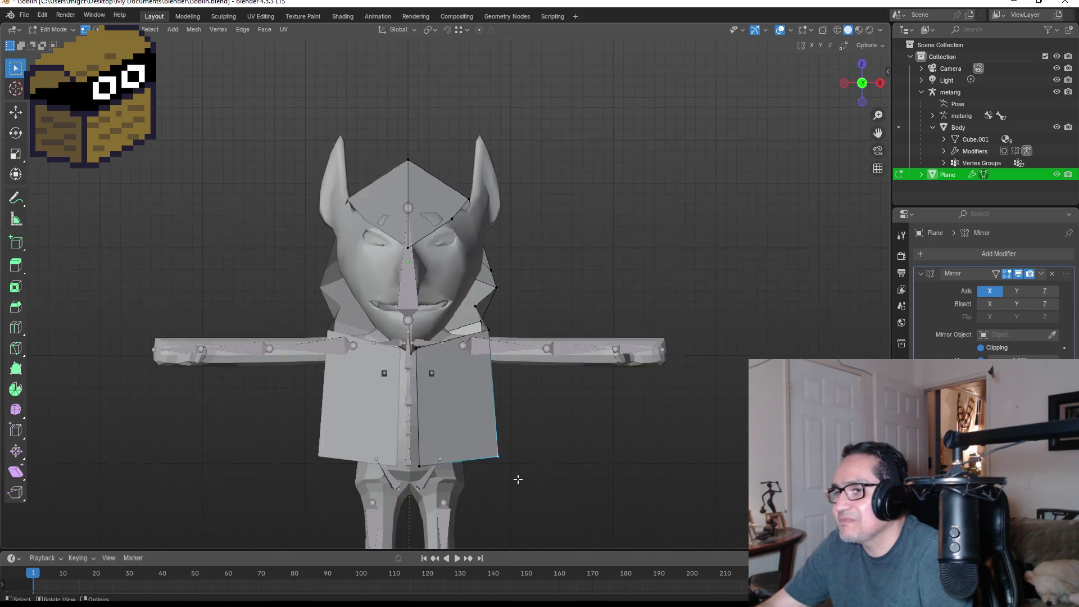
{"action": "key", "text": "g"}
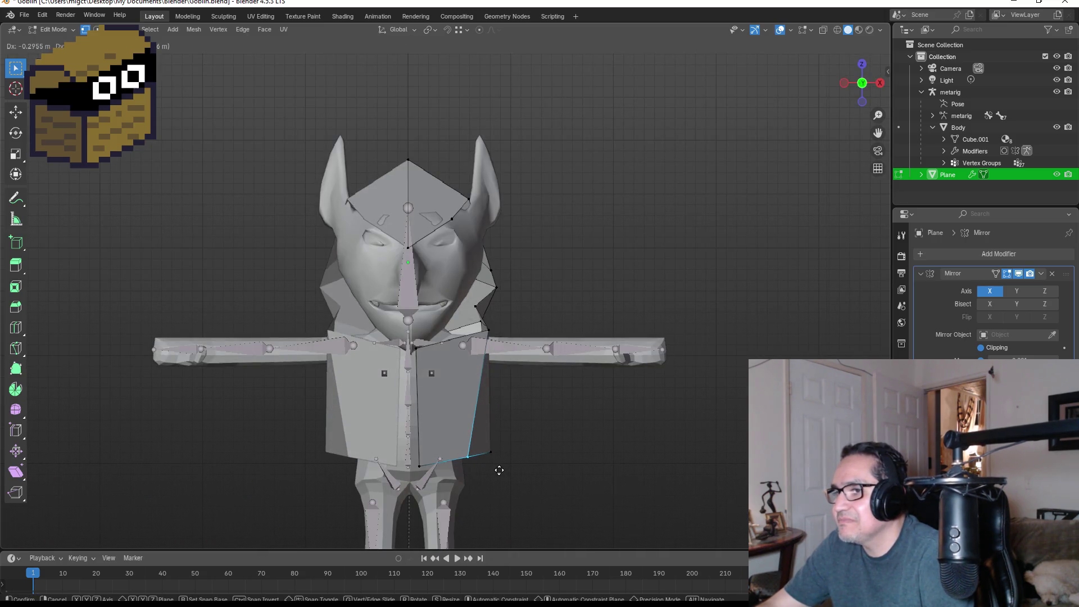
{"action": "left_click", "coordinate": [500, 471]}
{"action": "mouse_move", "coordinate": [529, 452]}
{"action": "middle_mouse_down"}
{"action": "mouse_move", "coordinate": [476, 466]}
{"action": "mouse_move", "coordinate": [495, 444]}
{"action": "middle_mouse_up"}
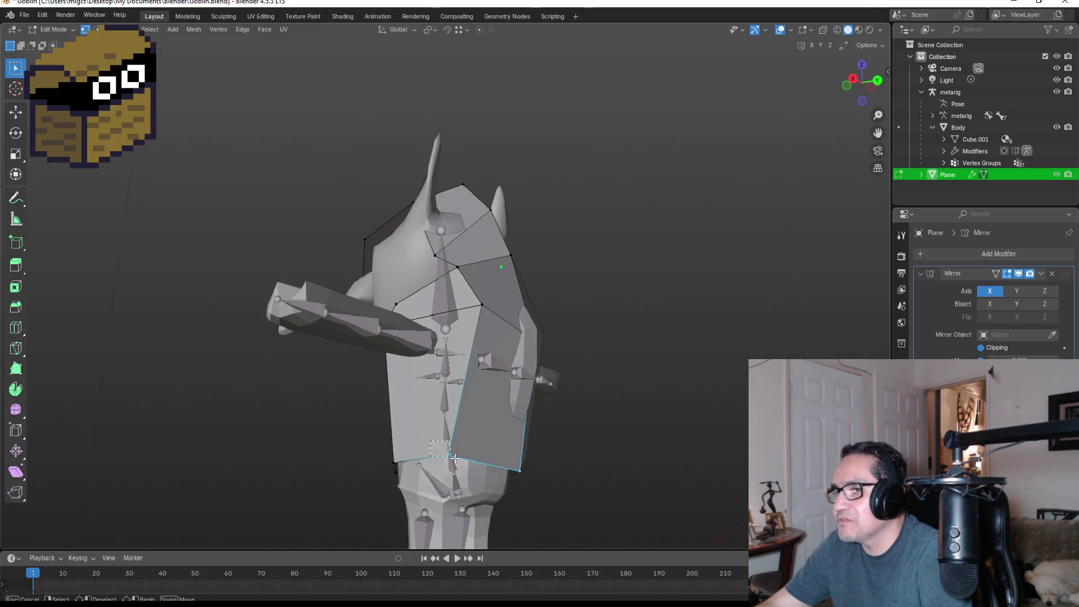
{"action": "key", "text": "KP_1"}
{"action": "key", "text": "g"}
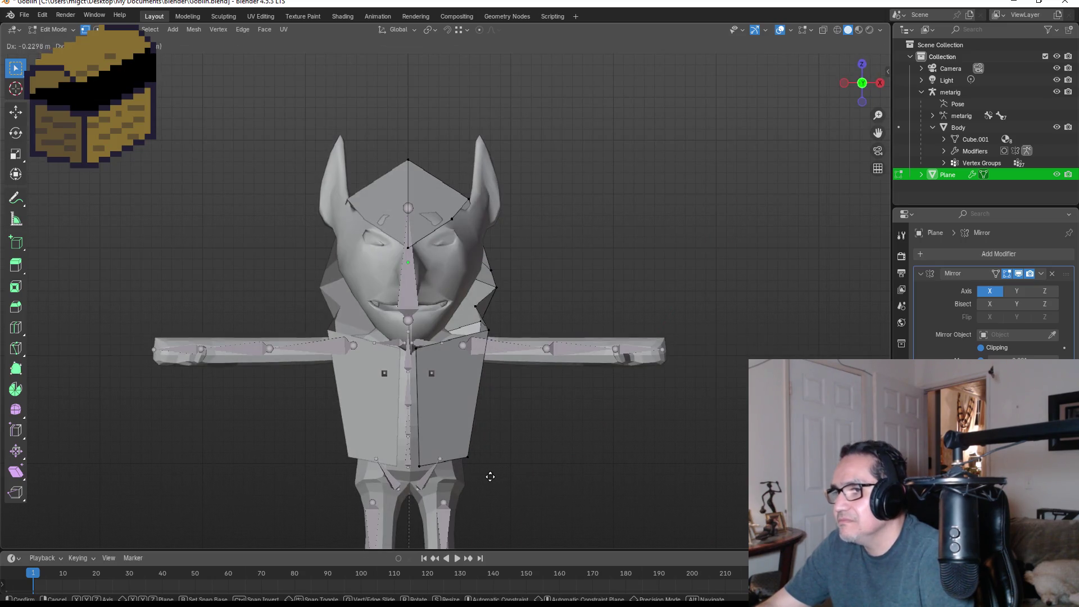
{"action": "left_click", "coordinate": [490, 476]}
Step: Nudge a cloak vertex slightly and shift the cloak's bottom vertex left
{"action": "mouse_move", "coordinate": [530, 472]}
{"action": "middle_mouse_down"}
{"action": "mouse_move", "coordinate": [462, 466]}
{"action": "mouse_move", "coordinate": [561, 475]}
{"action": "middle_mouse_up"}
{"action": "key", "text": "g"}
{"action": "left_click", "coordinate": [462, 466]}
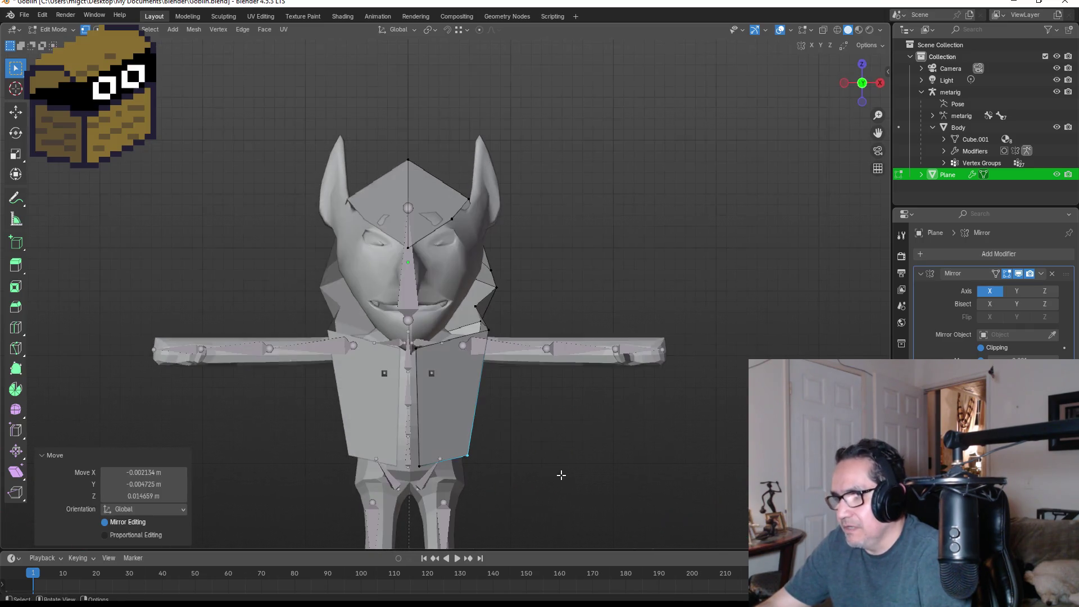
{"action": "key", "text": "g"}
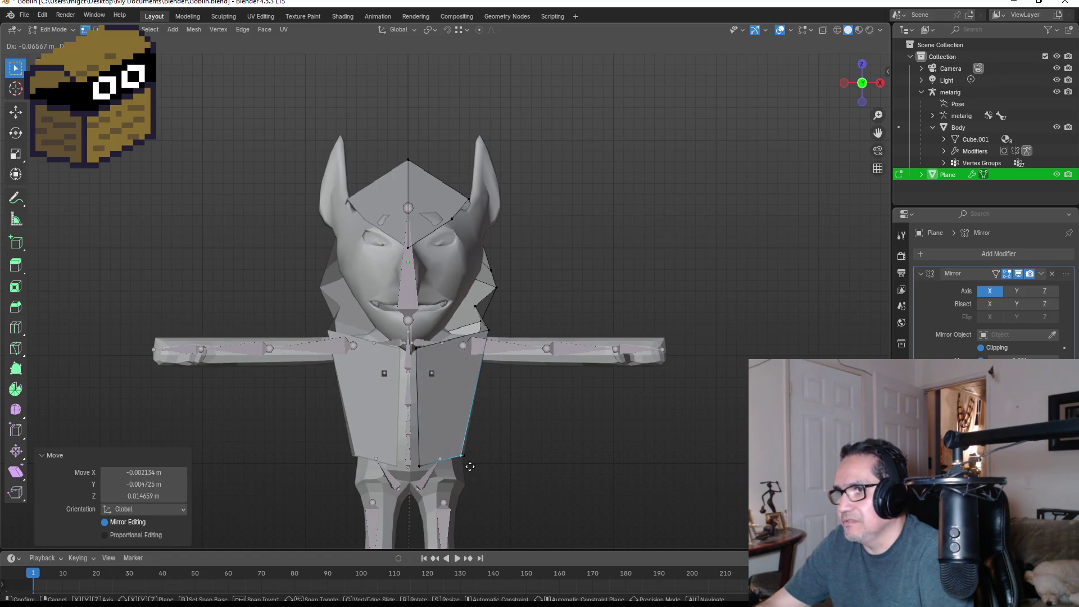
{"action": "left_click", "coordinate": [470, 468]}
Step: Box-select the vertices along the cloak's bottom and move them
{"action": "mouse_move", "coordinate": [470, 470]}
{"action": "middle_mouse_down"}
{"action": "mouse_move", "coordinate": [501, 450]}
{"action": "mouse_move", "coordinate": [469, 453]}
{"action": "middle_mouse_up"}
{"action": "left_click_drag", "start_coordinate": [469, 453], "coordinate": [508, 470]}
{"action": "mouse_move", "coordinate": [508, 470]}
{"action": "middle_mouse_down"}
{"action": "mouse_move", "coordinate": [482, 465]}
{"action": "mouse_move", "coordinate": [539, 455]}
{"action": "mouse_move", "coordinate": [490, 456]}
{"action": "middle_mouse_up"}
{"action": "key", "text": "g"}
{"action": "left_click", "coordinate": [479, 464]}
Step: Cancel a stray 11 m X-axis move, then shift the cloak's right edge slightly
{"action": "key", "text": "g"}
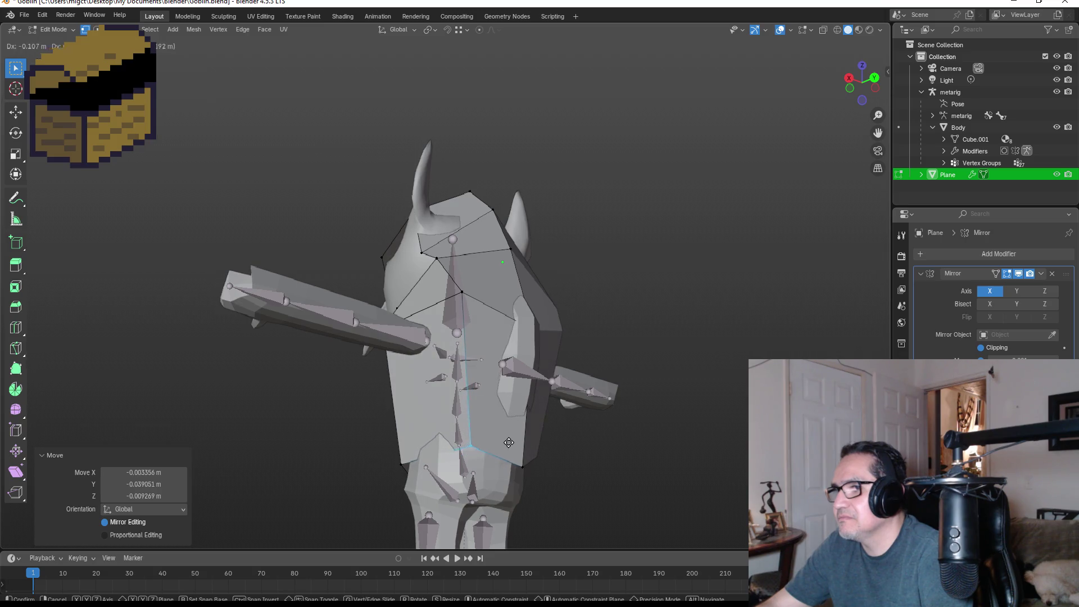
{"action": "key", "text": "1"}
{"action": "key", "text": "x"}
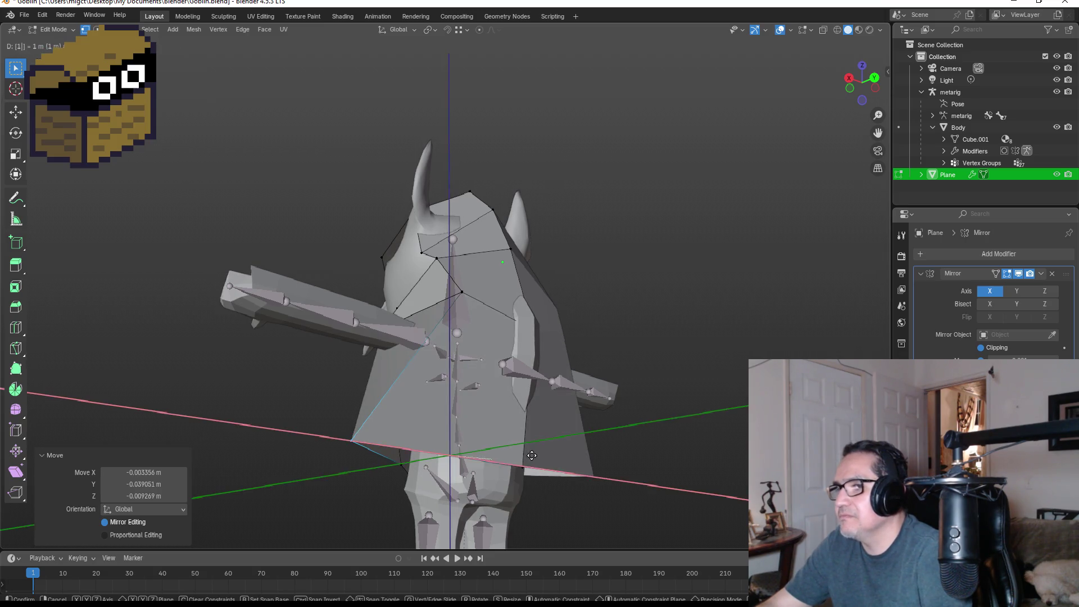
{"action": "key", "text": "1"}
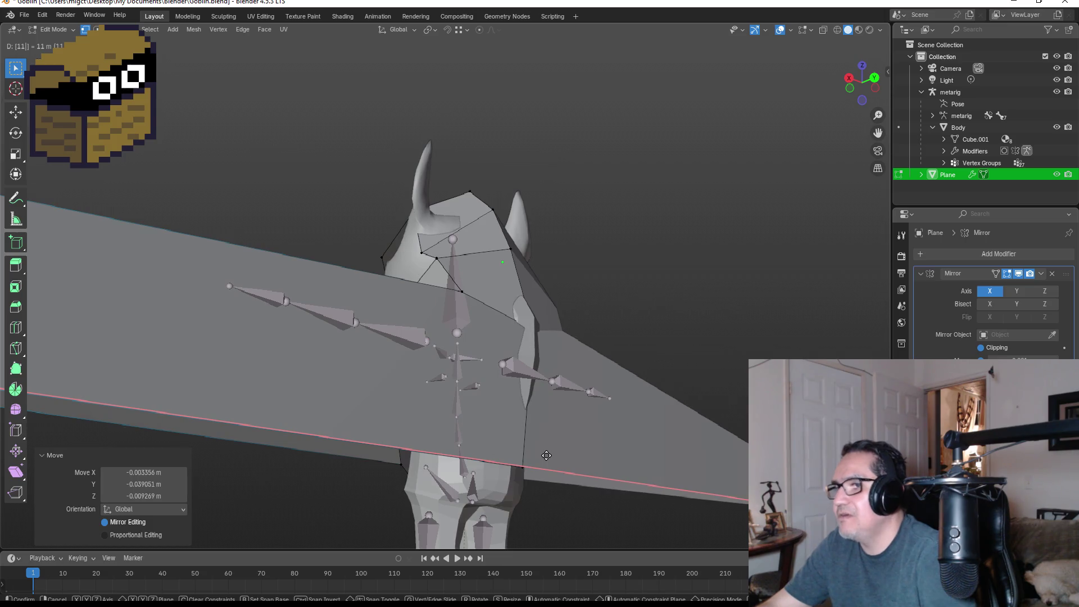
{"action": "key", "text": "x"}
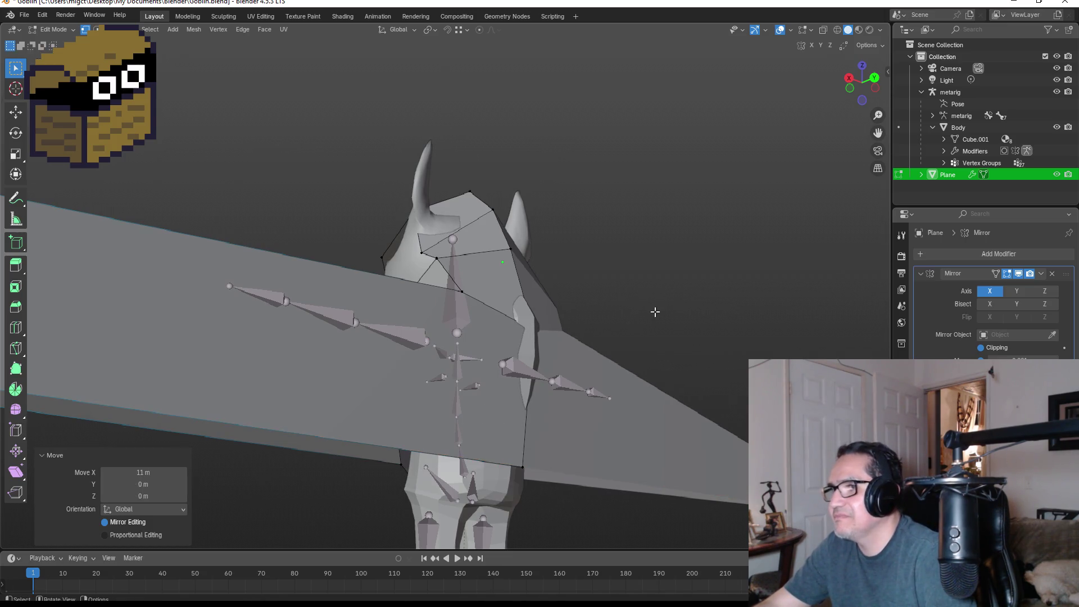
{"action": "key", "text": "Escape"}
{"action": "mouse_move", "coordinate": [643, 359]}
{"action": "middle_mouse_down"}
{"action": "mouse_move", "coordinate": [660, 399]}
{"action": "mouse_move", "coordinate": [629, 429]}
{"action": "middle_mouse_up"}
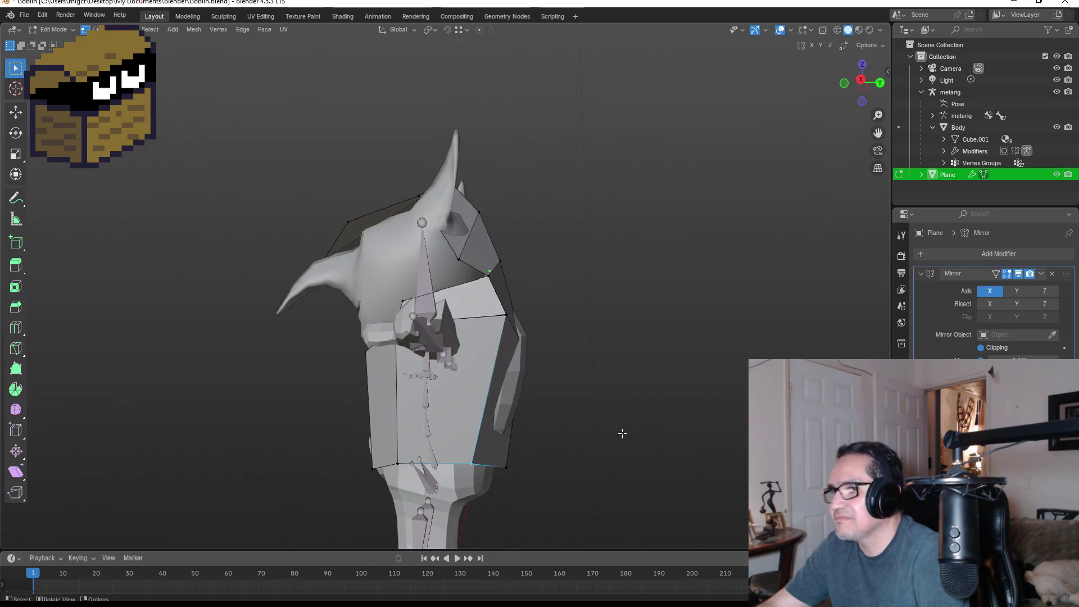
{"action": "key", "text": "g"}
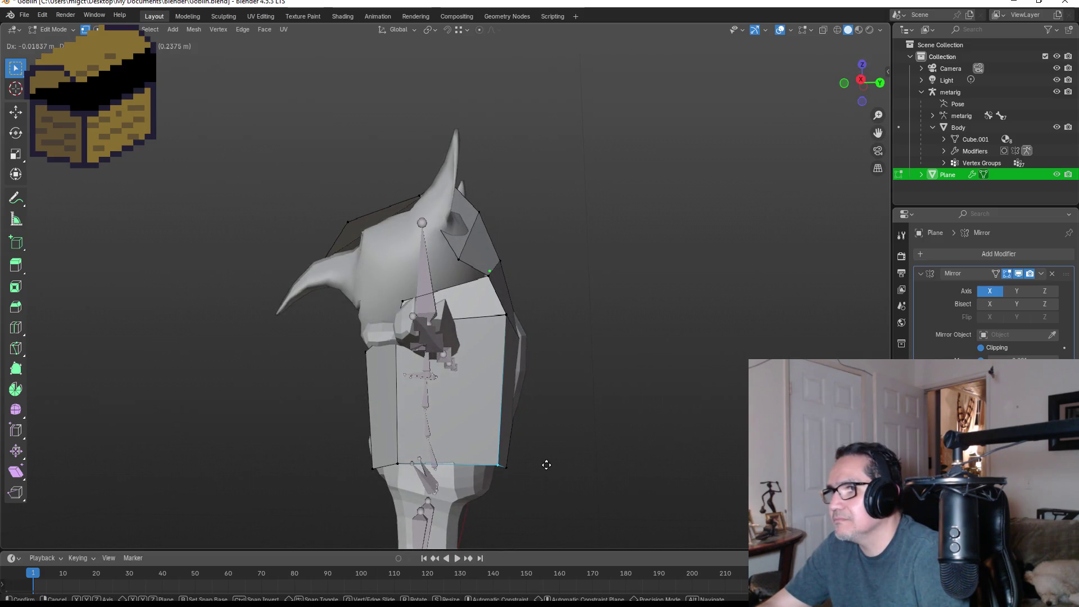
{"action": "left_click", "coordinate": [543, 464]}
Step: Move the cloak's upper-right corner vertex down and inward
{"action": "left_click", "coordinate": [507, 313]}
{"action": "key", "text": "g"}
{"action": "left_click", "coordinate": [526, 329]}
{"action": "middle_click_drag", "start_coordinate": [550, 320], "coordinate": [525, 356]}
{"action": "scroll", "coordinate": [525, 356], "scroll_direction": "up", "scroll_amount": 5}
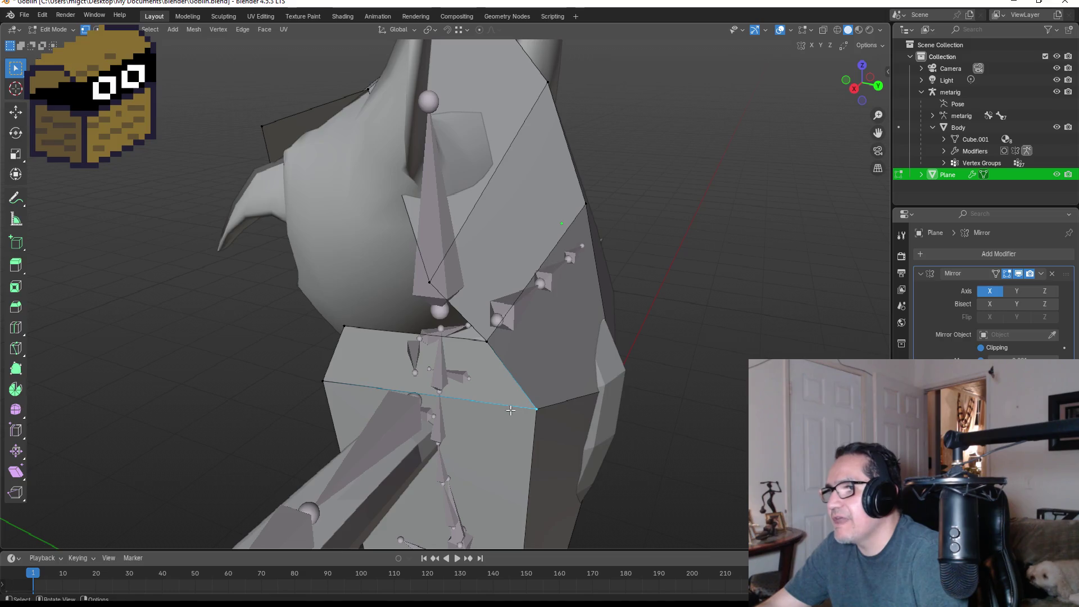
{"action": "mouse_move", "coordinate": [511, 411]}
{"action": "middle_mouse_down"}
{"action": "mouse_move", "coordinate": [523, 413]}
{"action": "mouse_move", "coordinate": [506, 412]}
{"action": "middle_mouse_up"}
Step: Place the chest vertex at the seam and merge it with its neighbour At Center
{"action": "key", "text": "g"}
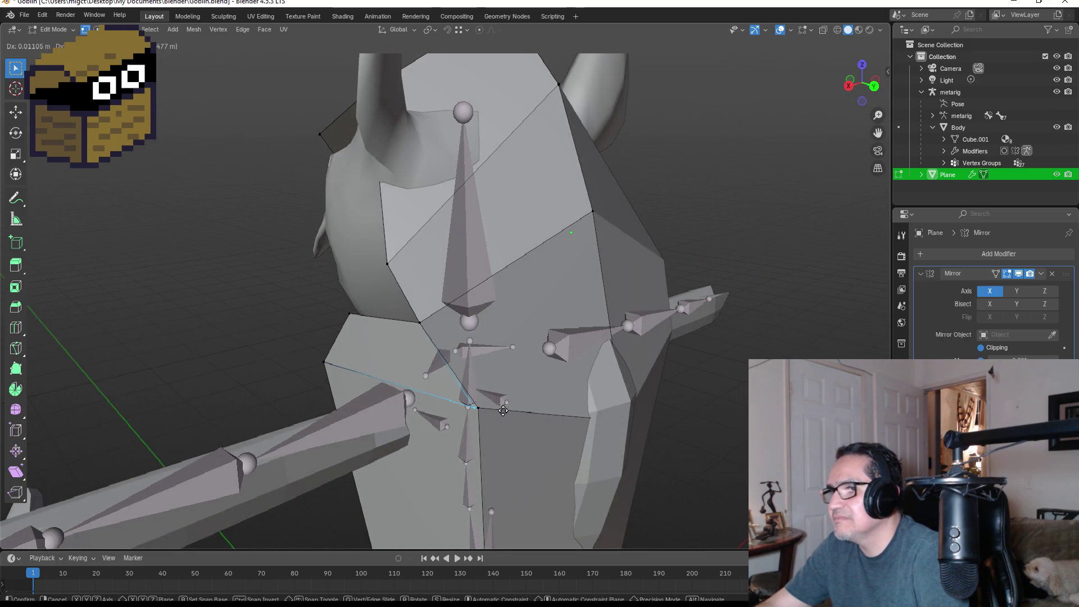
{"action": "left_click", "coordinate": [503, 411]}
{"action": "left_click", "coordinate": [502, 417]}
{"action": "key", "text": "m"}
{"action": "left_click", "coordinate": [502, 421]}
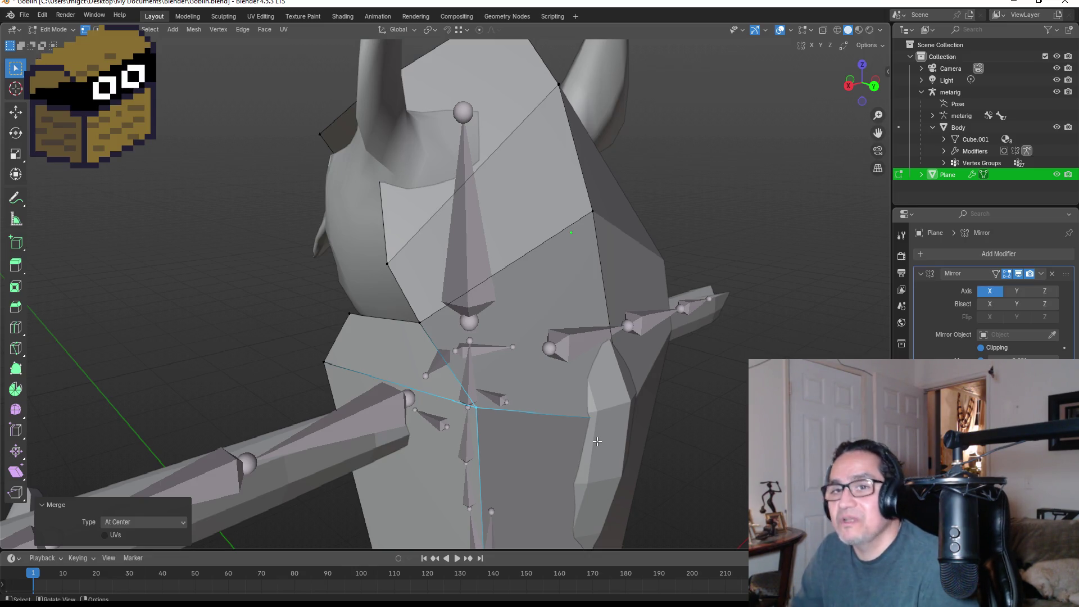
Step: Reposition the cloak's crotch vertex in front view
{"action": "mouse_move", "coordinate": [536, 427]}
{"action": "middle_mouse_down"}
{"action": "mouse_move", "coordinate": [571, 405]}
{"action": "mouse_move", "coordinate": [645, 398]}
{"action": "mouse_move", "coordinate": [574, 378]}
{"action": "mouse_move", "coordinate": [609, 373]}
{"action": "middle_mouse_up"}
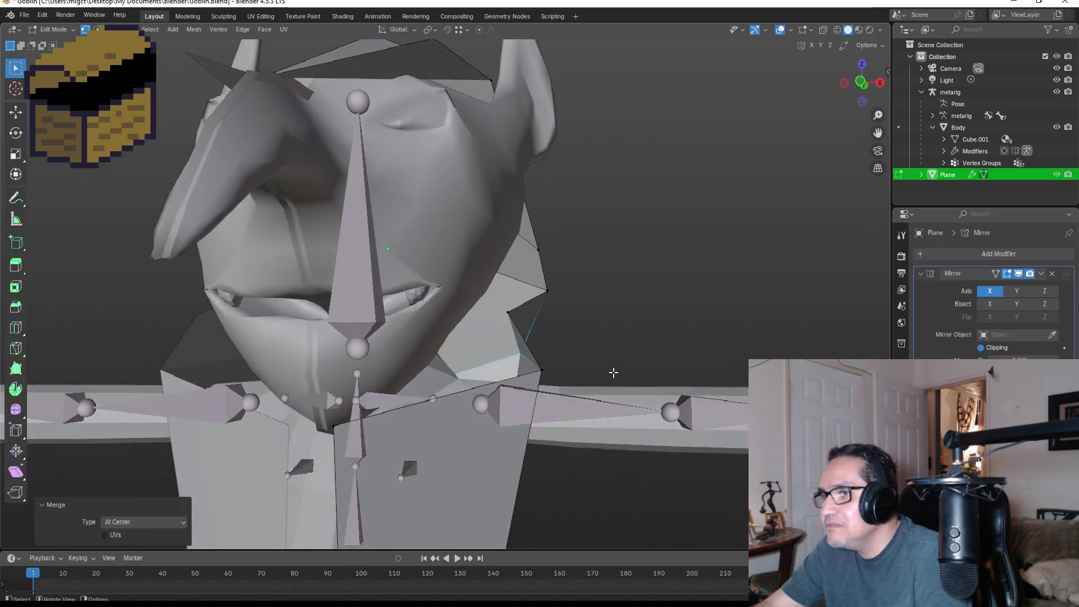
{"action": "key", "text": "KP_1"}
{"action": "scroll", "coordinate": [608, 374], "scroll_direction": "down", "scroll_amount": 4}
{"action": "scroll", "coordinate": [472, 426], "scroll_direction": "up", "scroll_amount": 2}
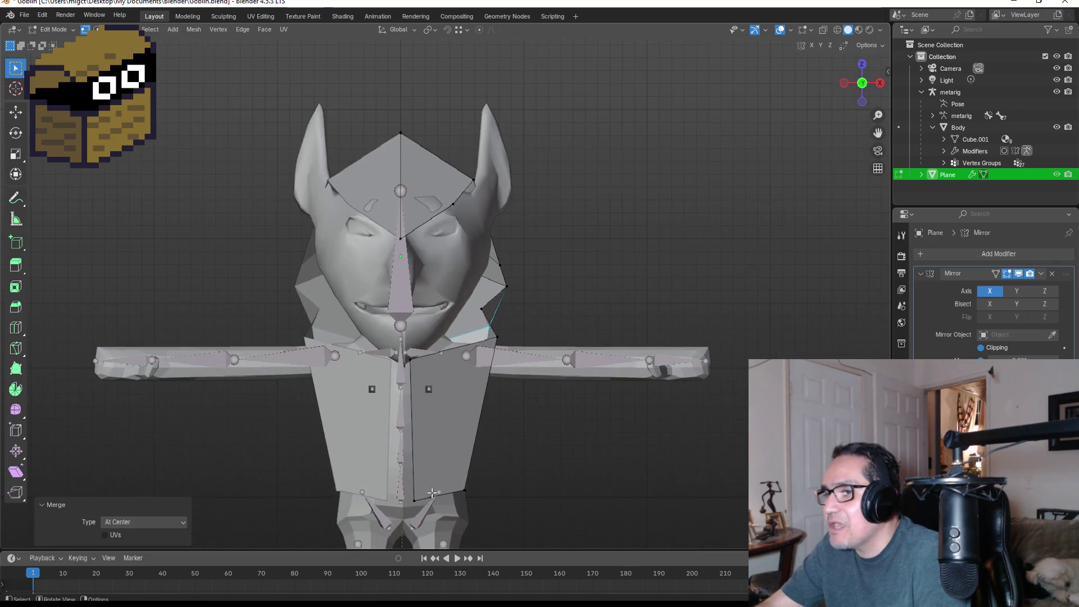
{"action": "left_click_drag", "start_coordinate": [404, 482], "coordinate": [425, 512]}
{"action": "key", "text": "g"}
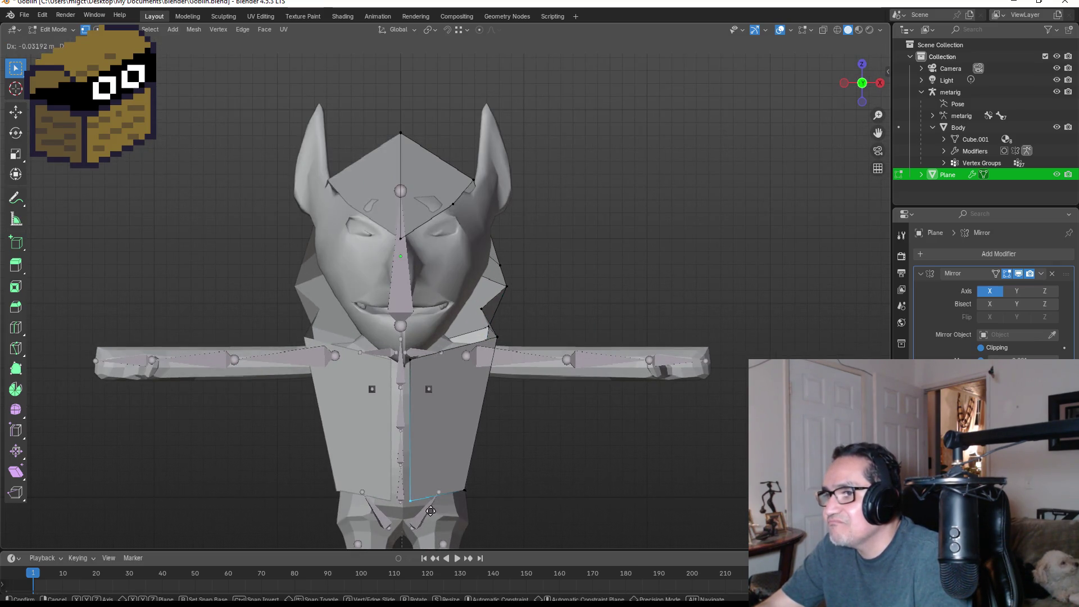
{"action": "left_click", "coordinate": [430, 511]}
Step: Add a centred Ctrl+R loop cut across the Plane's torso
{"action": "mouse_move", "coordinate": [540, 500]}
{"action": "middle_mouse_down"}
{"action": "mouse_move", "coordinate": [494, 482]}
{"action": "mouse_move", "coordinate": [318, 474]}
{"action": "mouse_move", "coordinate": [320, 453]}
{"action": "mouse_move", "coordinate": [400, 462]}
{"action": "middle_mouse_up"}
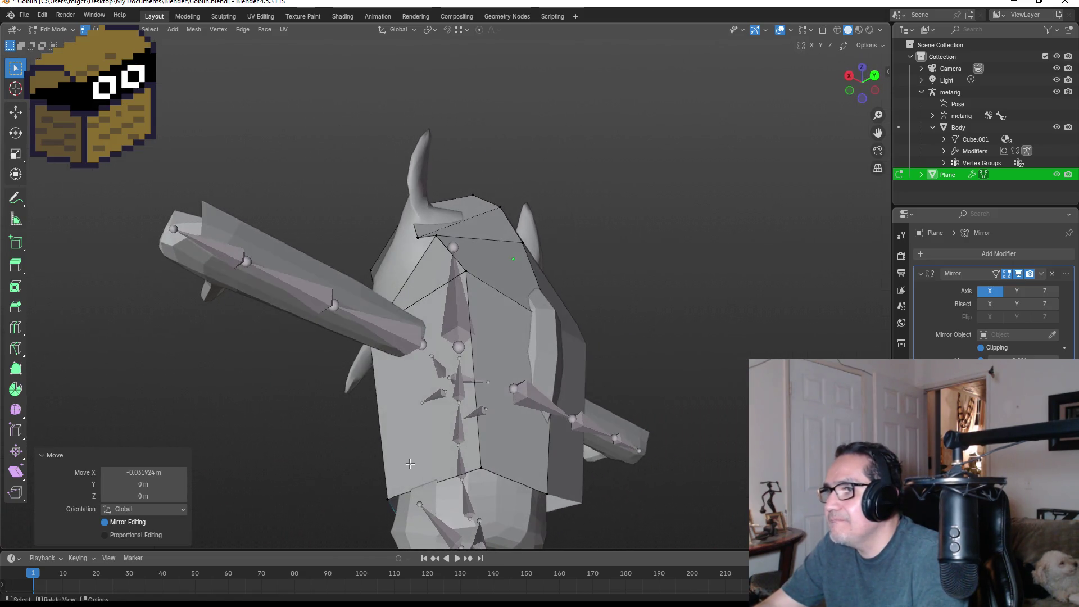
{"action": "mouse_move", "coordinate": [566, 479]}
{"action": "middle_mouse_down"}
{"action": "mouse_move", "coordinate": [606, 484]}
{"action": "mouse_move", "coordinate": [612, 475]}
{"action": "mouse_move", "coordinate": [532, 459]}
{"action": "middle_mouse_up"}
{"action": "key", "text": "KP_3"}
{"action": "left_click", "coordinate": [640, 472]}
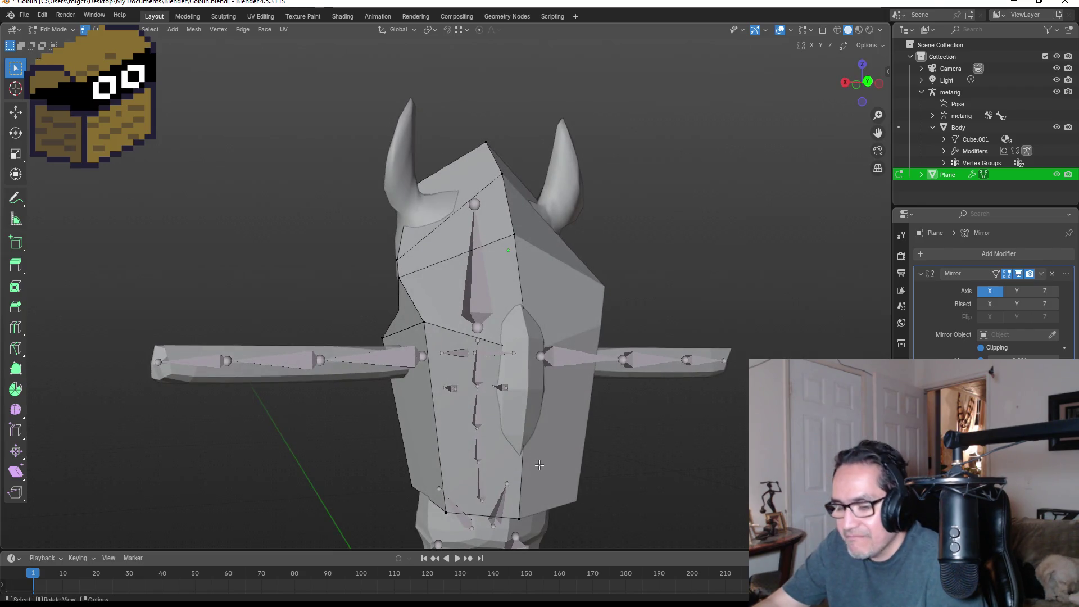
{"action": "key", "text": "ctrl+r"}
{"action": "left_click", "coordinate": [538, 461]}
{"action": "left_click", "coordinate": [538, 462]}
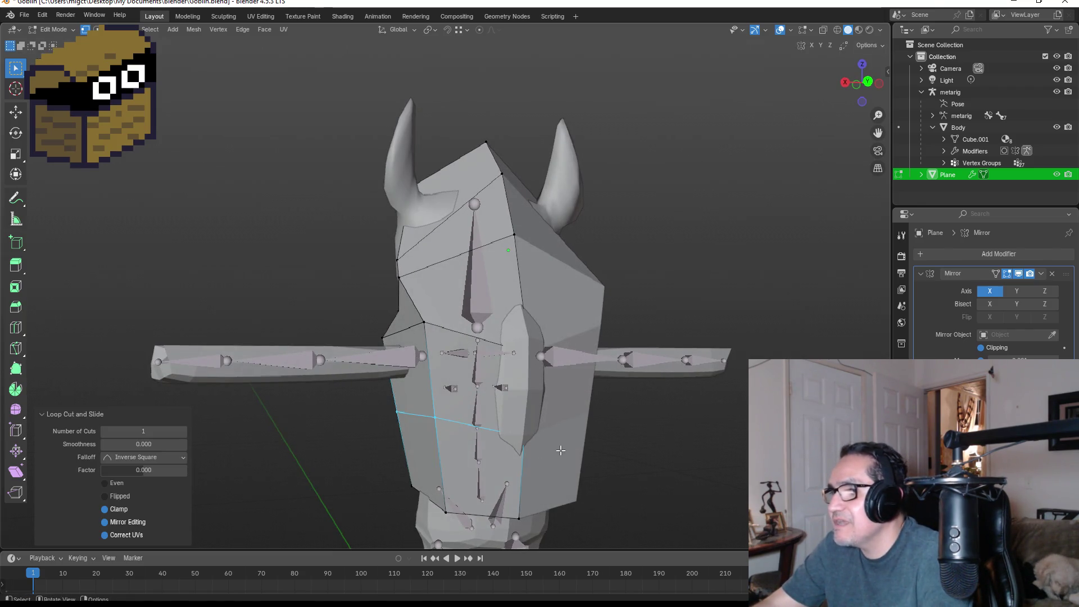
{"action": "key", "text": "KP_1"}
{"action": "key", "text": "KP_3"}
Step: Move the new torso edge and a torso vertex outward
{"action": "mouse_move", "coordinate": [636, 429]}
{"action": "middle_mouse_down"}
{"action": "mouse_move", "coordinate": [549, 436]}
{"action": "mouse_move", "coordinate": [624, 443]}
{"action": "middle_mouse_up"}
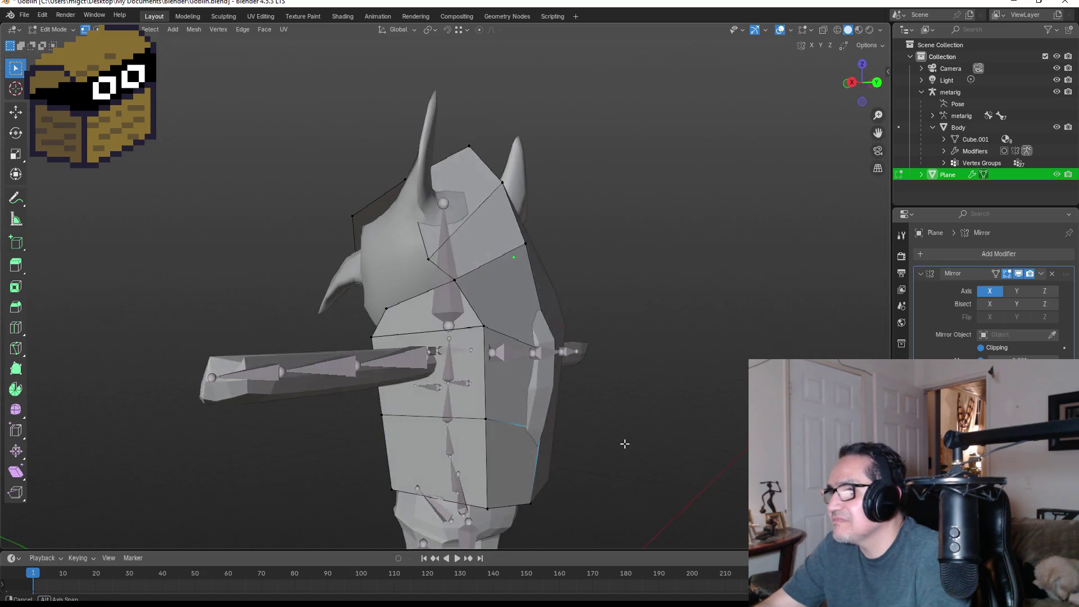
{"action": "key", "text": "KP_3"}
{"action": "key", "text": "g"}
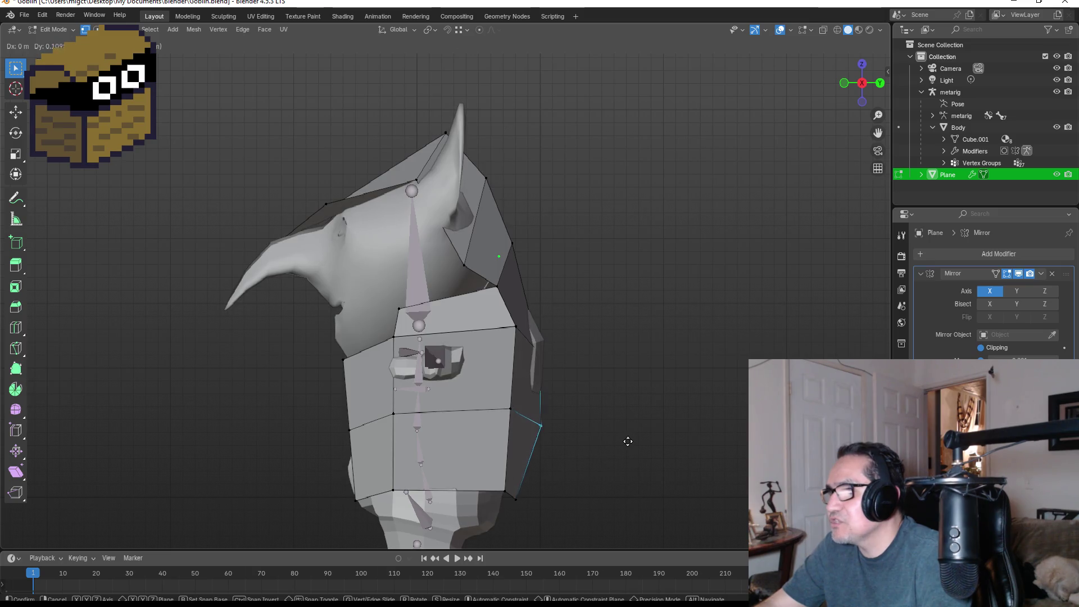
{"action": "left_click", "coordinate": [630, 441]}
{"action": "mouse_move", "coordinate": [630, 441]}
{"action": "middle_mouse_down"}
{"action": "mouse_move", "coordinate": [607, 402]}
{"action": "mouse_move", "coordinate": [565, 377]}
{"action": "mouse_move", "coordinate": [590, 373]}
{"action": "mouse_move", "coordinate": [562, 380]}
{"action": "mouse_move", "coordinate": [562, 354]}
{"action": "mouse_move", "coordinate": [593, 383]}
{"action": "mouse_move", "coordinate": [531, 427]}
{"action": "mouse_move", "coordinate": [549, 414]}
{"action": "mouse_move", "coordinate": [665, 410]}
{"action": "mouse_move", "coordinate": [653, 422]}
{"action": "middle_mouse_up"}
{"action": "key", "text": "g"}
{"action": "left_click", "coordinate": [598, 378]}
Step: Pull the lower torso side edges inward to fit the body, then return to Object Mode
{"action": "left_click", "coordinate": [528, 428]}
{"action": "mouse_move", "coordinate": [509, 439]}
{"action": "middle_mouse_down"}
{"action": "mouse_move", "coordinate": [462, 414]}
{"action": "mouse_move", "coordinate": [382, 452]}
{"action": "middle_mouse_up"}
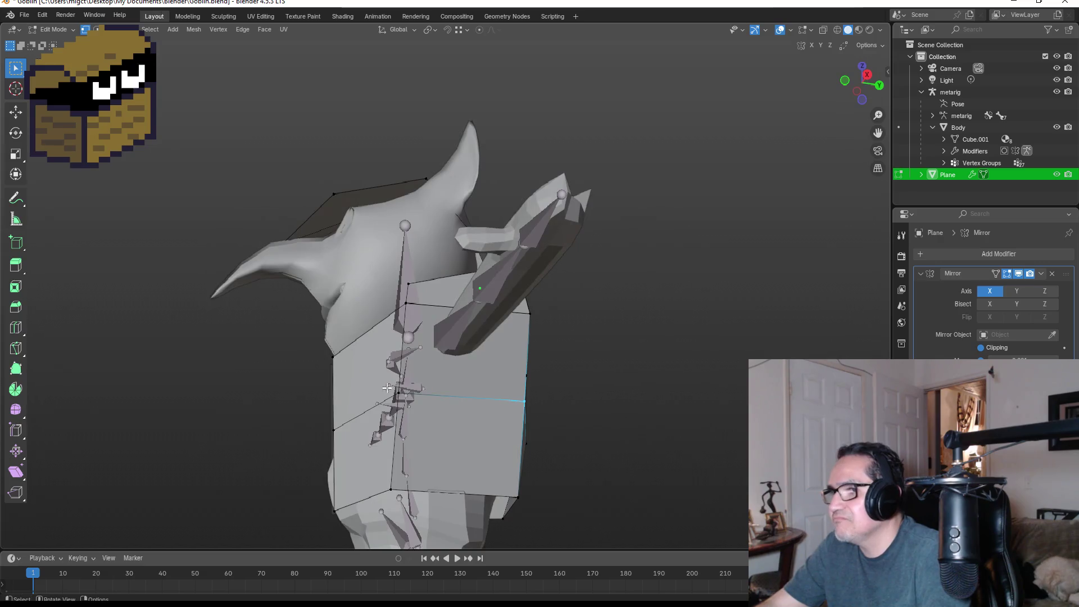
{"action": "left_click", "coordinate": [379, 458], "text": "shift"}
{"action": "left_click", "coordinate": [520, 499], "text": "shift"}
{"action": "middle_click_drag", "start_coordinate": [551, 506], "coordinate": [586, 506]}
{"action": "key", "text": "g"}
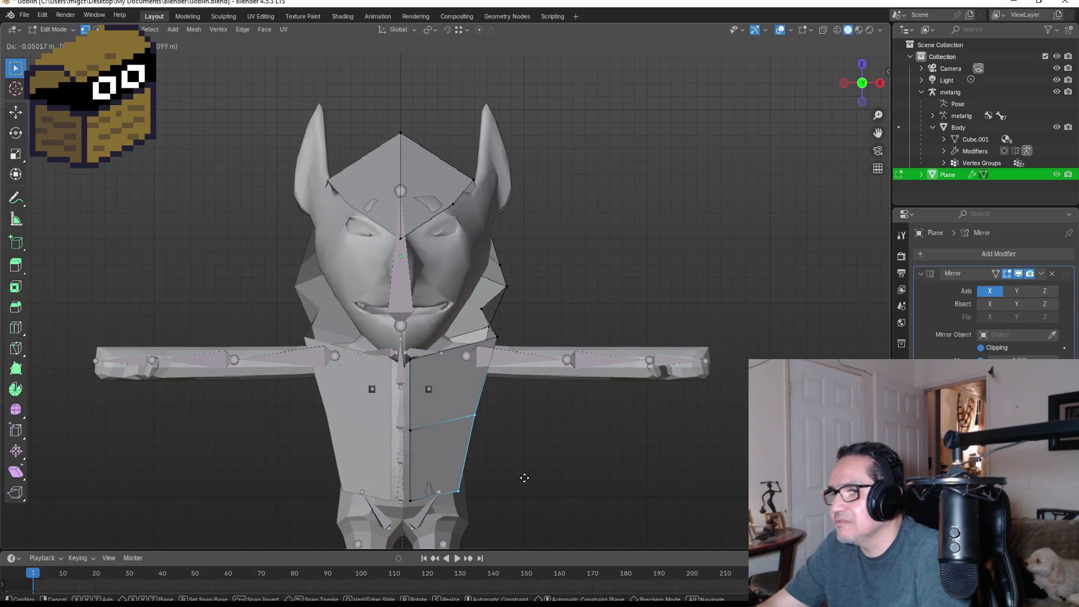
{"action": "left_click", "coordinate": [527, 478]}
{"action": "mouse_move", "coordinate": [534, 475]}
{"action": "middle_mouse_down"}
{"action": "mouse_move", "coordinate": [522, 465]}
{"action": "mouse_move", "coordinate": [311, 457]}
{"action": "mouse_move", "coordinate": [563, 470]}
{"action": "middle_mouse_up"}
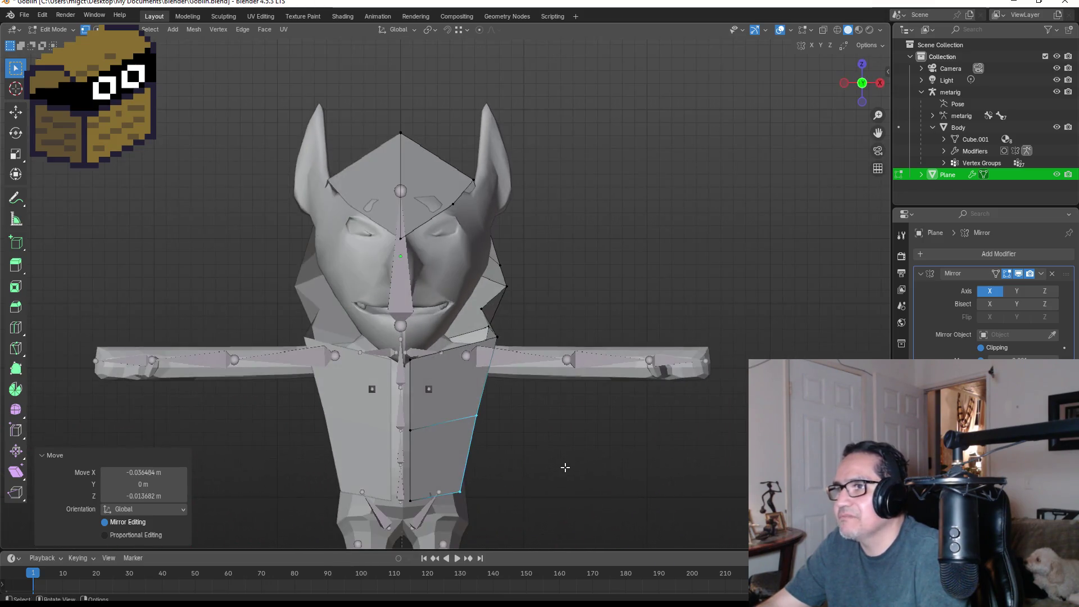
{"action": "key", "text": "Tab"}
{"action": "scroll", "coordinate": [559, 473], "scroll_direction": "down", "scroll_amount": 3}
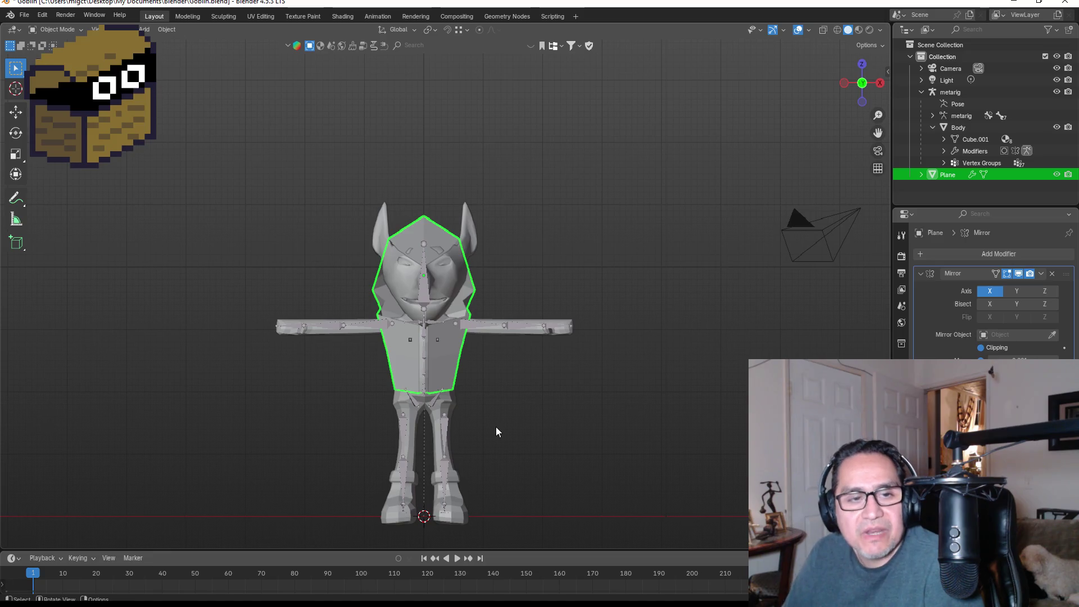
{"action": "scroll", "coordinate": [546, 372], "scroll_direction": "up", "scroll_amount": 3}
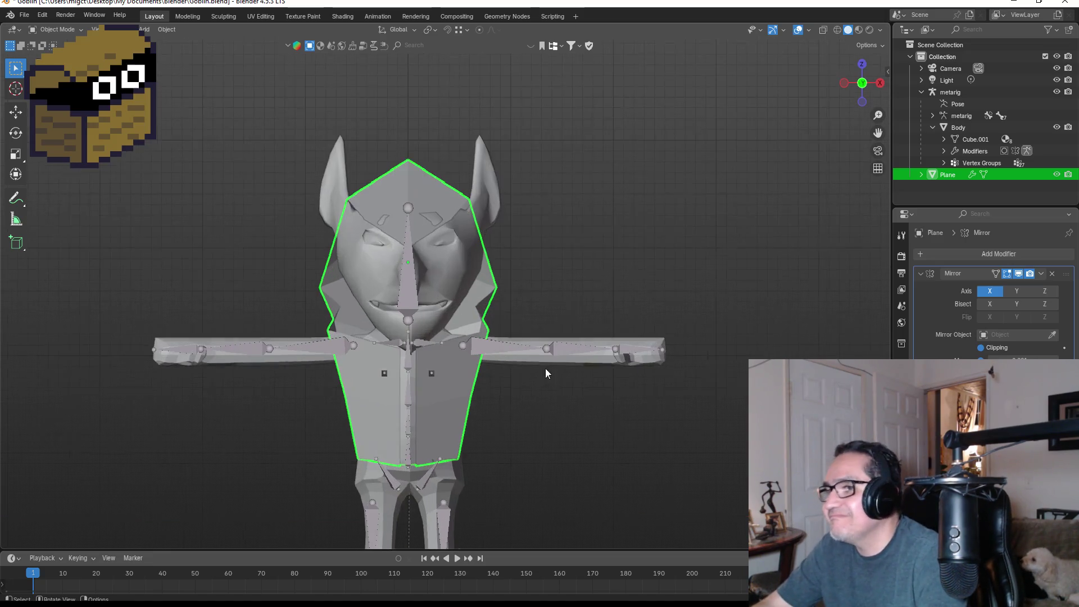
Step: In Edit Mode, move the hood vertex beside the face outward to the right
{"action": "mouse_move", "coordinate": [585, 413]}
{"action": "middle_mouse_down"}
{"action": "mouse_move", "coordinate": [559, 397]}
{"action": "mouse_move", "coordinate": [475, 403]}
{"action": "mouse_move", "coordinate": [554, 421]}
{"action": "middle_mouse_up"}
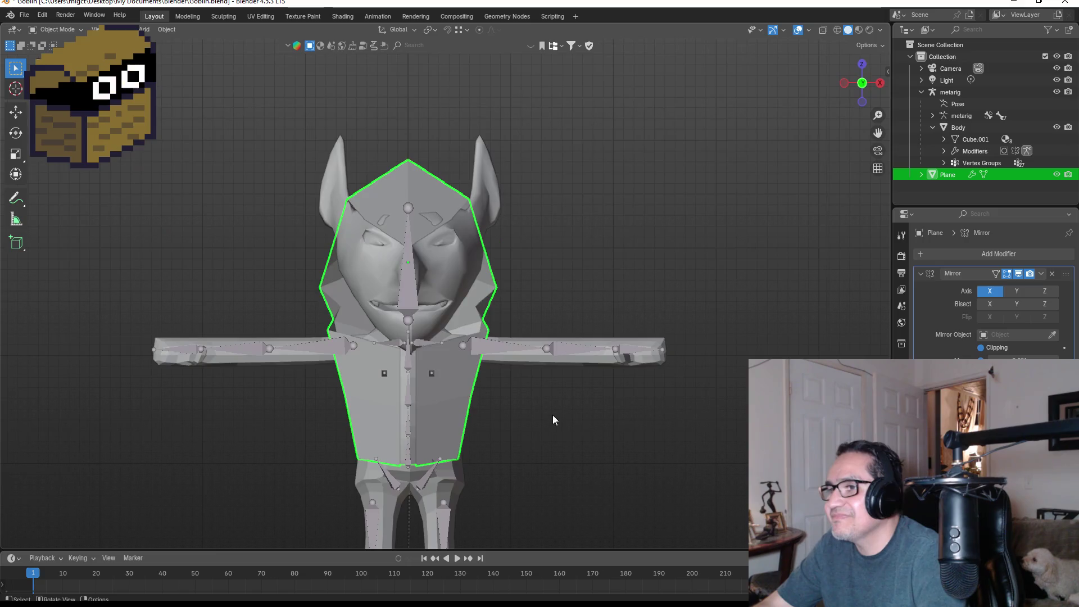
{"action": "scroll", "coordinate": [545, 419], "scroll_direction": "up", "scroll_amount": 3}
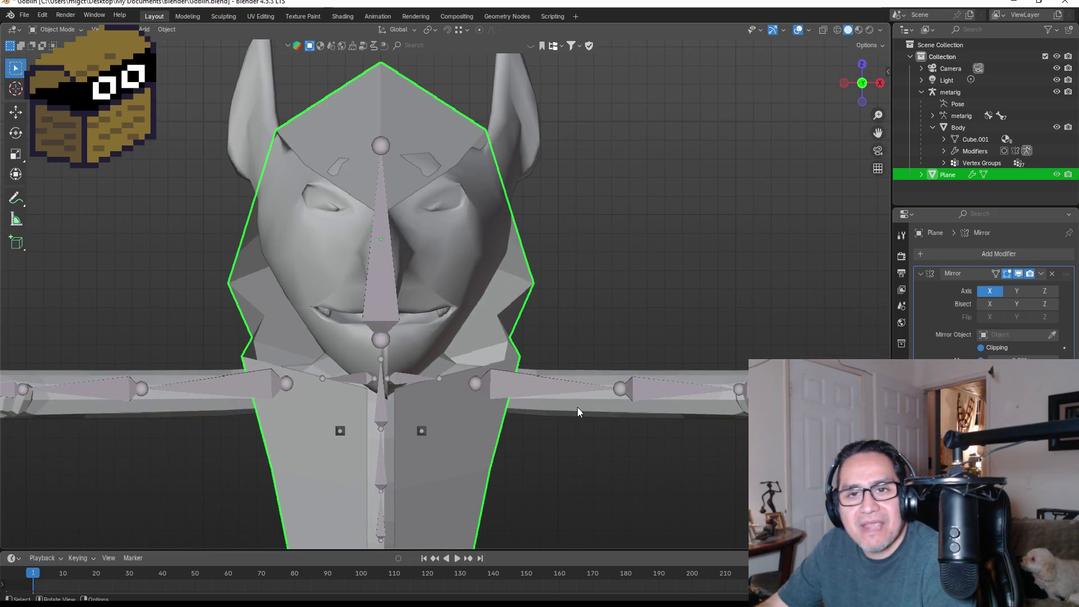
{"action": "key", "text": "Tab"}
{"action": "mouse_move", "coordinate": [629, 343]}
{"action": "middle_mouse_down"}
{"action": "mouse_move", "coordinate": [602, 326]}
{"action": "mouse_move", "coordinate": [632, 334]}
{"action": "mouse_move", "coordinate": [620, 333]}
{"action": "middle_mouse_up"}
{"action": "mouse_move", "coordinate": [482, 313]}
{"action": "left_mouse_down"}
{"action": "mouse_move", "coordinate": [568, 336]}
{"action": "mouse_move", "coordinate": [535, 321]}
{"action": "left_mouse_up"}
{"action": "key", "text": "g"}
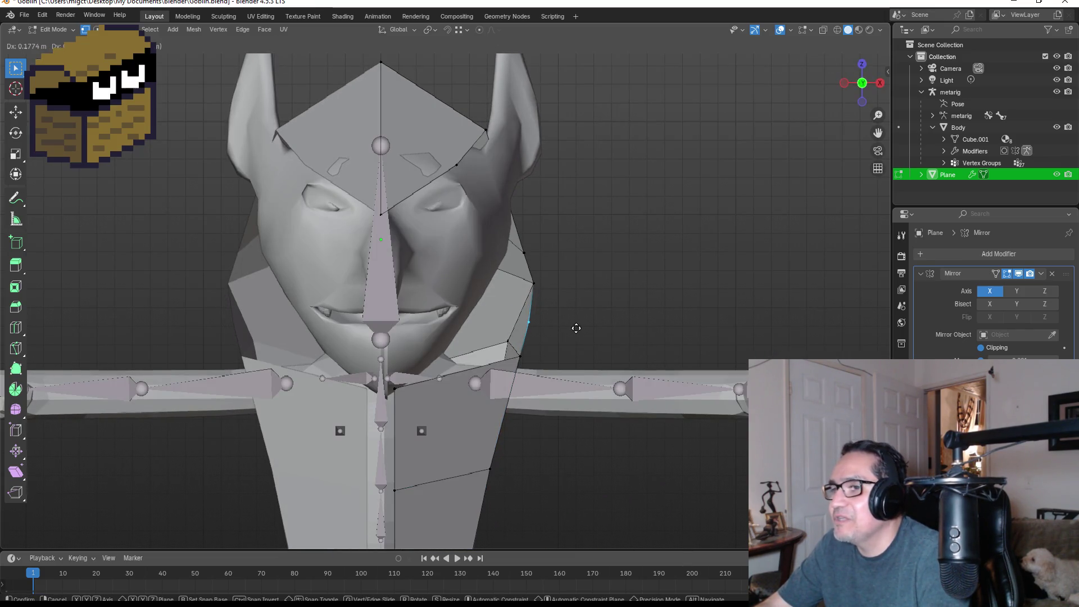
{"action": "left_click", "coordinate": [576, 328]}
Step: Reposition selected hood edges and draw a vertex toward the neck
{"action": "left_click_drag", "start_coordinate": [548, 373], "coordinate": [506, 335]}
{"action": "mouse_move", "coordinate": [506, 335]}
{"action": "middle_mouse_down"}
{"action": "mouse_move", "coordinate": [590, 357]}
{"action": "mouse_move", "coordinate": [512, 355]}
{"action": "mouse_move", "coordinate": [554, 362]}
{"action": "mouse_move", "coordinate": [537, 362]}
{"action": "middle_mouse_up"}
{"action": "key", "text": "g"}
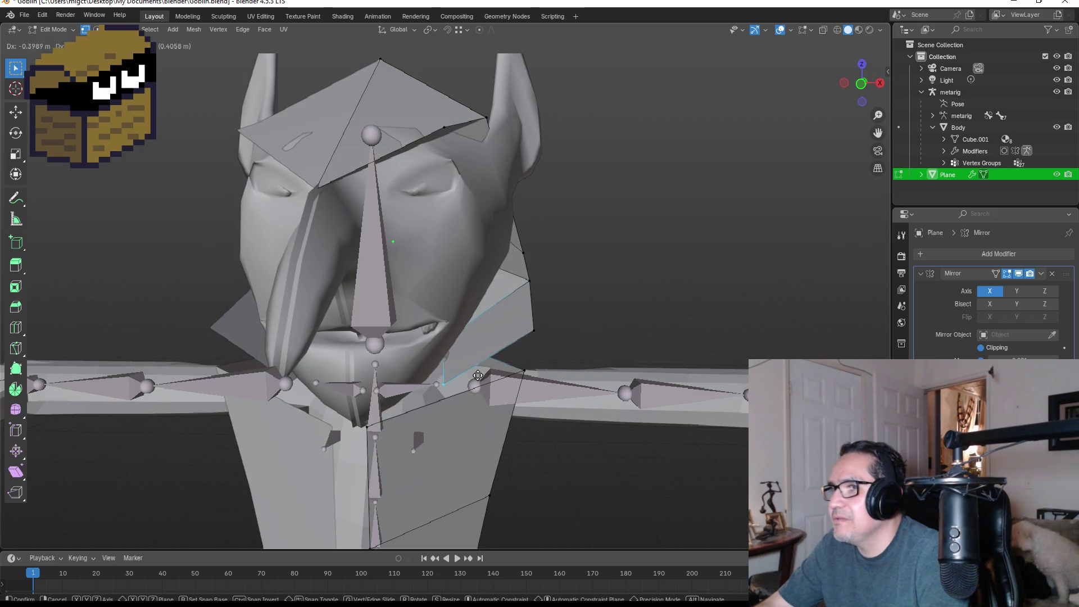
{"action": "left_click", "coordinate": [479, 373]}
{"action": "mouse_move", "coordinate": [479, 373]}
{"action": "middle_mouse_down"}
{"action": "mouse_move", "coordinate": [540, 359]}
{"action": "mouse_move", "coordinate": [495, 397]}
{"action": "middle_mouse_up"}
{"action": "key", "text": "g"}
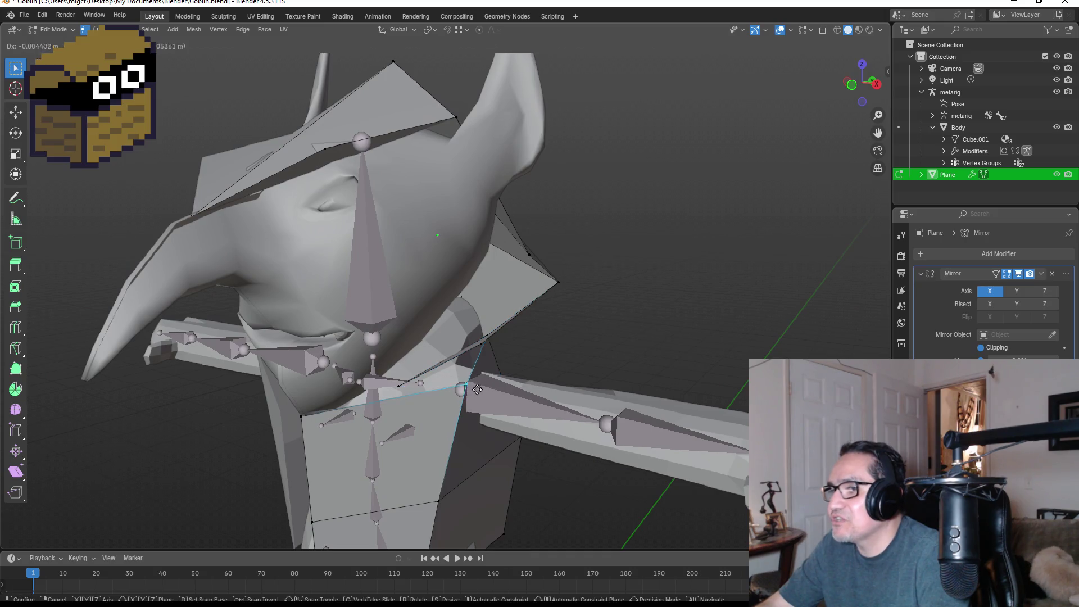
{"action": "left_click", "coordinate": [413, 389]}
Step: Adjust the collar vertices around the neck from front and side angles
{"action": "middle_click_drag", "start_coordinate": [413, 389], "coordinate": [443, 393]}
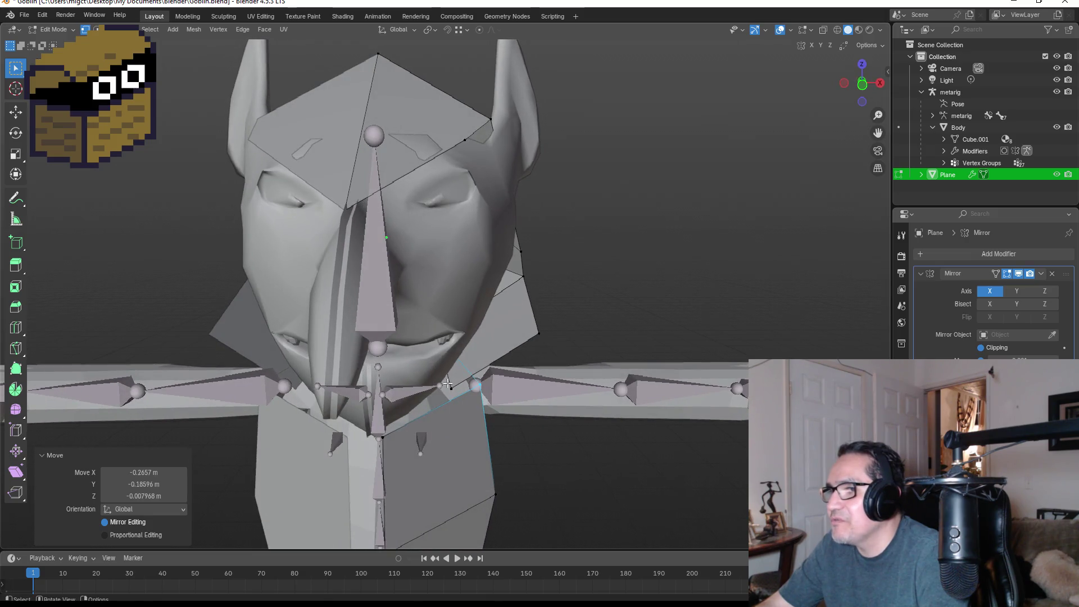
{"action": "key", "text": "g"}
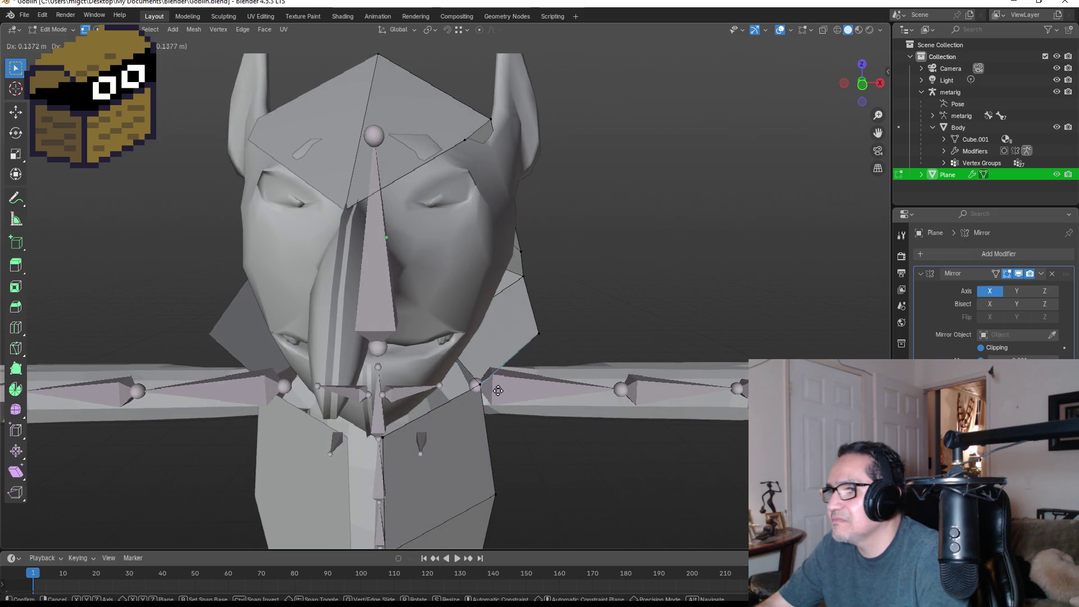
{"action": "left_click", "coordinate": [478, 372]}
{"action": "middle_click_drag", "start_coordinate": [478, 372], "coordinate": [408, 374]}
{"action": "key", "text": "g"}
{"action": "left_click", "coordinate": [377, 364]}
Step: Box-select the loose neck vertices and merge them At Center
{"action": "middle_click_drag", "start_coordinate": [376, 364], "coordinate": [418, 399]}
{"action": "left_click_drag", "start_coordinate": [372, 381], "coordinate": [410, 400]}
{"action": "key", "text": "m"}
{"action": "left_click", "coordinate": [433, 416]}
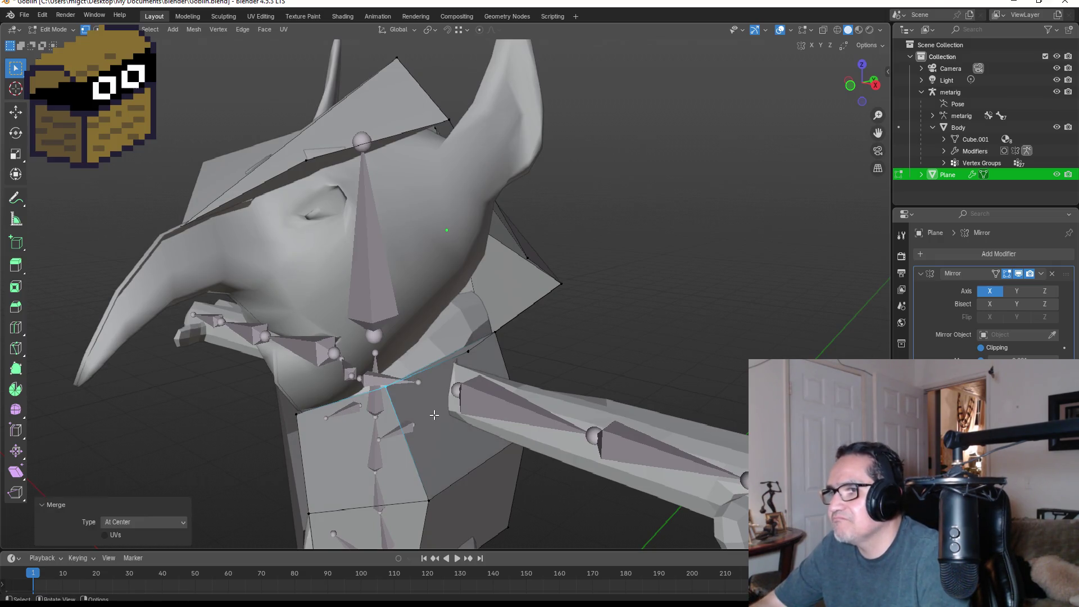
{"action": "key", "text": "KP_1"}
Step: Move the hood corner vertex near the neck and merge it with its neighbour At Center
{"action": "mouse_move", "coordinate": [532, 384]}
{"action": "middle_mouse_down"}
{"action": "mouse_move", "coordinate": [559, 313]}
{"action": "mouse_move", "coordinate": [469, 309]}
{"action": "mouse_move", "coordinate": [471, 322]}
{"action": "middle_mouse_up"}
{"action": "left_click", "coordinate": [553, 286]}
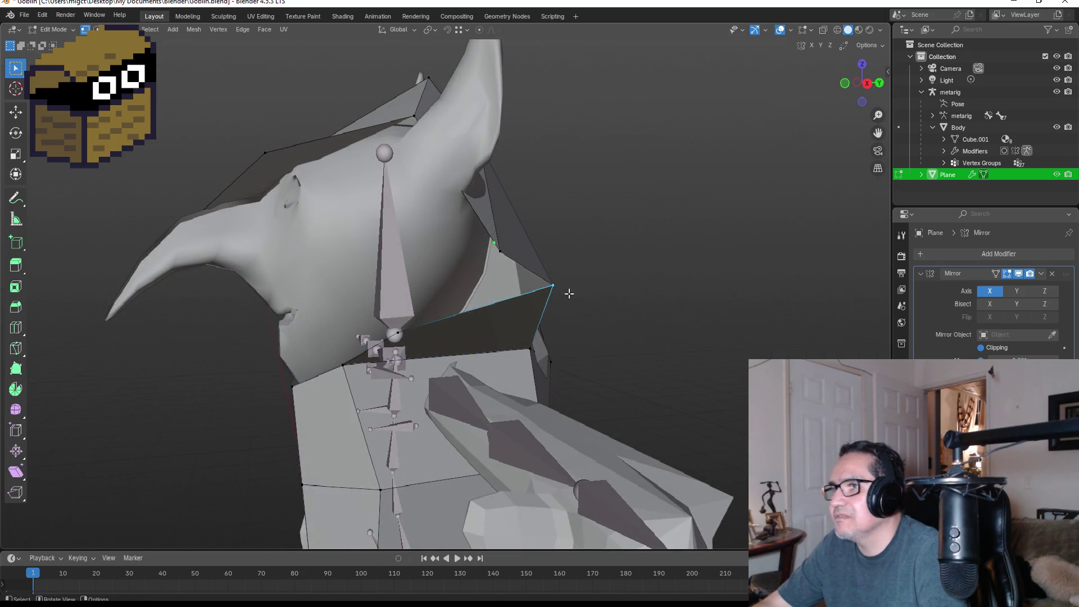
{"action": "mouse_move", "coordinate": [568, 307]}
{"action": "middle_mouse_down"}
{"action": "mouse_move", "coordinate": [585, 303]}
{"action": "mouse_move", "coordinate": [535, 309]}
{"action": "middle_mouse_up"}
{"action": "key", "text": "g"}
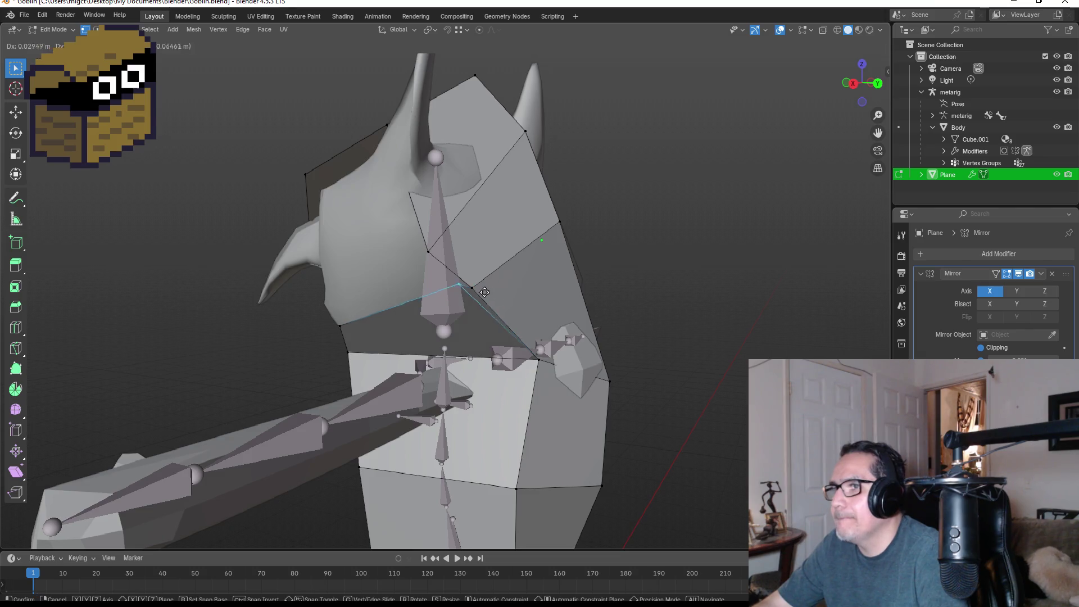
{"action": "left_click", "coordinate": [482, 291]}
{"action": "left_click", "coordinate": [486, 297], "text": "shift"}
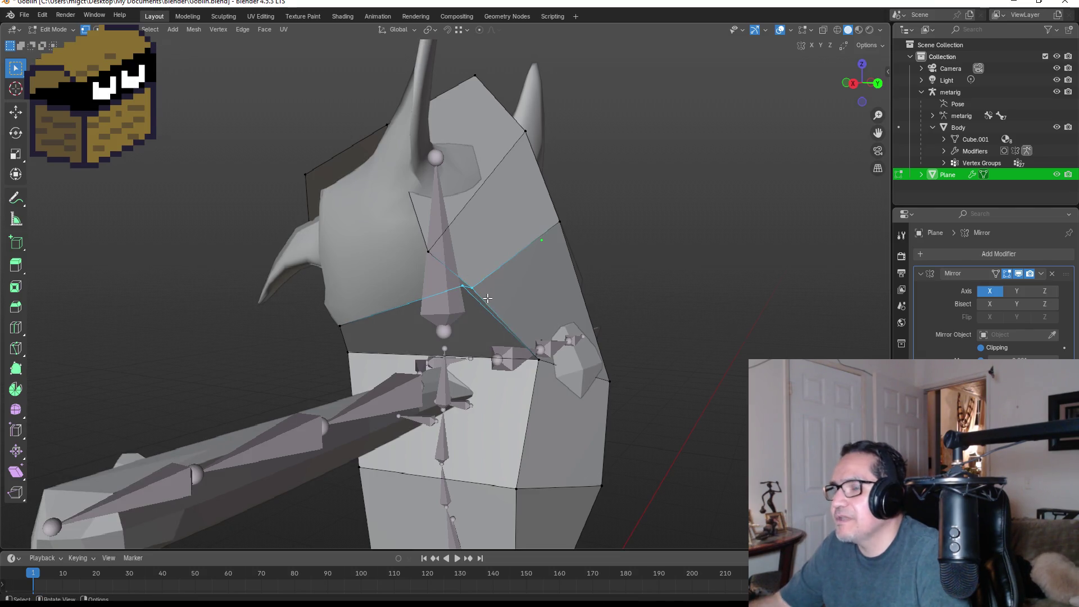
{"action": "key", "text": "m"}
{"action": "left_click", "coordinate": [487, 298]}
{"action": "mouse_move", "coordinate": [518, 295]}
{"action": "middle_mouse_down"}
{"action": "mouse_move", "coordinate": [576, 289]}
{"action": "mouse_move", "coordinate": [626, 309]}
{"action": "middle_mouse_up"}
{"action": "scroll", "coordinate": [627, 309], "scroll_direction": "down", "scroll_amount": 3}
{"action": "mouse_move", "coordinate": [536, 291]}
{"action": "middle_mouse_down"}
{"action": "mouse_move", "coordinate": [354, 299]}
{"action": "mouse_move", "coordinate": [499, 305]}
{"action": "middle_mouse_up"}
{"action": "key", "text": "KP_1"}
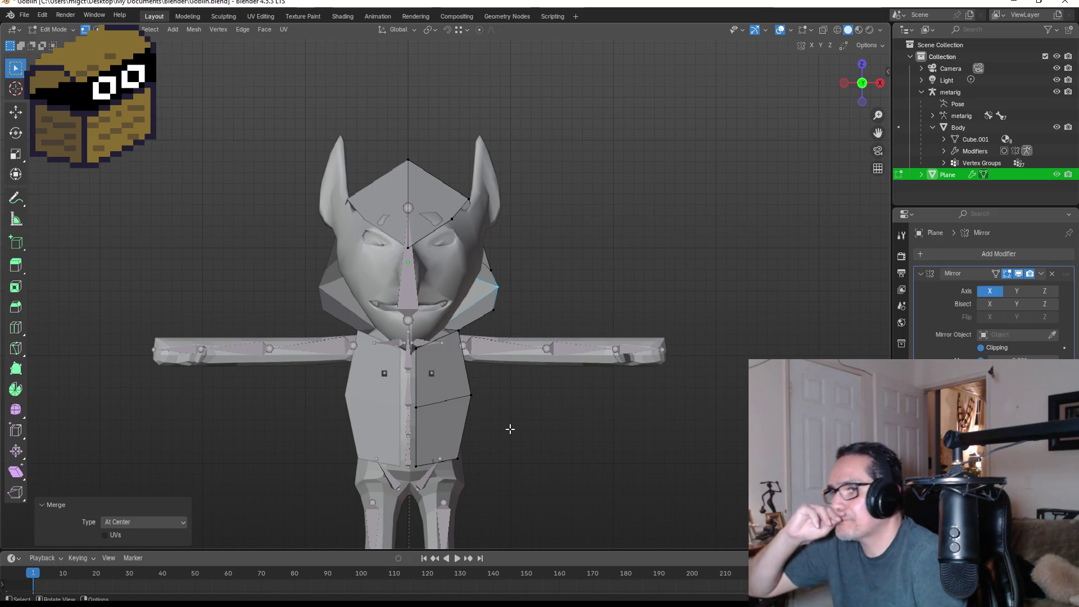
Step: Switch to Object Mode and set the viewport shading to Material Preview to show the material colours
{"action": "scroll", "coordinate": [438, 343], "scroll_direction": "up", "scroll_amount": 3}
{"action": "mouse_move", "coordinate": [449, 338]}
{"action": "middle_mouse_down"}
{"action": "mouse_move", "coordinate": [526, 354]}
{"action": "mouse_move", "coordinate": [452, 338]}
{"action": "mouse_move", "coordinate": [495, 355]}
{"action": "mouse_move", "coordinate": [554, 444]}
{"action": "mouse_move", "coordinate": [554, 402]}
{"action": "mouse_move", "coordinate": [434, 398]}
{"action": "mouse_move", "coordinate": [602, 397]}
{"action": "mouse_move", "coordinate": [585, 401]}
{"action": "middle_mouse_up"}
{"action": "scroll", "coordinate": [555, 443], "scroll_direction": "down", "scroll_amount": 3}
{"action": "key", "text": "Tab"}
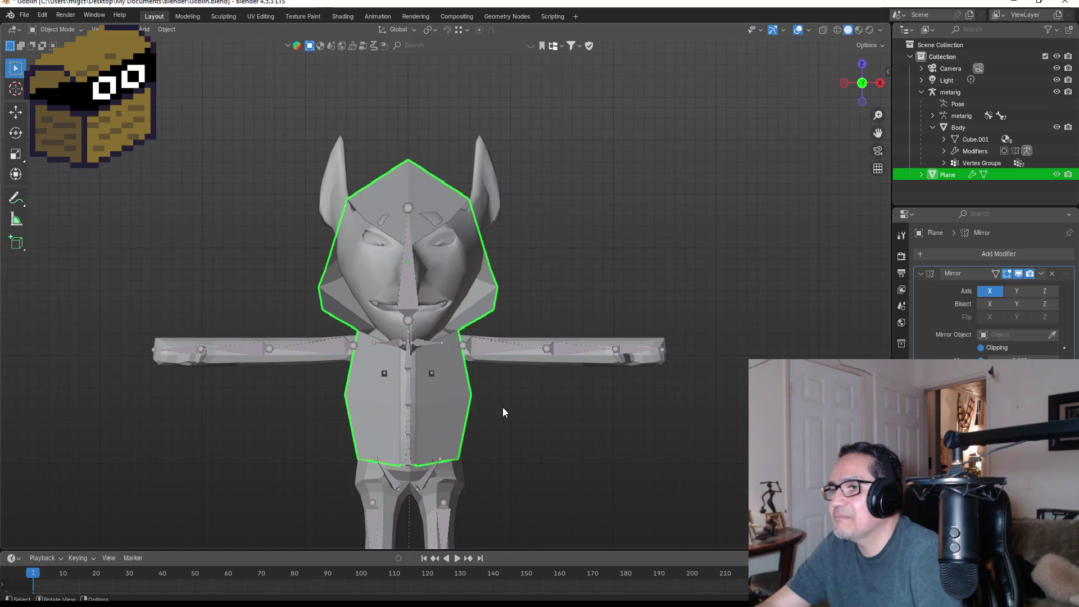
{"action": "key", "text": "z"}
{"action": "left_click", "coordinate": [642, 402]}
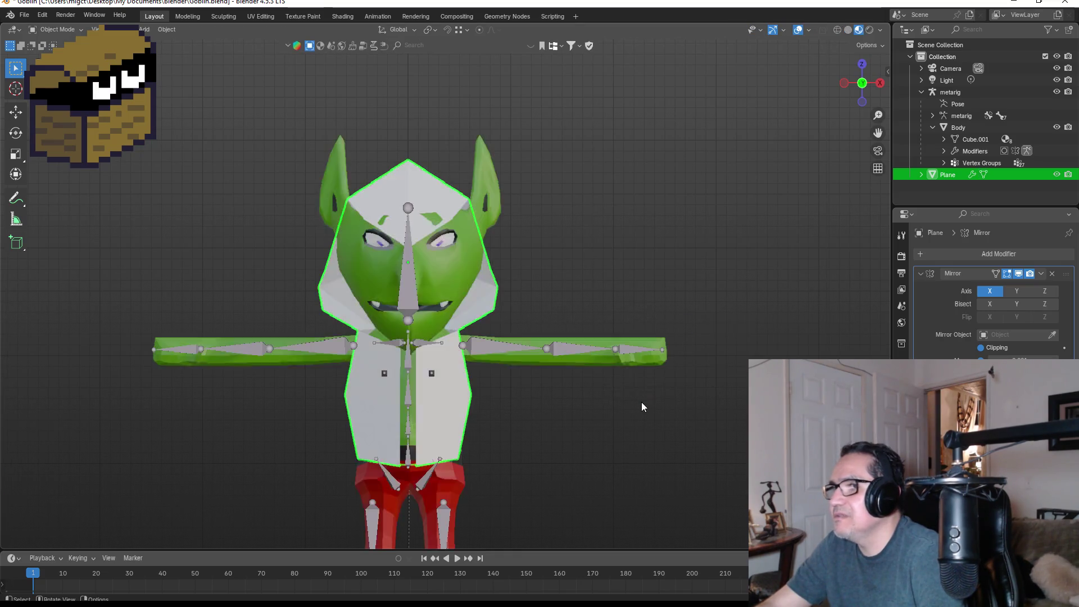
Step: Inspect the cloak's chest faces and collar in Edit Mode, then return to front view in Object Mode
{"action": "mouse_move", "coordinate": [703, 274]}
{"action": "middle_mouse_down"}
{"action": "mouse_move", "coordinate": [565, 285]}
{"action": "mouse_move", "coordinate": [733, 277]}
{"action": "mouse_move", "coordinate": [713, 272]}
{"action": "mouse_move", "coordinate": [706, 286]}
{"action": "middle_mouse_up"}
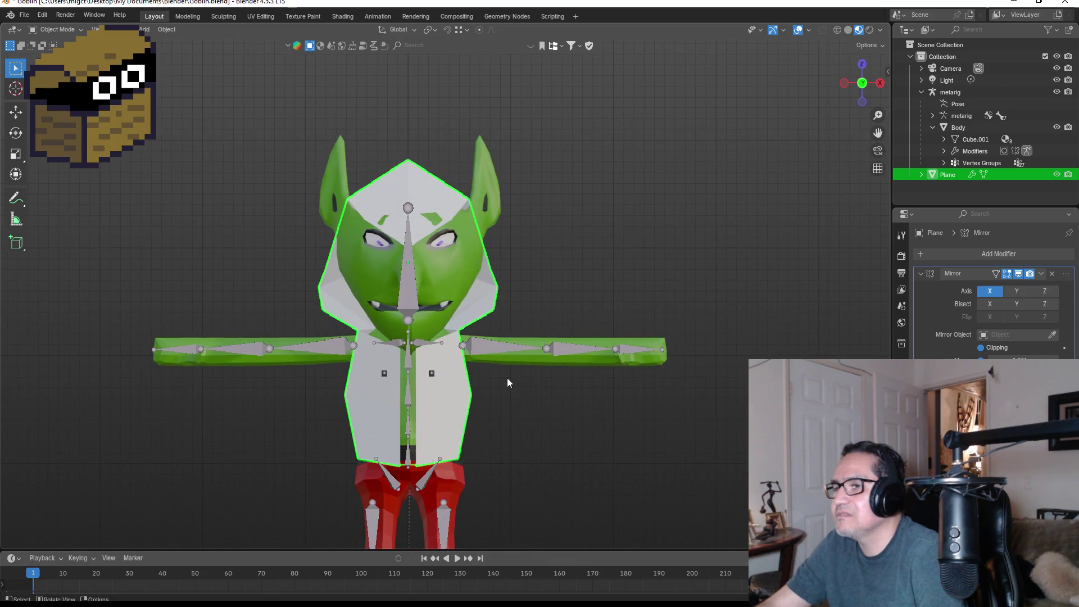
{"action": "scroll", "coordinate": [489, 405], "scroll_direction": "up", "scroll_amount": 2}
{"action": "key", "text": "Tab"}
{"action": "middle_click_drag", "start_coordinate": [455, 384], "coordinate": [462, 378]}
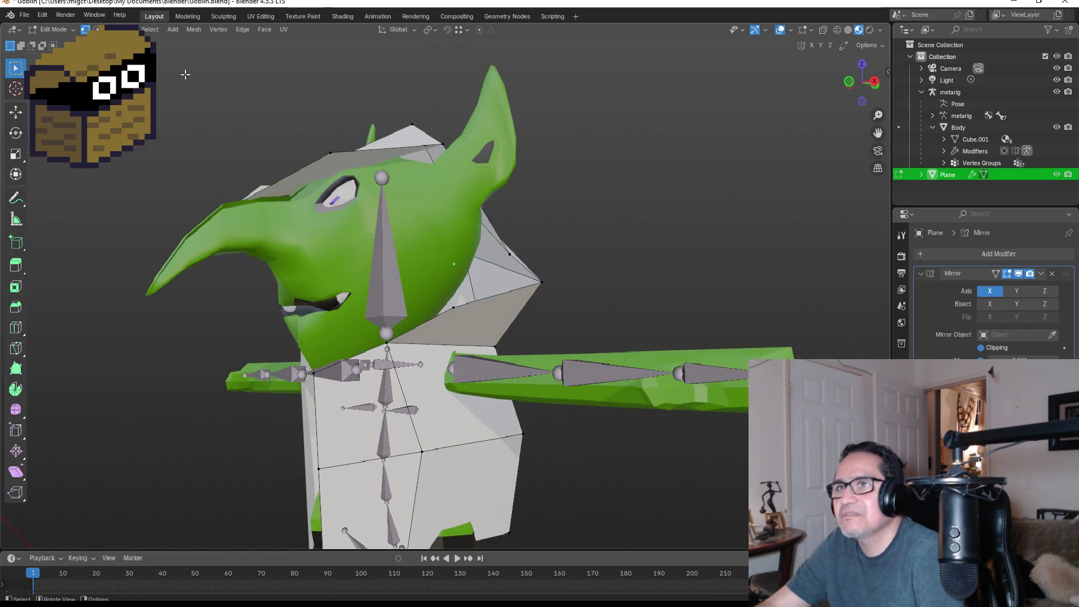
{"action": "middle_click_drag", "start_coordinate": [450, 374], "coordinate": [448, 371]}
{"action": "left_click", "coordinate": [447, 371]}
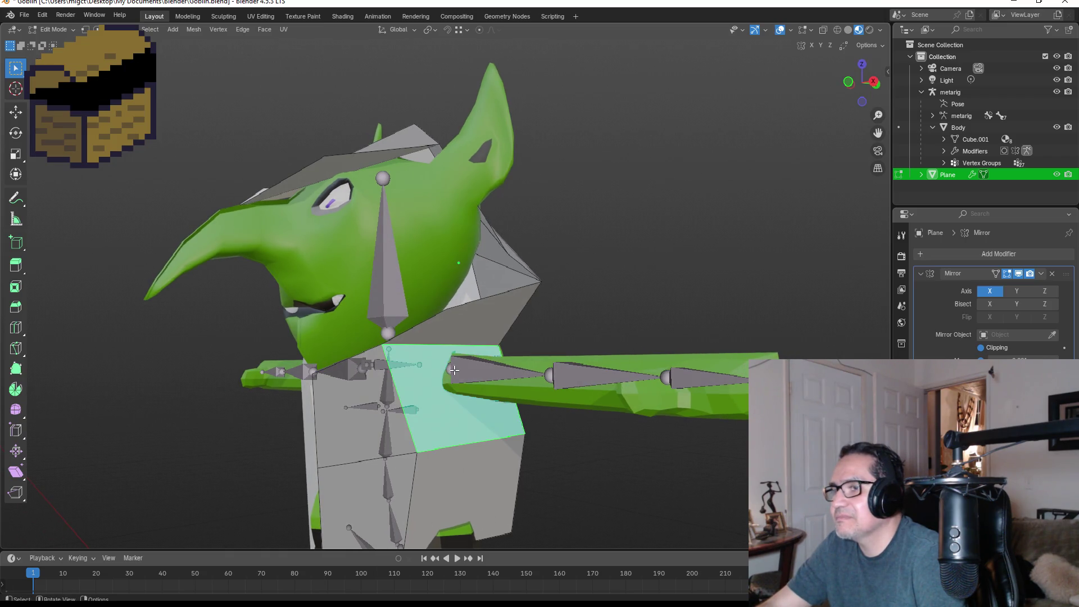
{"action": "scroll", "coordinate": [460, 373], "scroll_direction": "up", "scroll_amount": 2}
{"action": "middle_click_drag", "start_coordinate": [461, 372], "coordinate": [523, 419]}
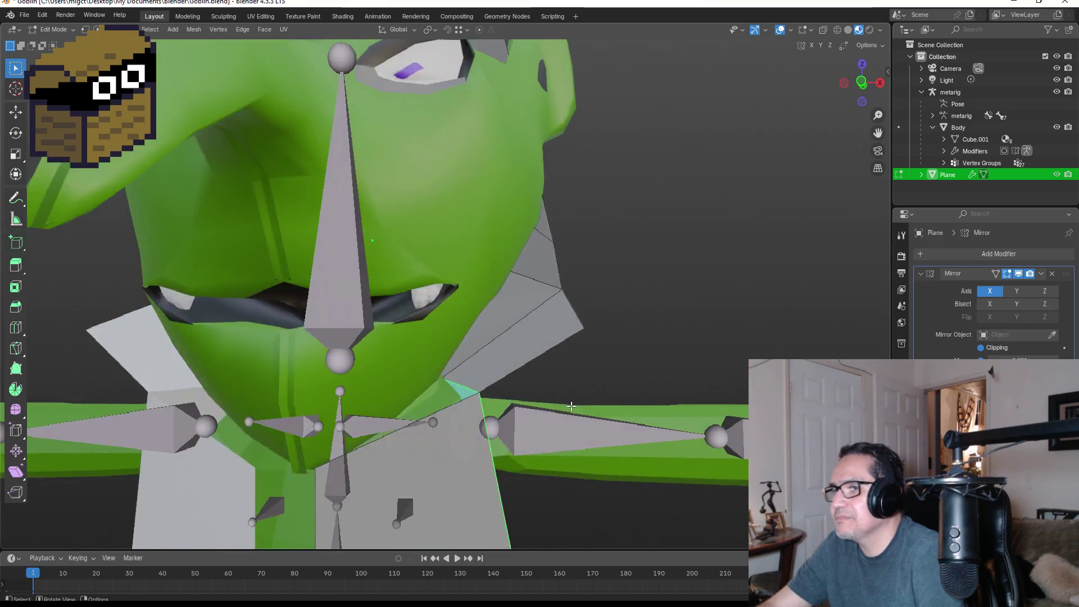
{"action": "key", "text": "KP_1"}
{"action": "key", "text": "Tab"}
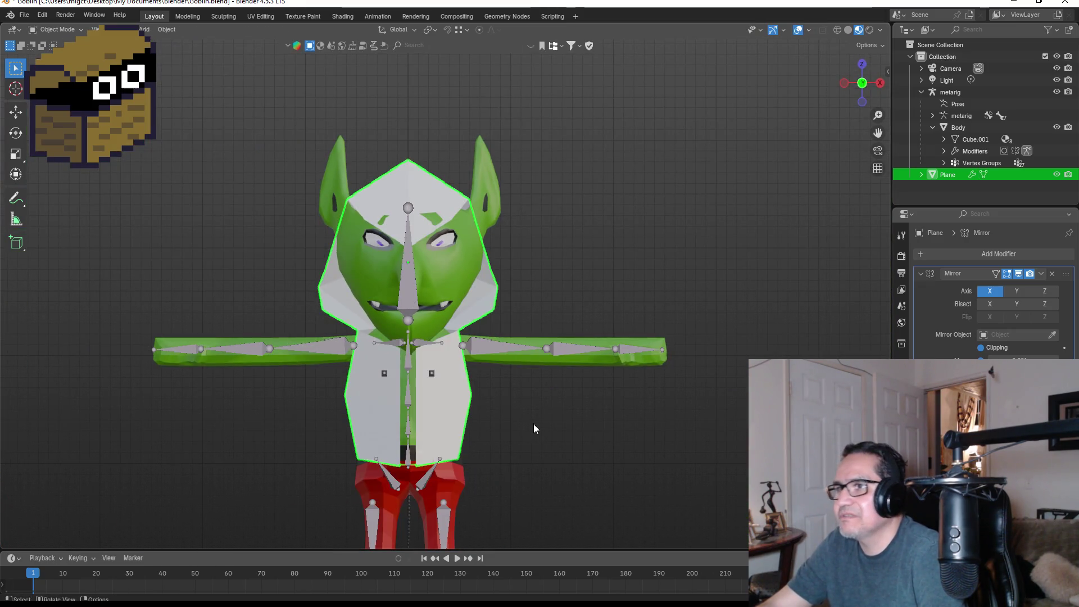
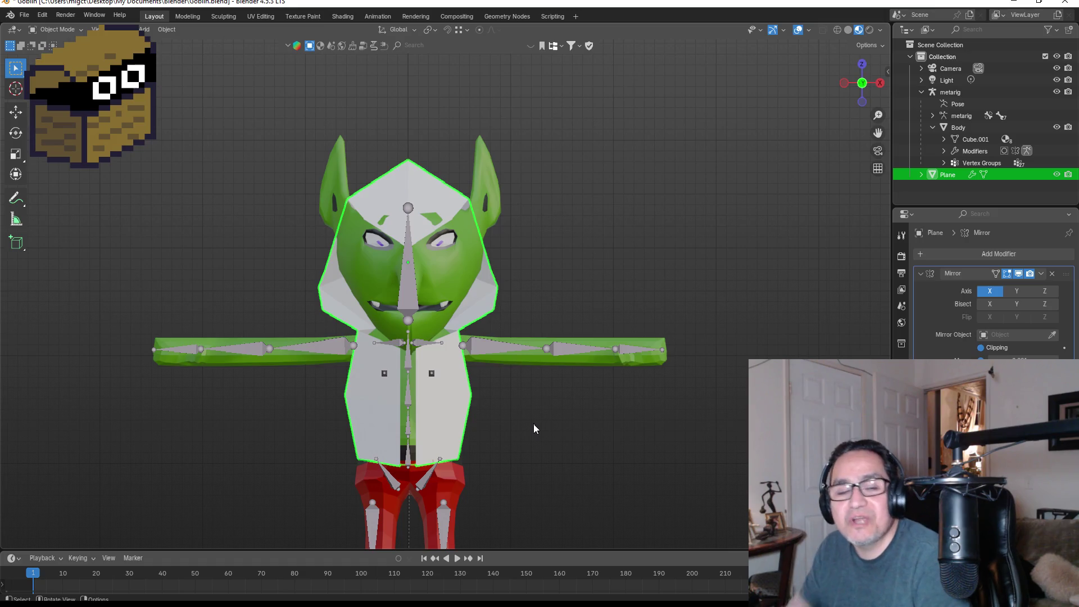
Step: Enter Edit Mode on the hood with vertex selection, viewed from the right side
{"action": "scroll", "coordinate": [517, 362], "scroll_direction": "up", "scroll_amount": 4}
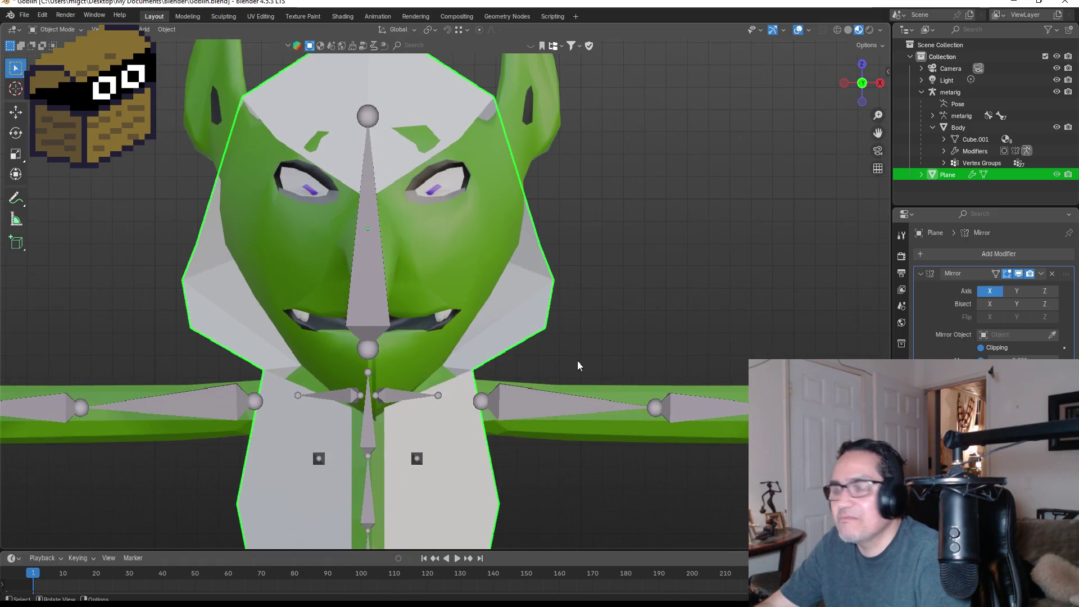
{"action": "scroll", "coordinate": [607, 363], "scroll_direction": "down", "scroll_amount": 5}
{"action": "mouse_move", "coordinate": [621, 361]}
{"action": "middle_mouse_down"}
{"action": "mouse_move", "coordinate": [638, 337]}
{"action": "mouse_move", "coordinate": [520, 337]}
{"action": "mouse_move", "coordinate": [697, 336]}
{"action": "mouse_move", "coordinate": [615, 351]}
{"action": "mouse_move", "coordinate": [505, 413]}
{"action": "mouse_move", "coordinate": [575, 425]}
{"action": "mouse_move", "coordinate": [490, 386]}
{"action": "mouse_move", "coordinate": [453, 430]}
{"action": "mouse_move", "coordinate": [530, 434]}
{"action": "mouse_move", "coordinate": [461, 459]}
{"action": "middle_mouse_up"}
{"action": "key", "text": "Tab"}
{"action": "key", "text": "KP_3"}
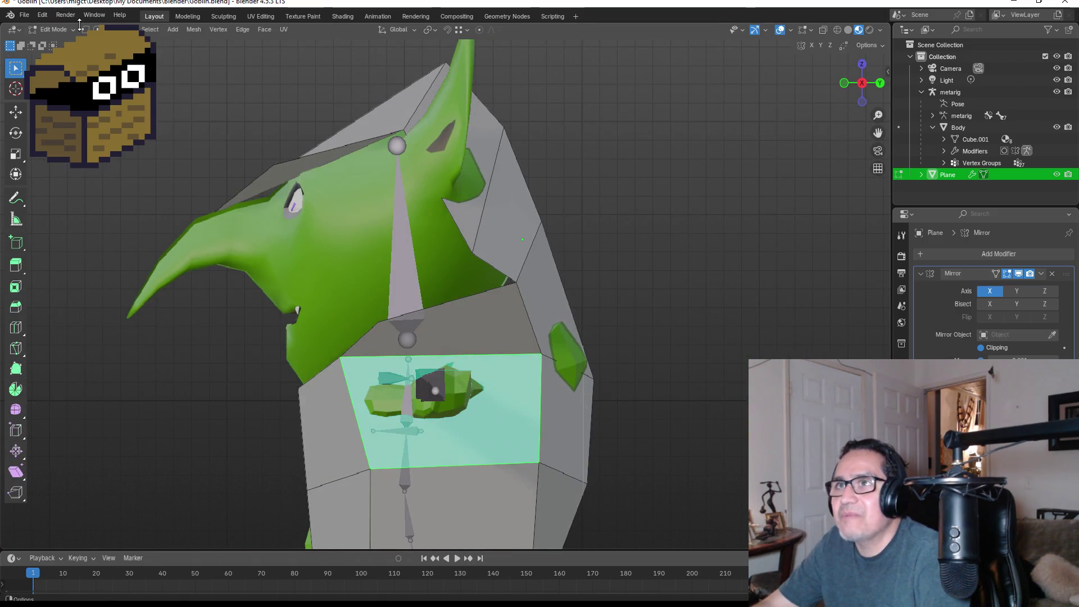
{"action": "left_click", "coordinate": [85, 31]}
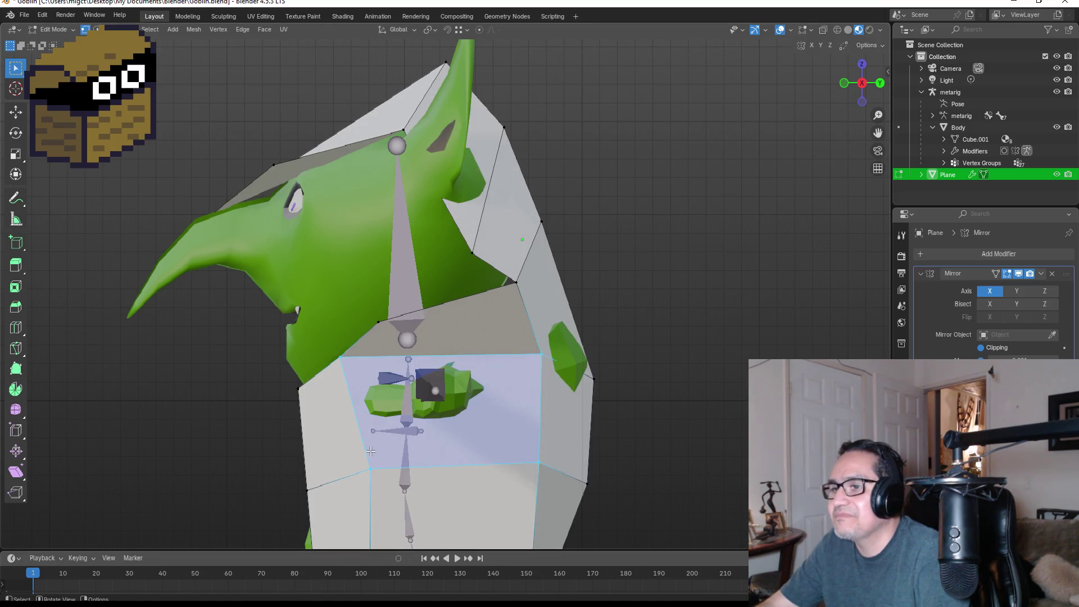
{"action": "left_click", "coordinate": [408, 480]}
{"action": "middle_click_drag", "start_coordinate": [409, 481], "coordinate": [555, 496]}
Step: Move the hood's side edge sideways, check it from back and front, then leave Edit Mode
{"action": "key", "text": "g"}
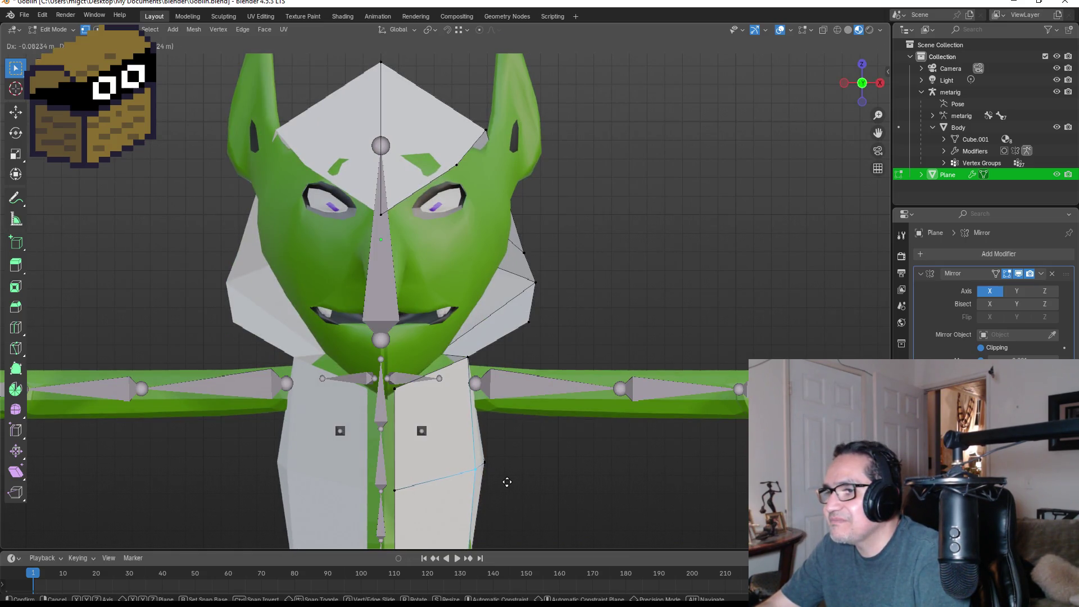
{"action": "left_click", "coordinate": [509, 481]}
{"action": "mouse_move", "coordinate": [574, 484]}
{"action": "middle_mouse_down"}
{"action": "mouse_move", "coordinate": [372, 467]}
{"action": "mouse_move", "coordinate": [672, 505]}
{"action": "middle_mouse_up"}
{"action": "key", "text": "grave"}
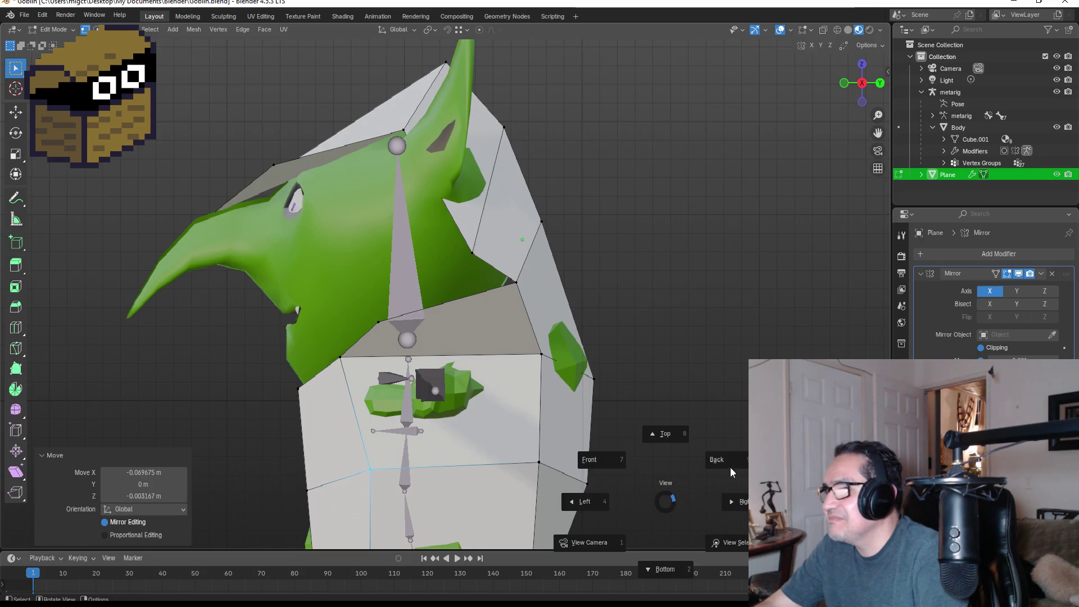
{"action": "left_click", "coordinate": [726, 464]}
{"action": "key", "text": "KP_1"}
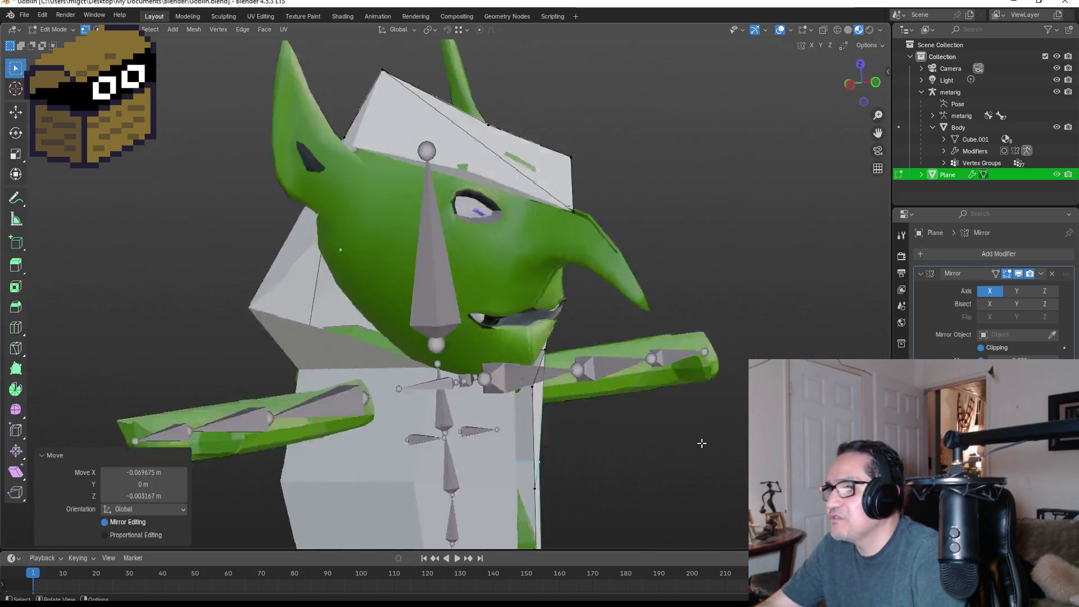
{"action": "key", "text": "Tab"}
{"action": "scroll", "coordinate": [582, 427], "scroll_direction": "down", "scroll_amount": 5}
{"action": "mouse_move", "coordinate": [552, 406]}
{"action": "middle_mouse_down"}
{"action": "mouse_move", "coordinate": [674, 402]}
{"action": "mouse_move", "coordinate": [585, 384]}
{"action": "middle_mouse_up"}
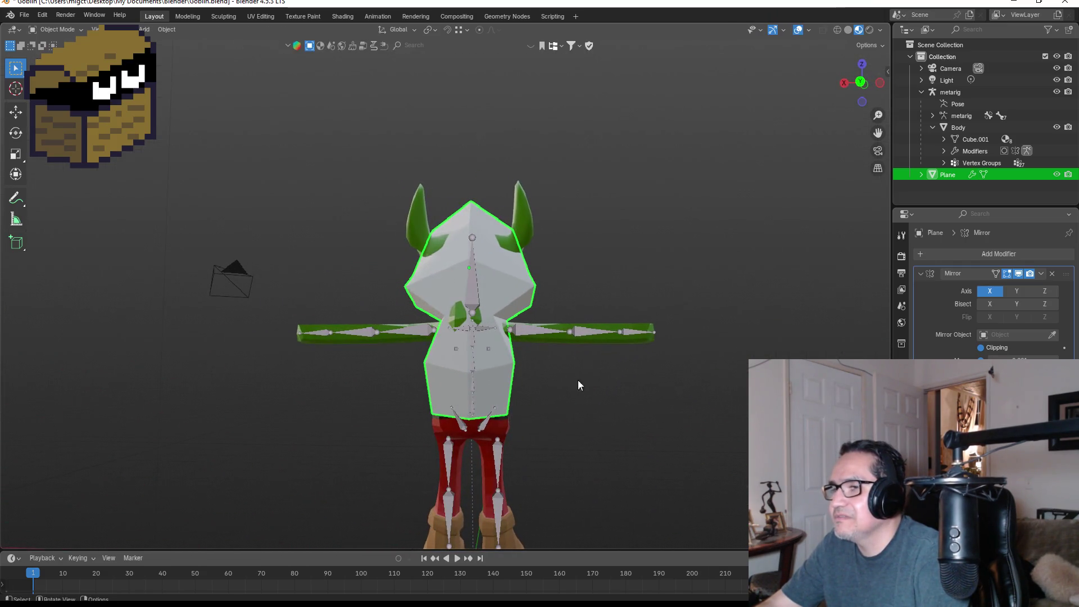
Step: Nudge a torso vertex of the hood in right side view
{"action": "mouse_move", "coordinate": [501, 352]}
{"action": "middle_mouse_down"}
{"action": "mouse_move", "coordinate": [490, 346]}
{"action": "mouse_move", "coordinate": [541, 343]}
{"action": "mouse_move", "coordinate": [570, 326]}
{"action": "mouse_move", "coordinate": [551, 342]}
{"action": "middle_mouse_up"}
{"action": "key", "text": "KP_1"}
{"action": "key", "text": "KP_3"}
{"action": "key", "text": "Tab"}
{"action": "left_click", "coordinate": [557, 354]}
{"action": "key", "text": "g"}
{"action": "left_click", "coordinate": [597, 351]}
{"action": "mouse_move", "coordinate": [597, 351]}
{"action": "middle_mouse_down"}
{"action": "mouse_move", "coordinate": [592, 377]}
{"action": "mouse_move", "coordinate": [573, 366]}
{"action": "mouse_move", "coordinate": [418, 379]}
{"action": "mouse_move", "coordinate": [513, 398]}
{"action": "middle_mouse_up"}
{"action": "key", "text": "Tab"}
Step: Raise and push forward the hood's brow-tip vertex, then return to Object Mode
{"action": "key", "text": "KP_1"}
{"action": "scroll", "coordinate": [622, 392], "scroll_direction": "down", "scroll_amount": 4}
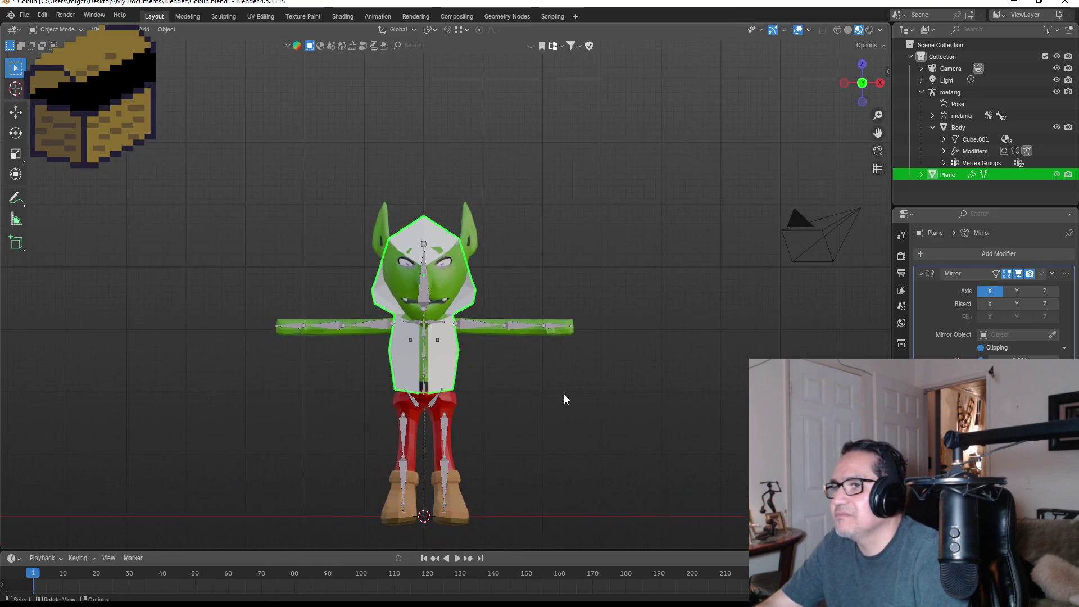
{"action": "left_click", "coordinate": [542, 396]}
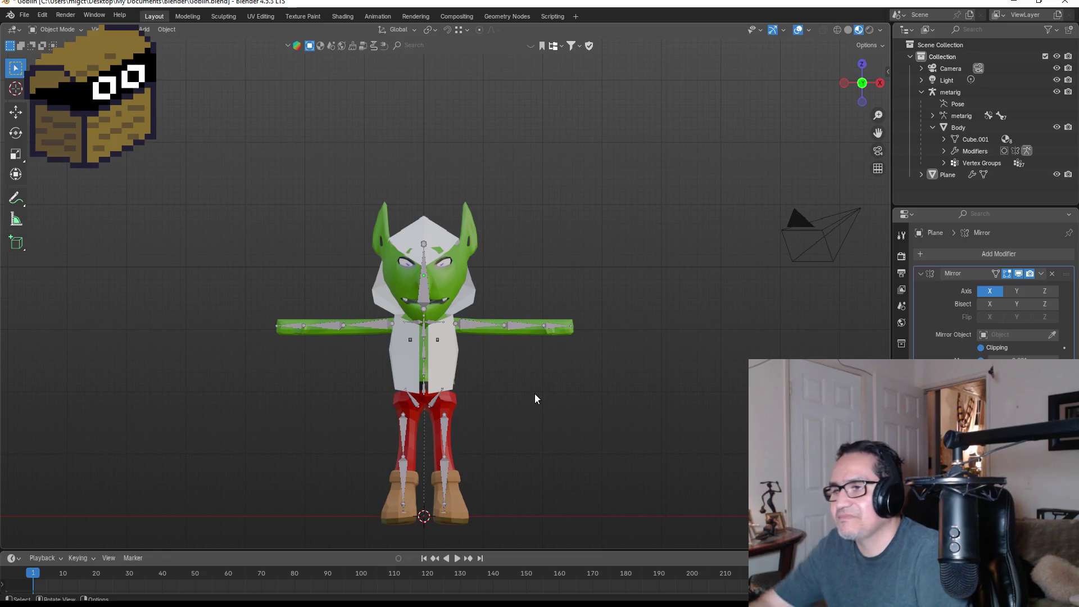
{"action": "scroll", "coordinate": [506, 393], "scroll_direction": "up", "scroll_amount": 3}
{"action": "left_click", "coordinate": [458, 402]}
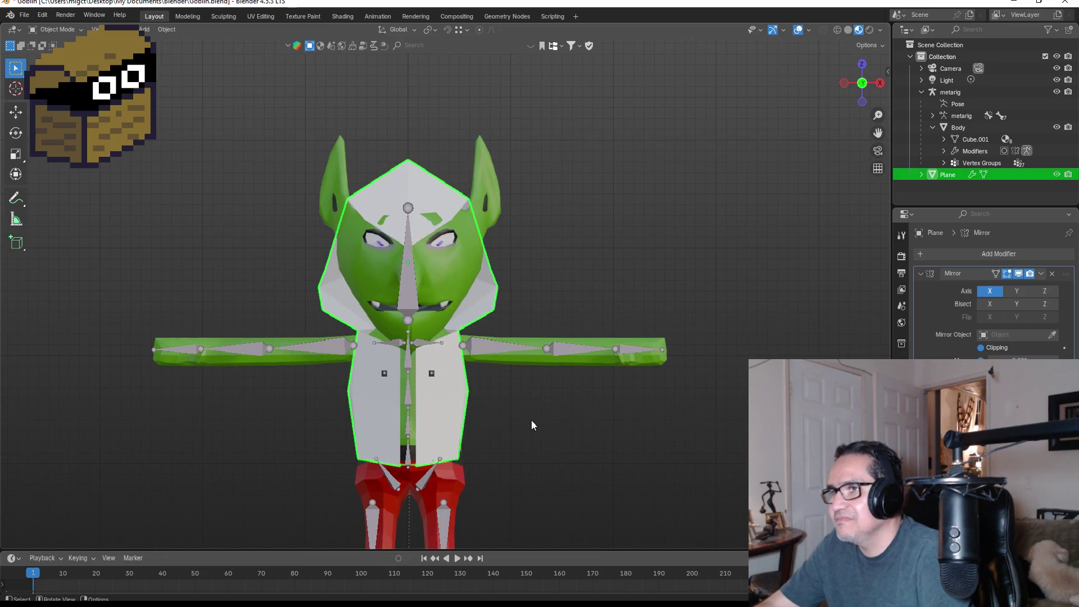
{"action": "scroll", "coordinate": [532, 421], "scroll_direction": "up", "scroll_amount": 1}
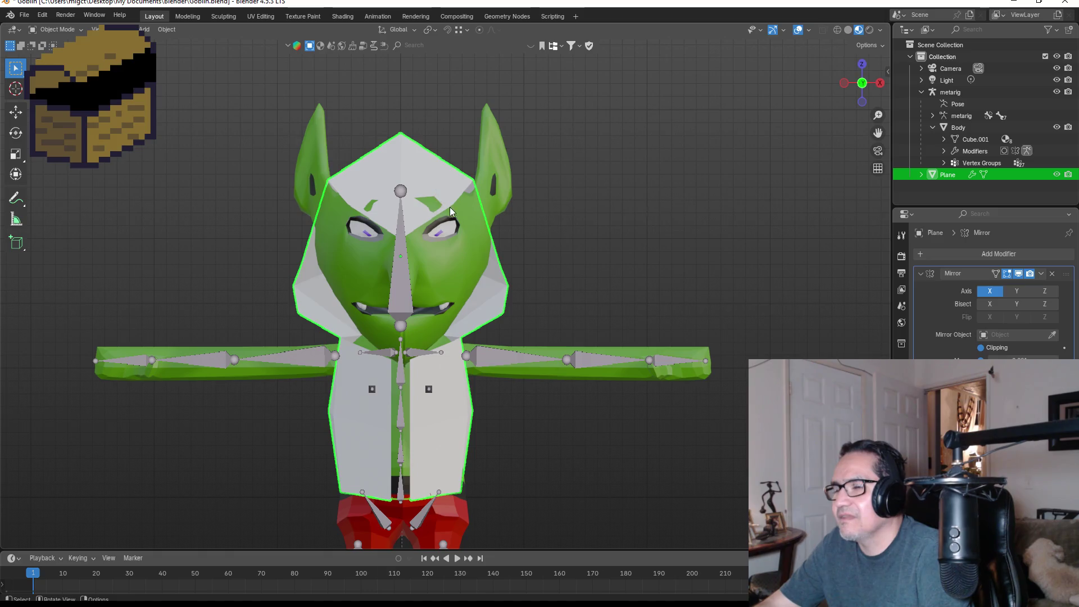
{"action": "key", "text": "Tab"}
{"action": "key", "text": "KP_3"}
{"action": "left_click", "coordinate": [275, 226]}
{"action": "key", "text": "g"}
{"action": "left_click", "coordinate": [308, 245]}
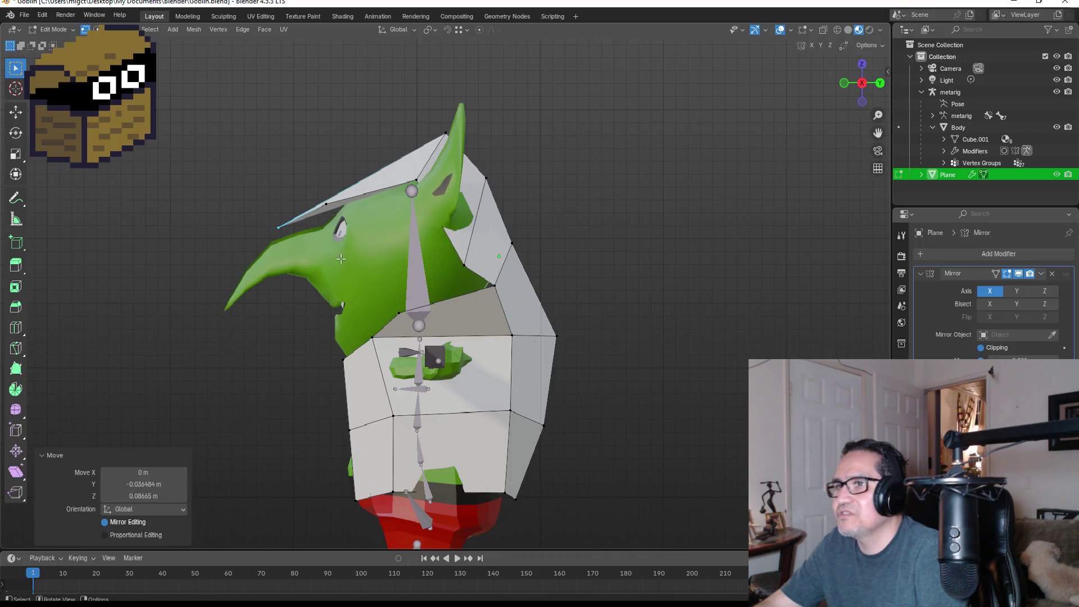
{"action": "key", "text": "KP_1"}
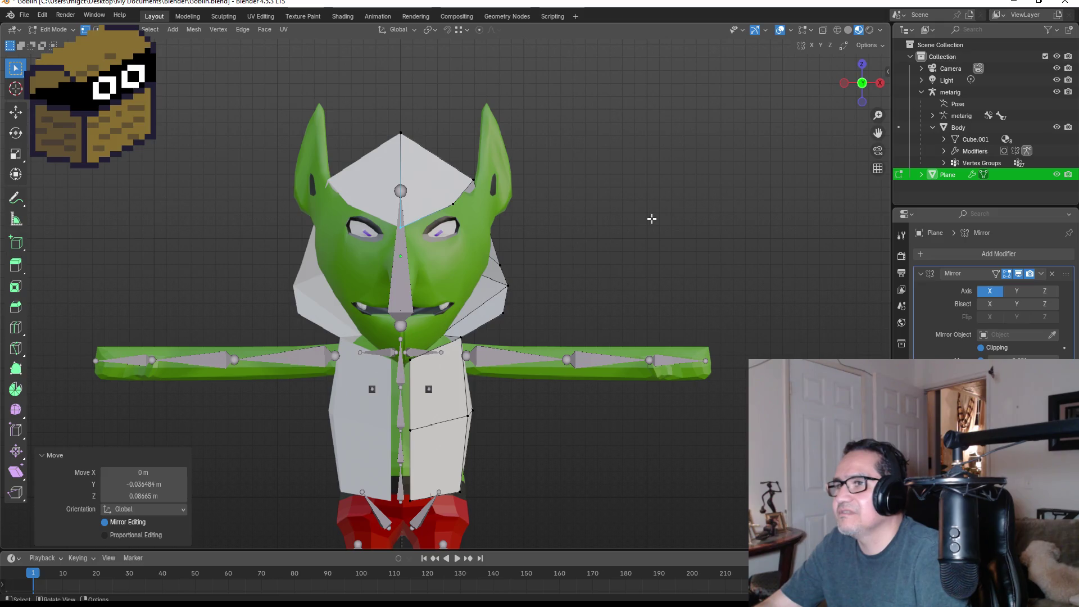
{"action": "left_click", "coordinate": [641, 221]}
{"action": "key", "text": "Tab"}
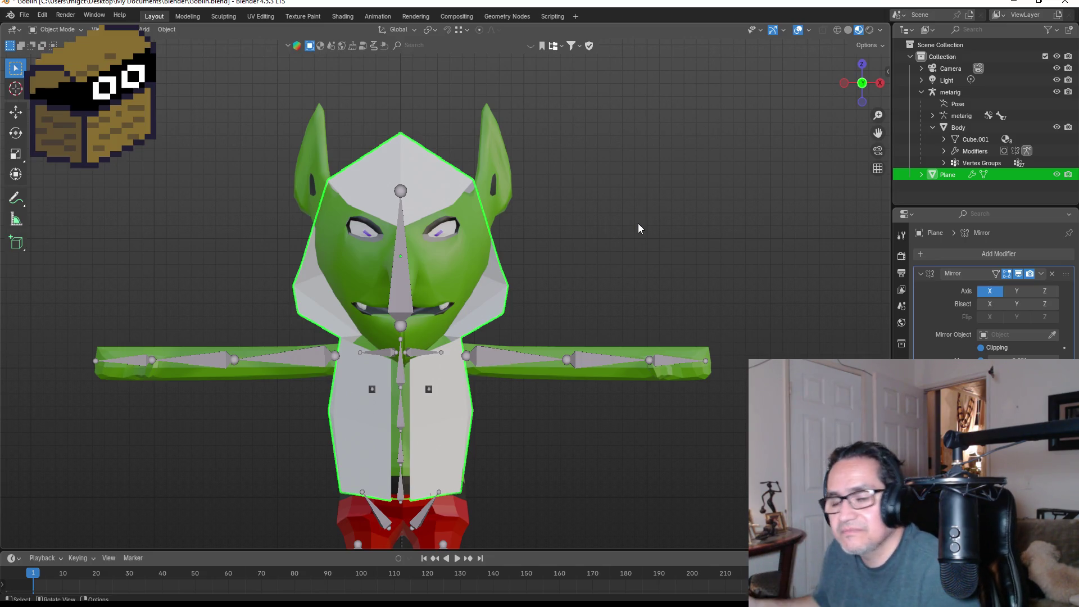
Step: Add a Cloth modifier to the hood via the 'cl' search and show its Physics properties
{"action": "right_click", "coordinate": [446, 387]}
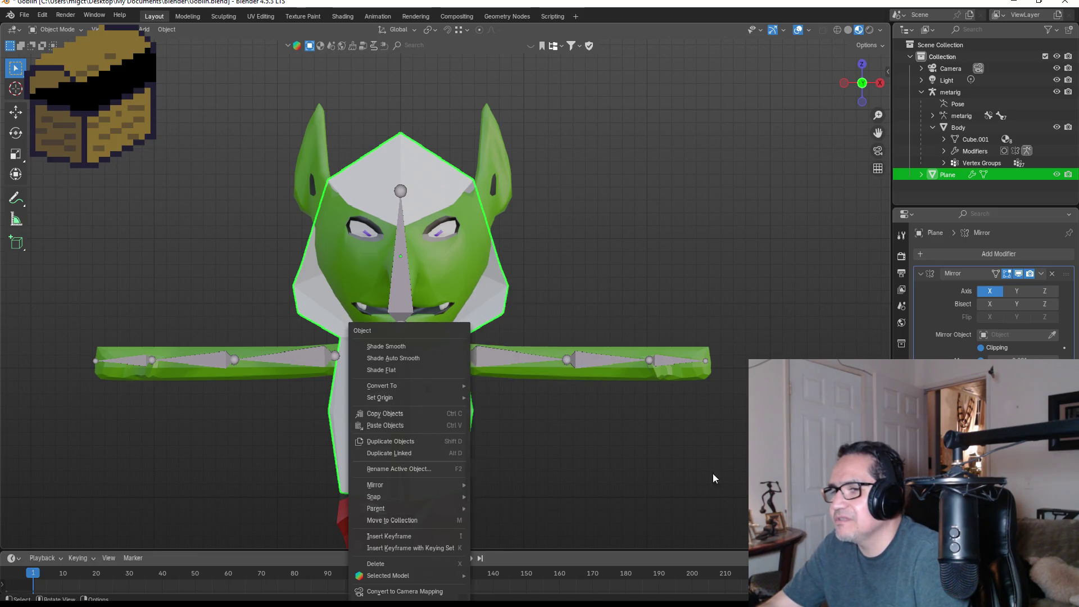
{"action": "left_click", "coordinate": [984, 254]}
{"action": "type", "text": "cl"}
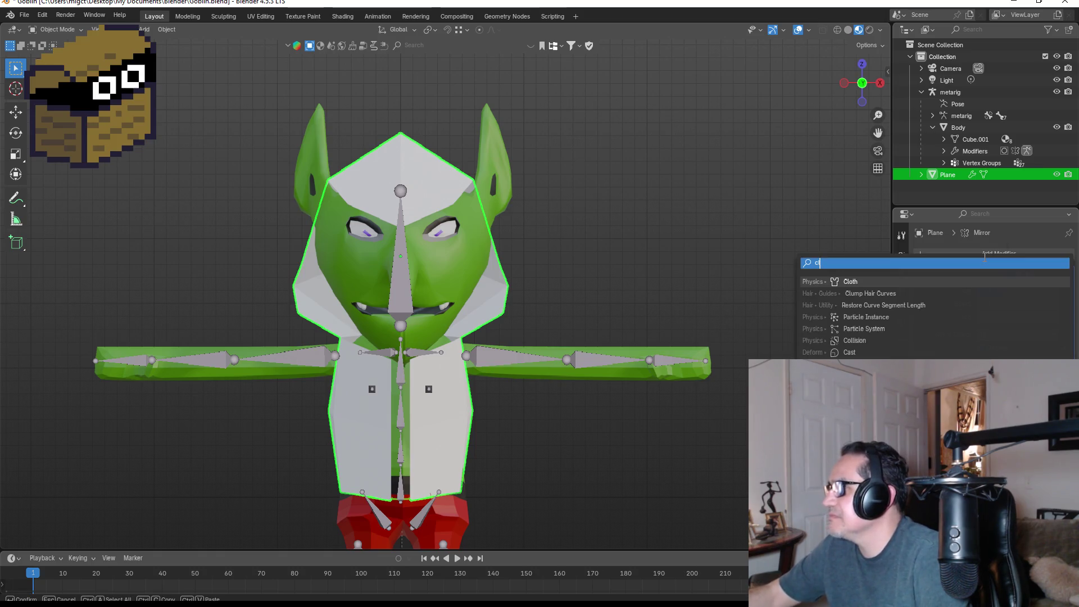
{"action": "left_click", "coordinate": [889, 281]}
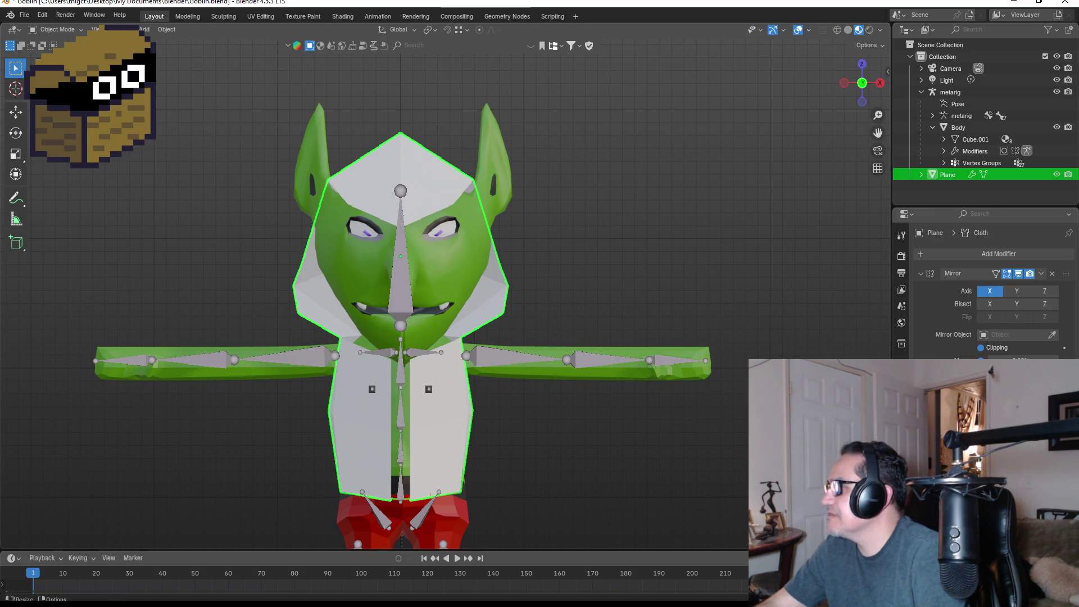
{"action": "left_click", "coordinate": [722, 453]}
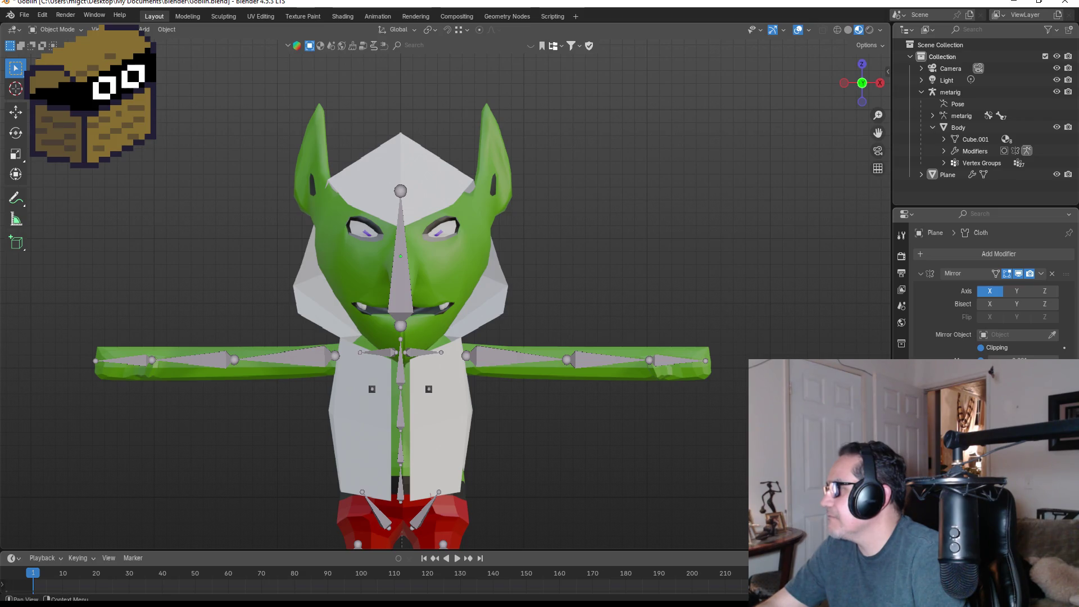
{"action": "left_click", "coordinate": [902, 410]}
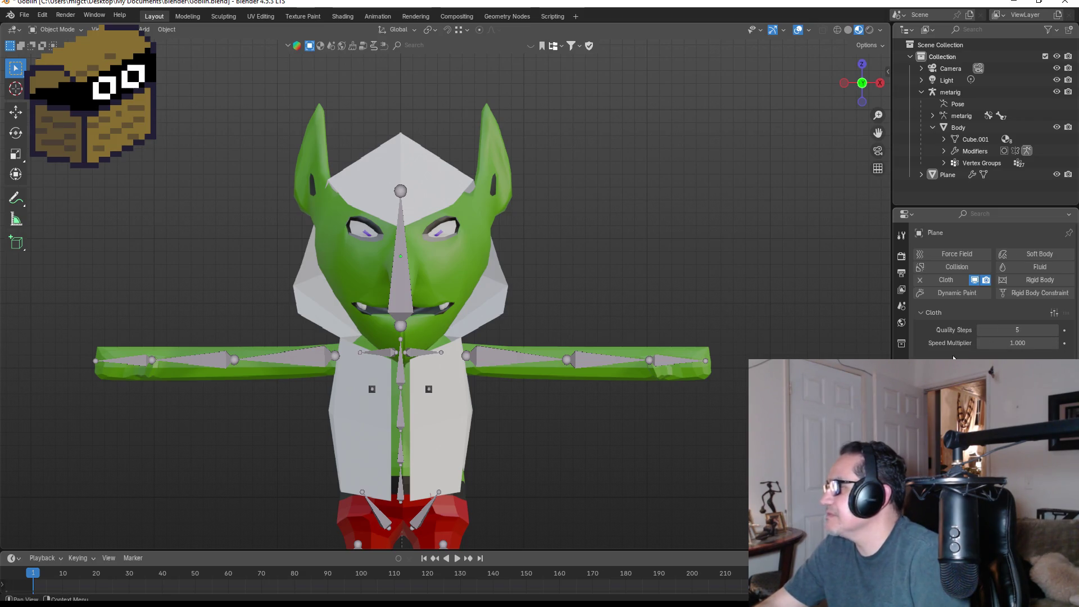
Step: Drag the cloth Quality Steps value up to 11
{"action": "mouse_move", "coordinate": [1007, 333]}
{"action": "left_mouse_down"}
{"action": "mouse_move", "coordinate": [1040, 333]}
{"action": "mouse_move", "coordinate": [995, 333]}
{"action": "left_mouse_up"}
{"action": "type", "text": "11"}
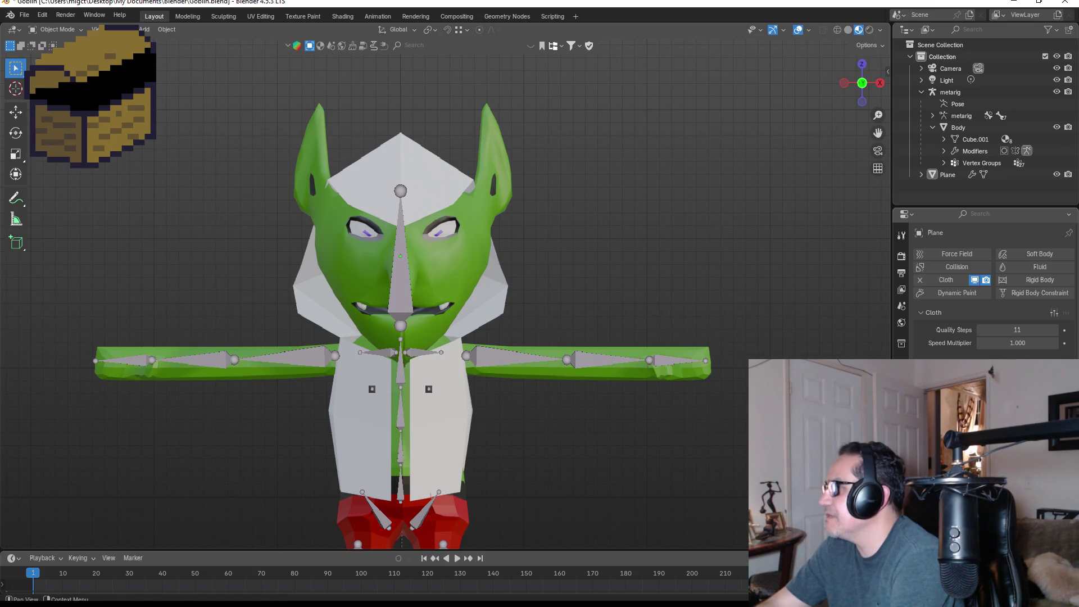
{"action": "scroll", "coordinate": [990, 292], "scroll_direction": "down", "scroll_amount": 2}
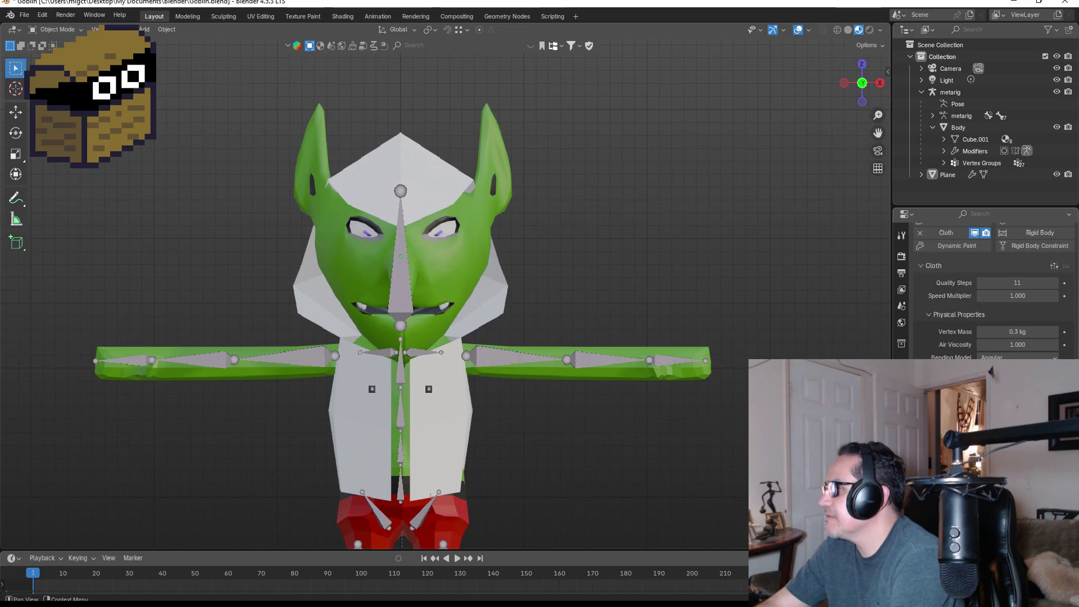
{"action": "left_click_drag", "start_coordinate": [990, 295], "coordinate": [989, 296]}
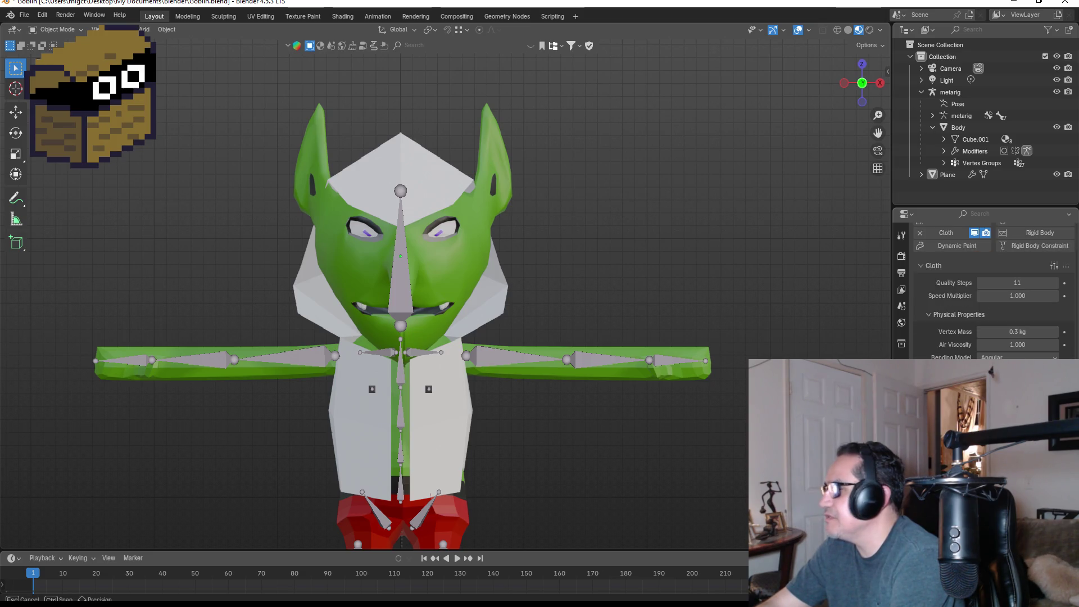
{"action": "key", "text": "Escape"}
{"action": "left_click_drag", "start_coordinate": [989, 296], "coordinate": [662, 436]}
Step: Return to the hood's modifier stack with the goblin in front view
{"action": "mouse_move", "coordinate": [533, 416]}
{"action": "middle_mouse_down"}
{"action": "mouse_move", "coordinate": [527, 325]}
{"action": "mouse_move", "coordinate": [489, 332]}
{"action": "mouse_move", "coordinate": [576, 333]}
{"action": "middle_mouse_up"}
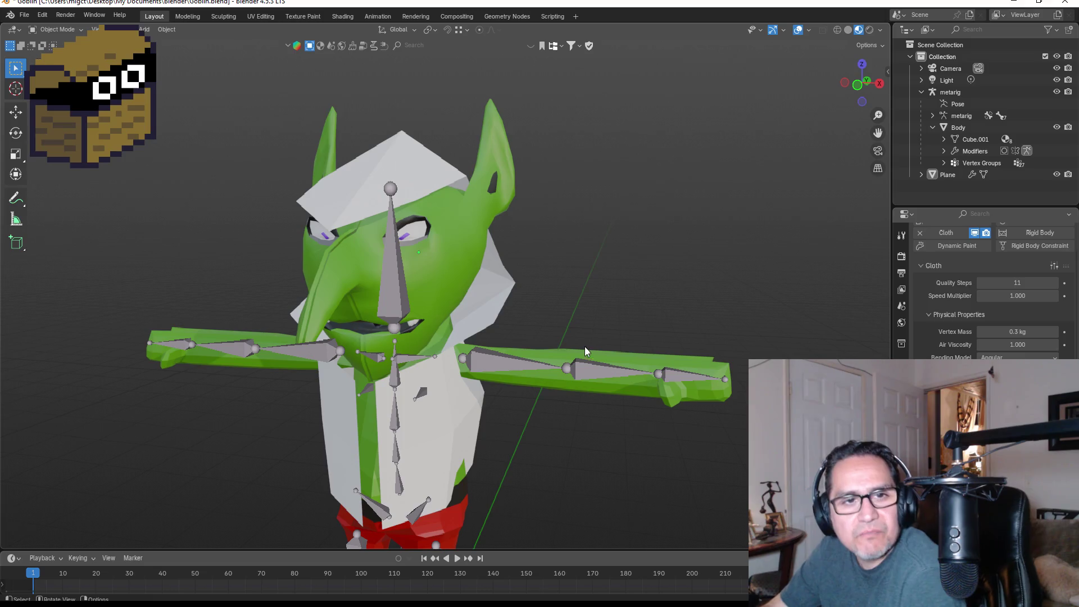
{"action": "scroll", "coordinate": [957, 258], "scroll_direction": "up", "scroll_amount": 2}
{"action": "scroll", "coordinate": [956, 258], "scroll_direction": "up", "scroll_amount": 2}
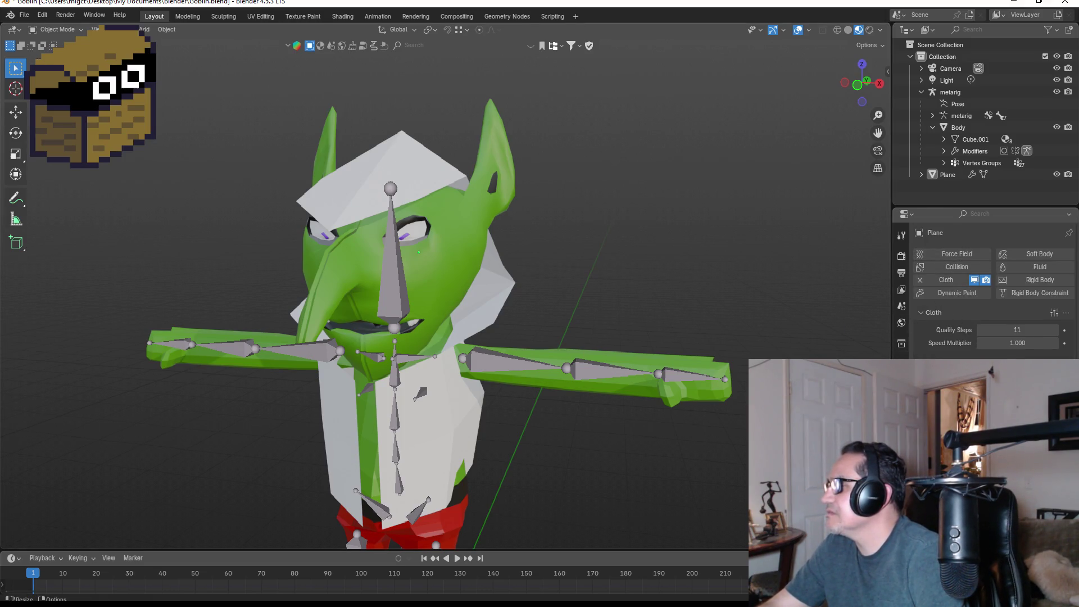
{"action": "left_click", "coordinate": [902, 376]}
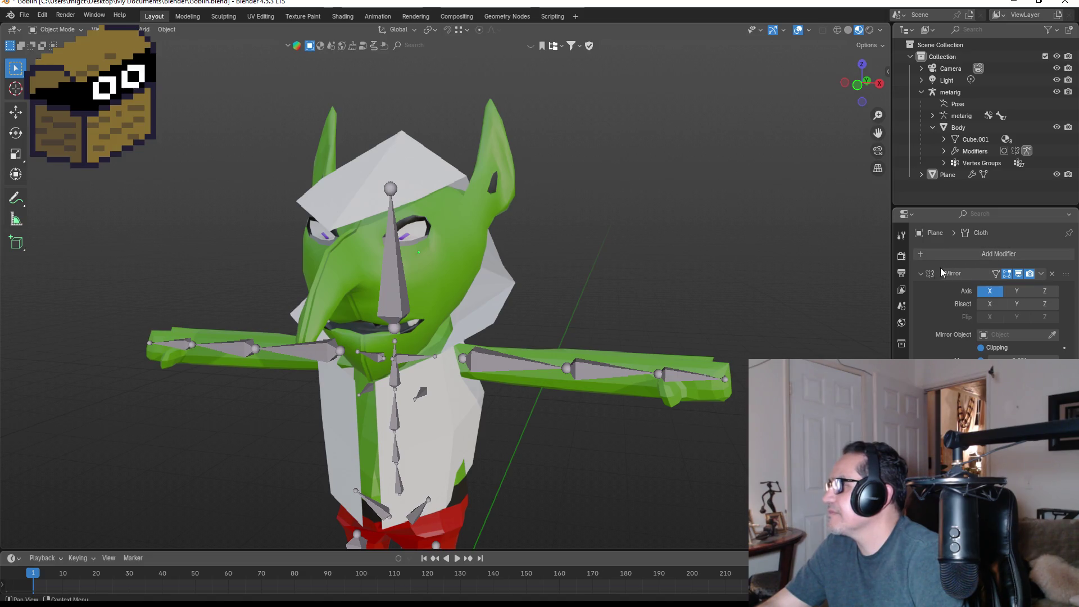
{"action": "key", "text": "KP_1"}
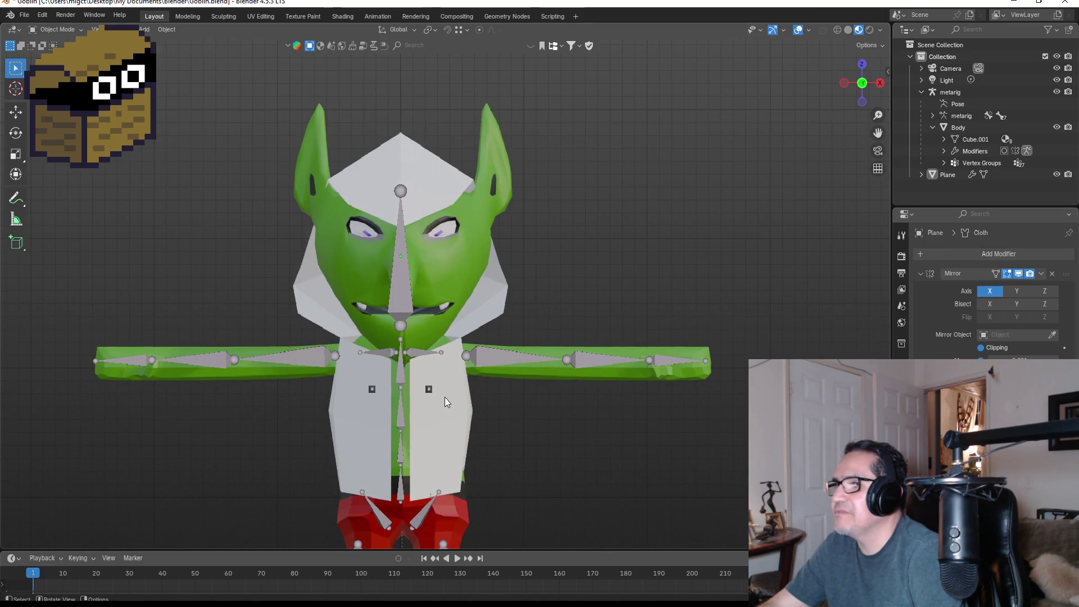
Step: Add a Subdivision Surface modifier to the hood at level 2
{"action": "left_click", "coordinate": [443, 399]}
{"action": "left_click", "coordinate": [985, 254]}
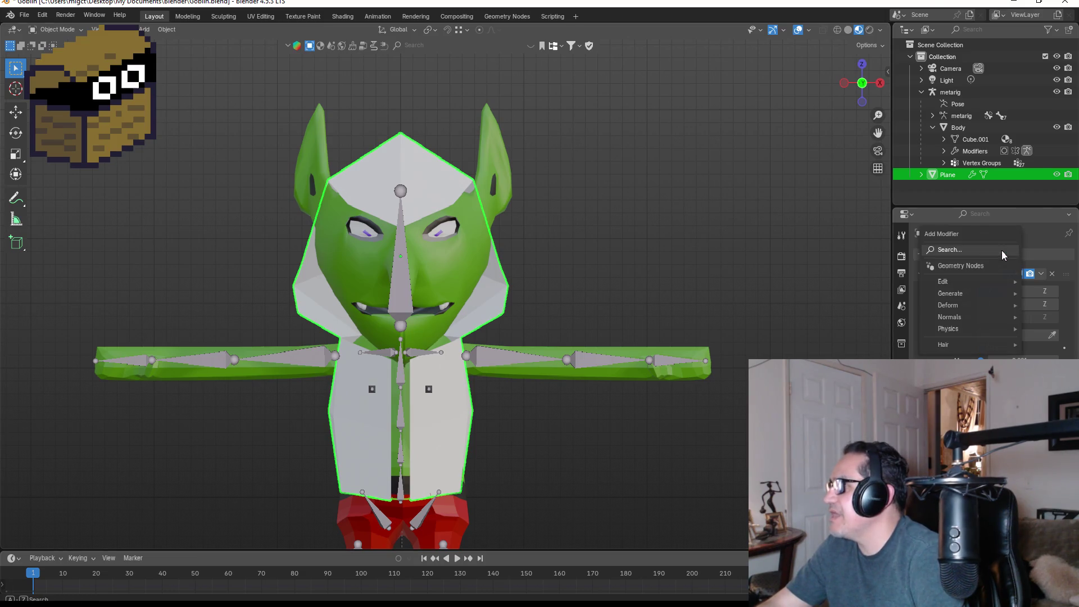
{"action": "left_click", "coordinate": [984, 248]}
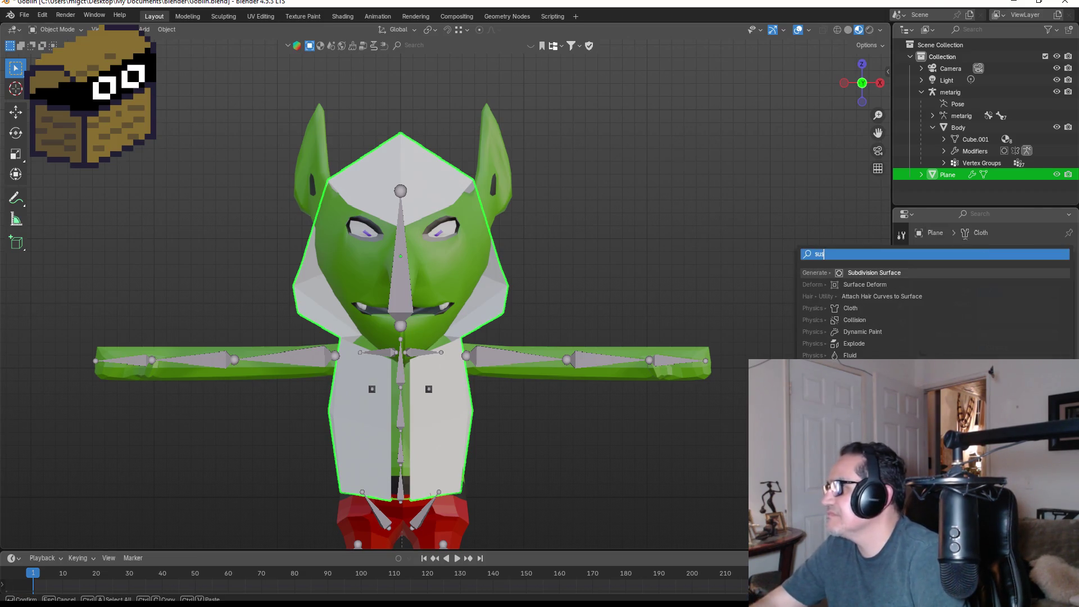
{"action": "left_click", "coordinate": [916, 276]}
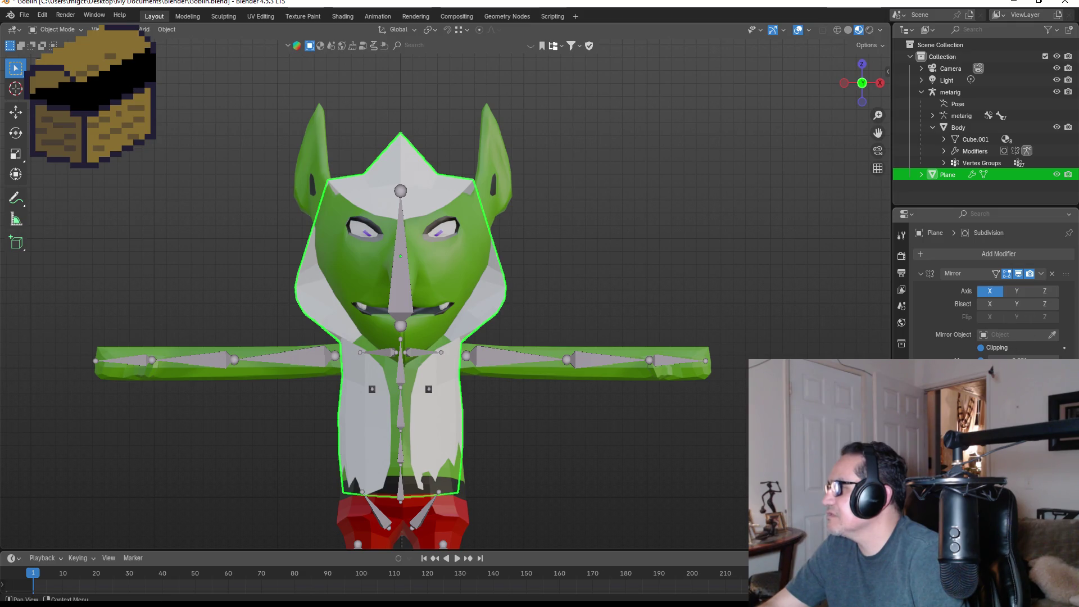
{"action": "key", "text": "ctrl+1"}
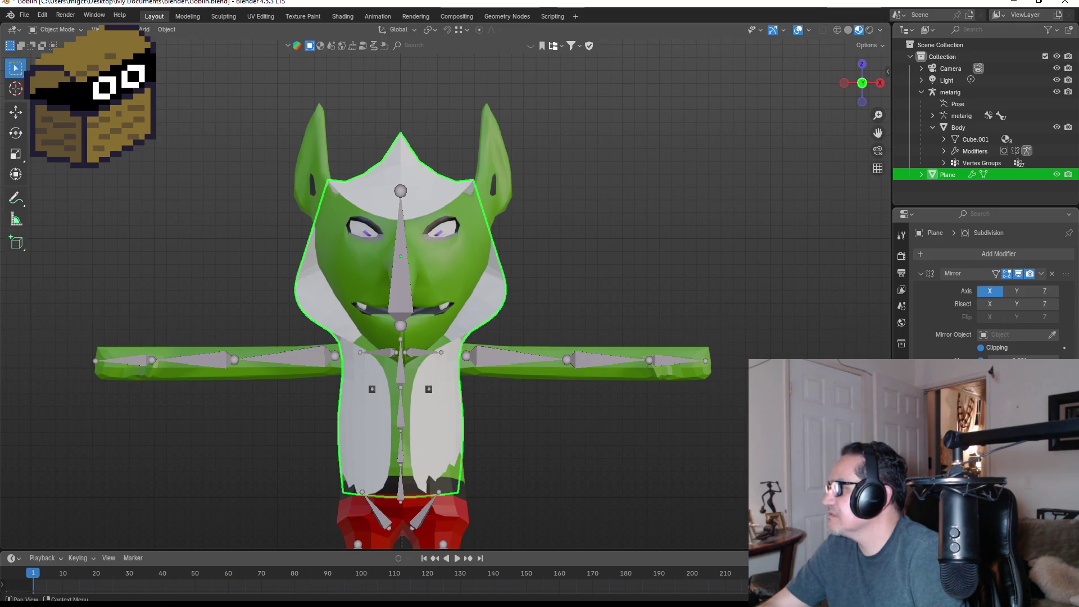
{"action": "key", "text": "ctrl+2"}
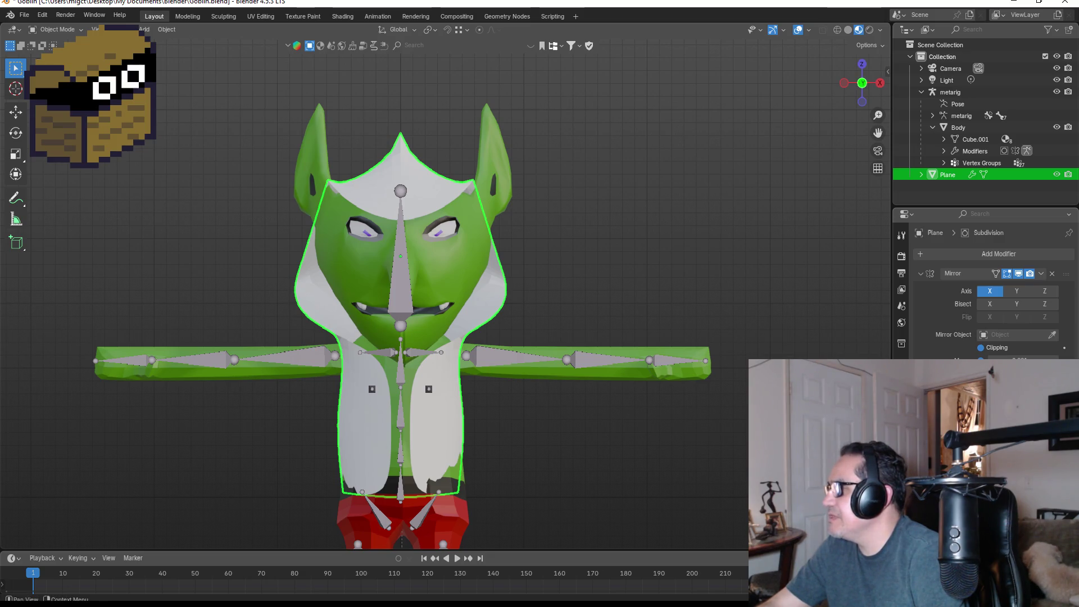
{"action": "mouse_move", "coordinate": [624, 274]}
{"action": "middle_mouse_down"}
{"action": "mouse_move", "coordinate": [633, 204]}
{"action": "mouse_move", "coordinate": [543, 238]}
{"action": "mouse_move", "coordinate": [455, 218]}
{"action": "mouse_move", "coordinate": [601, 219]}
{"action": "mouse_move", "coordinate": [662, 201]}
{"action": "mouse_move", "coordinate": [869, 211]}
{"action": "mouse_move", "coordinate": [733, 220]}
{"action": "mouse_move", "coordinate": [671, 209]}
{"action": "middle_mouse_up"}
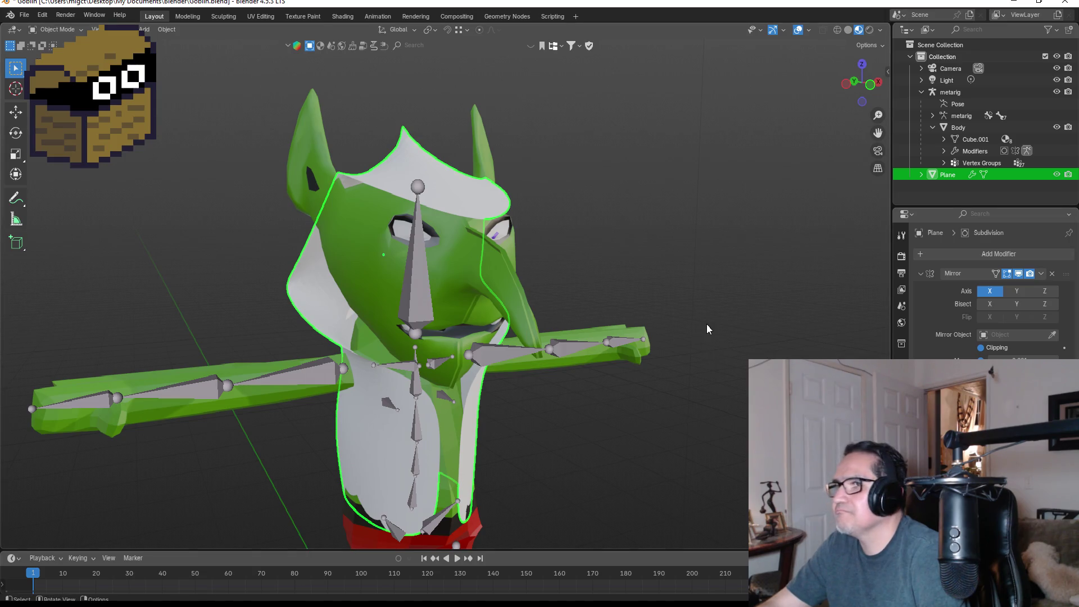
{"action": "key", "text": "KP_1"}
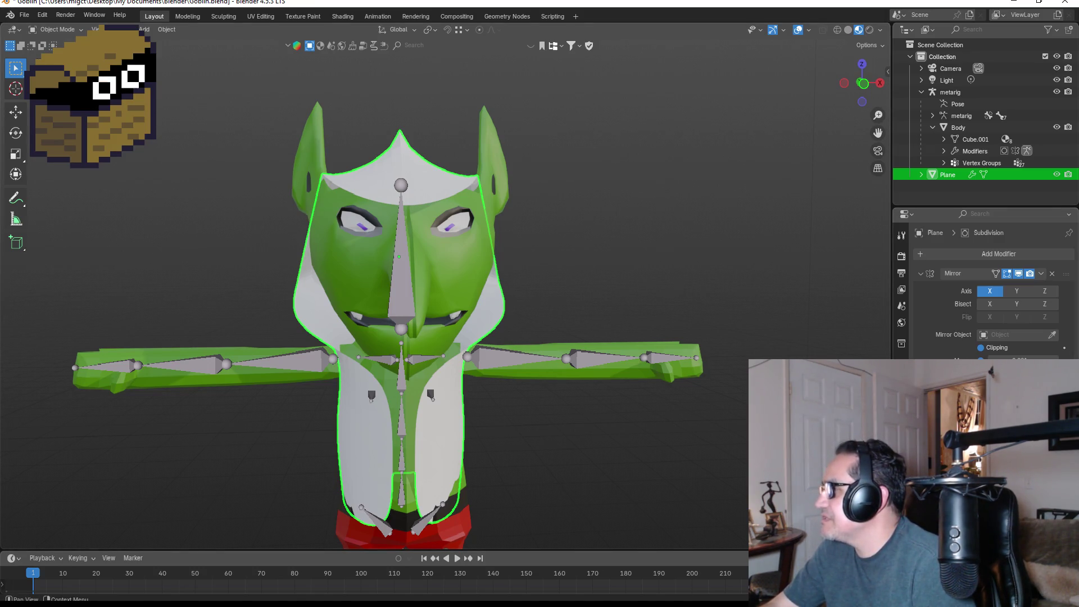
Step: Drop the hood's subdivision to level 0 to reveal its faceted low-poly shape
{"action": "key", "text": "ctrl+0"}
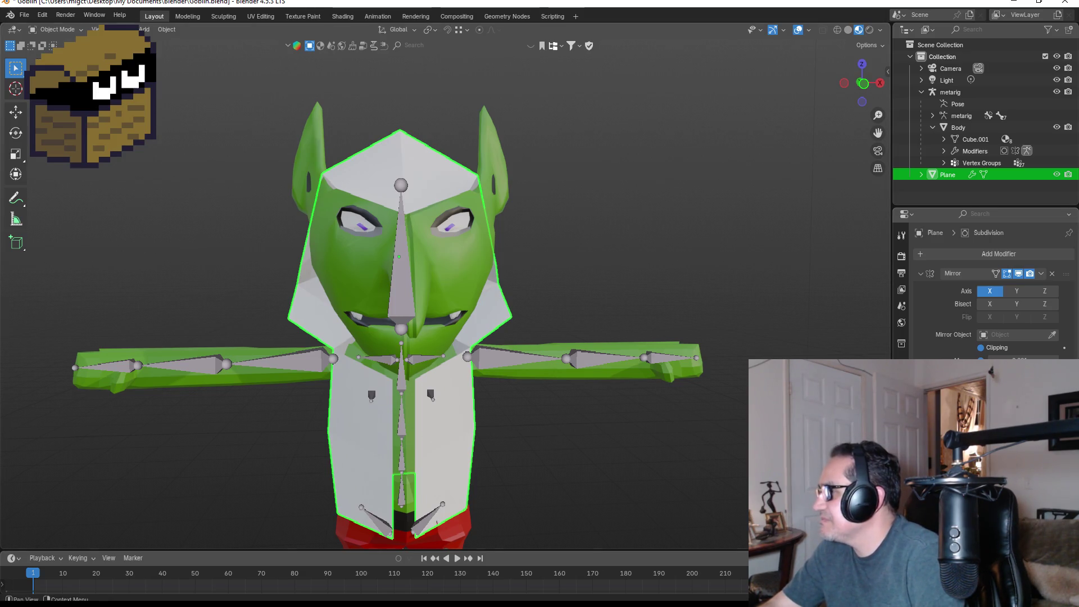
{"action": "scroll", "coordinate": [989, 281], "scroll_direction": "down", "scroll_amount": 2}
{"action": "mouse_move", "coordinate": [687, 208]}
{"action": "middle_mouse_down"}
{"action": "mouse_move", "coordinate": [690, 223]}
{"action": "mouse_move", "coordinate": [554, 225]}
{"action": "mouse_move", "coordinate": [520, 238]}
{"action": "mouse_move", "coordinate": [697, 227]}
{"action": "middle_mouse_up"}
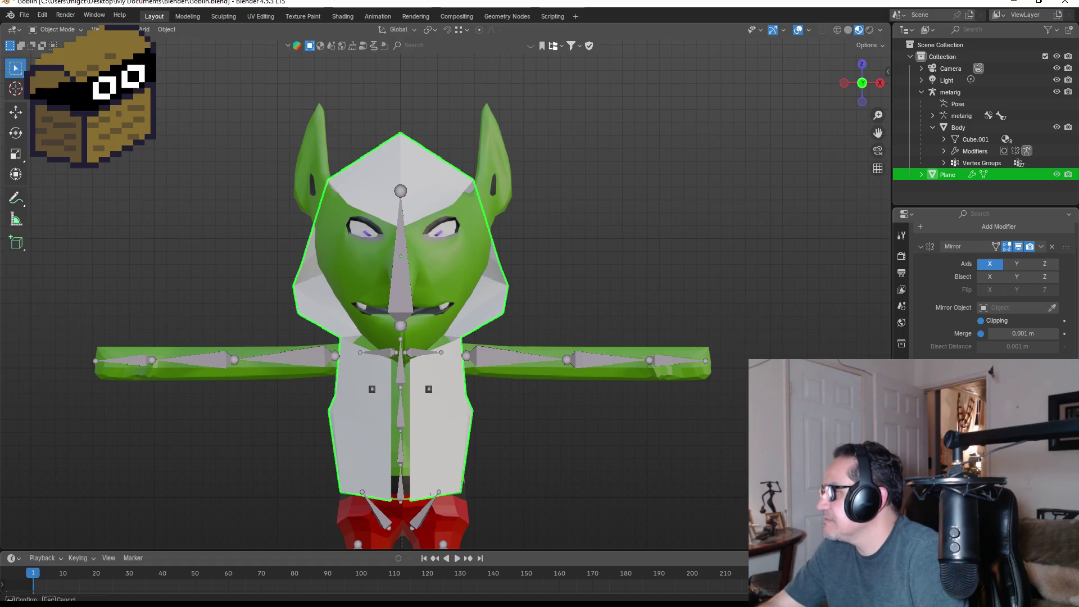
Step: Reselect the white hood mesh and frame the view on it
{"action": "key", "text": "Escape"}
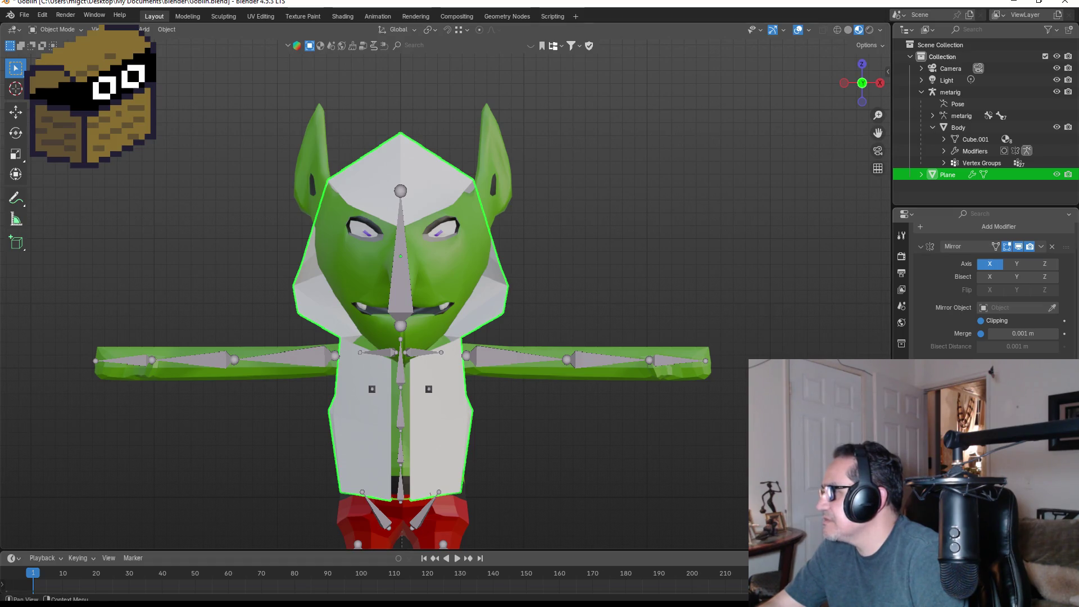
{"action": "left_click", "coordinate": [629, 245]}
{"action": "mouse_move", "coordinate": [628, 245]}
{"action": "middle_mouse_down"}
{"action": "mouse_move", "coordinate": [678, 260]}
{"action": "mouse_move", "coordinate": [518, 279]}
{"action": "mouse_move", "coordinate": [521, 291]}
{"action": "mouse_move", "coordinate": [717, 277]}
{"action": "mouse_move", "coordinate": [552, 372]}
{"action": "middle_mouse_up"}
{"action": "left_click", "coordinate": [455, 423]}
{"action": "mouse_move", "coordinate": [572, 423]}
{"action": "middle_mouse_down"}
{"action": "mouse_move", "coordinate": [435, 405]}
{"action": "mouse_move", "coordinate": [364, 412]}
{"action": "mouse_move", "coordinate": [513, 417]}
{"action": "middle_mouse_up"}
{"action": "key", "text": "KP_Decimal"}
Step: Box-select the hood's shoulder corner vertex, nudge it outward, and return to Object Mode
{"action": "key", "text": "Tab"}
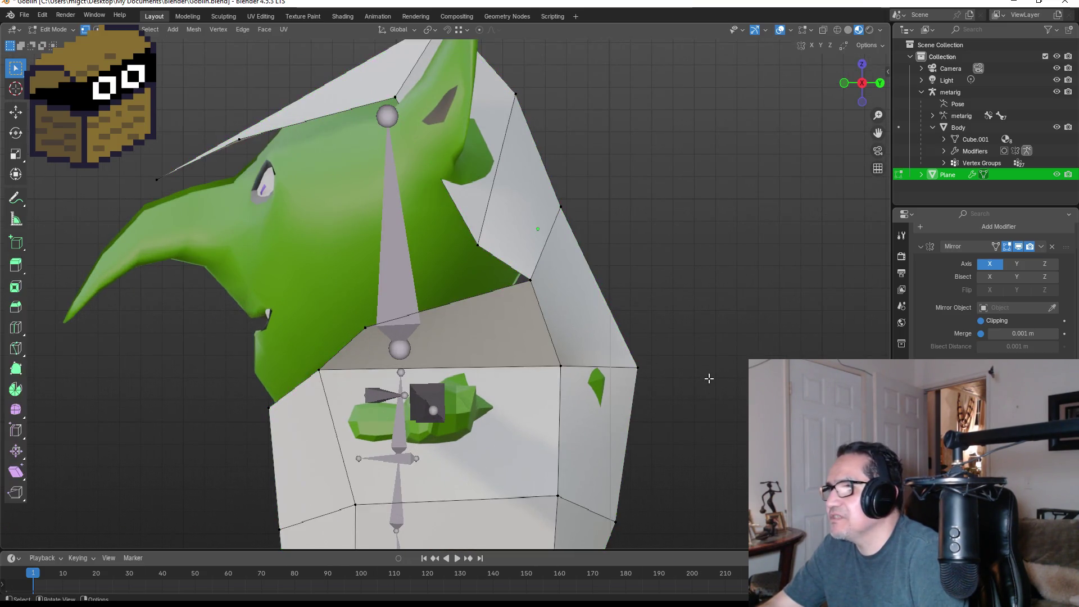
{"action": "middle_click_drag", "start_coordinate": [710, 375], "coordinate": [657, 376]}
{"action": "key", "text": "b"}
{"action": "left_click_drag", "start_coordinate": [642, 363], "coordinate": [656, 379]}
{"action": "key", "text": "g"}
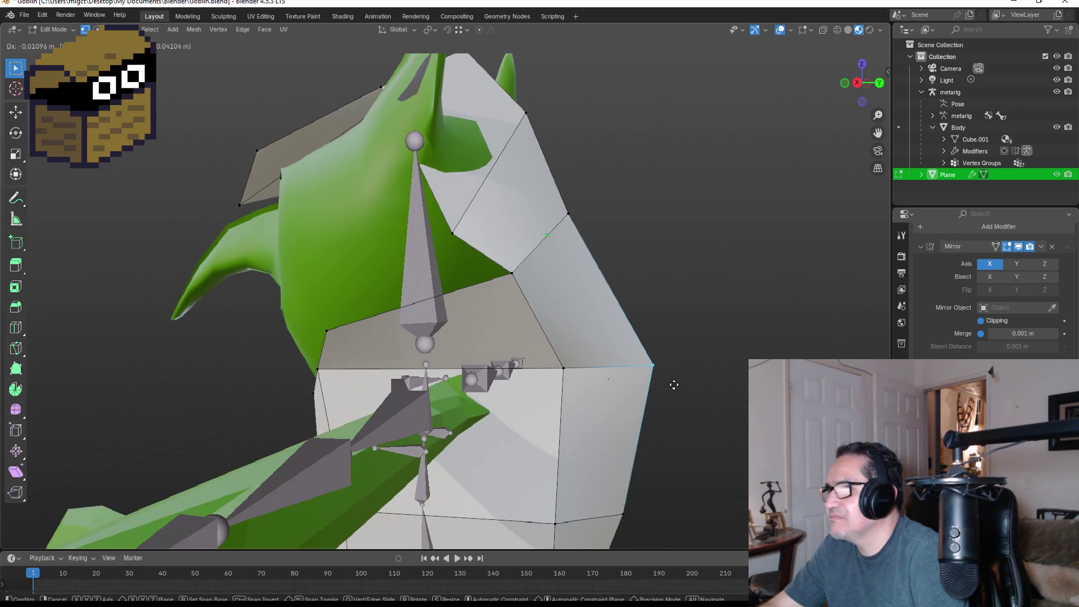
{"action": "left_click", "coordinate": [674, 384]}
{"action": "middle_click_drag", "start_coordinate": [674, 384], "coordinate": [591, 371]}
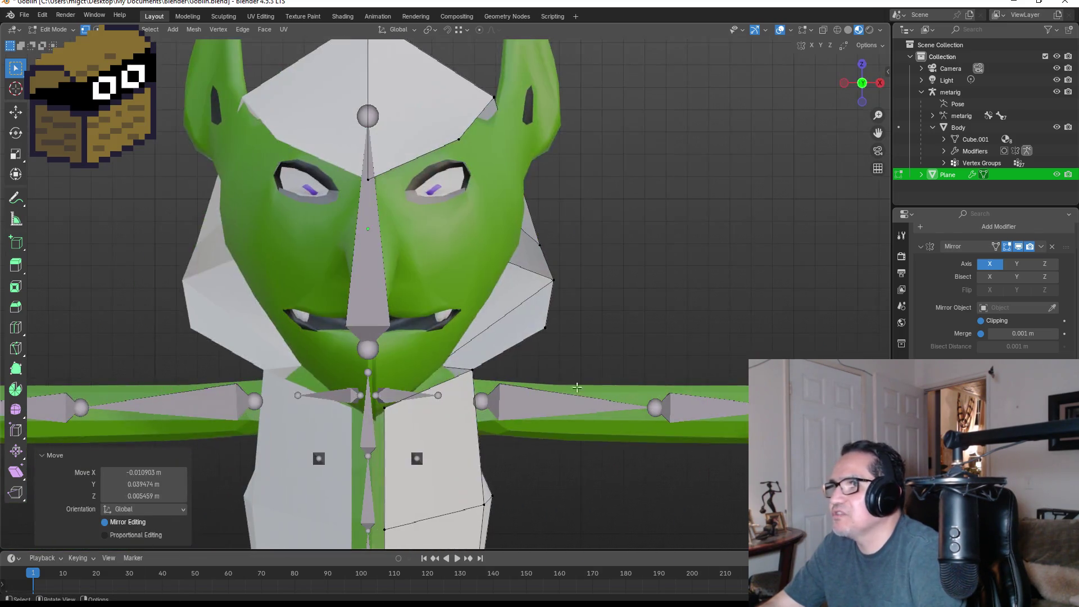
{"action": "key", "text": "Tab"}
{"action": "scroll", "coordinate": [589, 369], "scroll_direction": "down", "scroll_amount": 5}
{"action": "scroll", "coordinate": [467, 335], "scroll_direction": "up", "scroll_amount": 3}
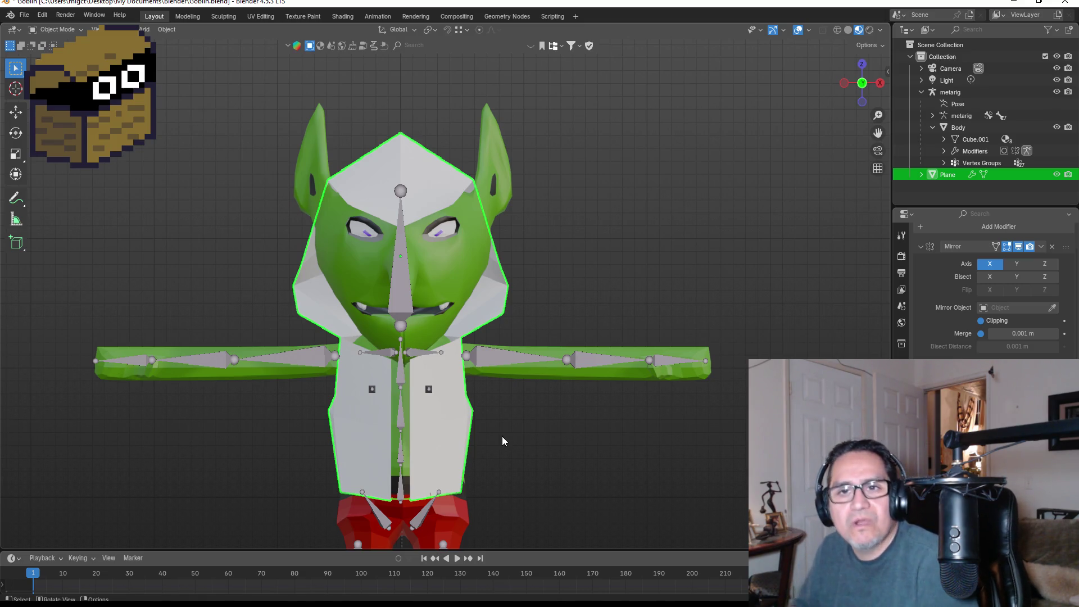
{"action": "key", "text": "shift"}
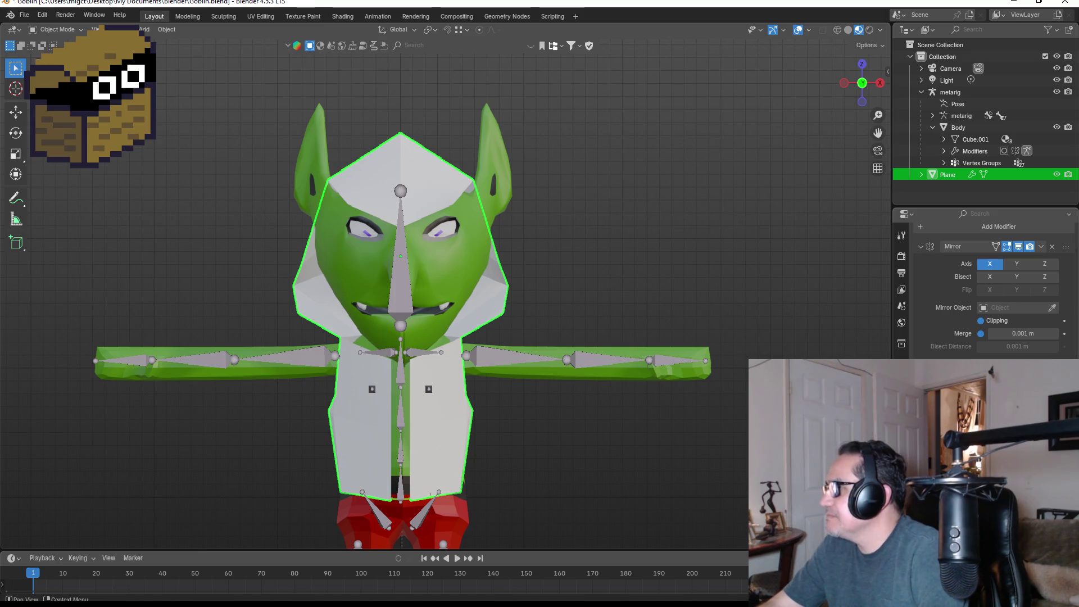
{"action": "scroll", "coordinate": [990, 292], "scroll_direction": "up", "scroll_amount": 2}
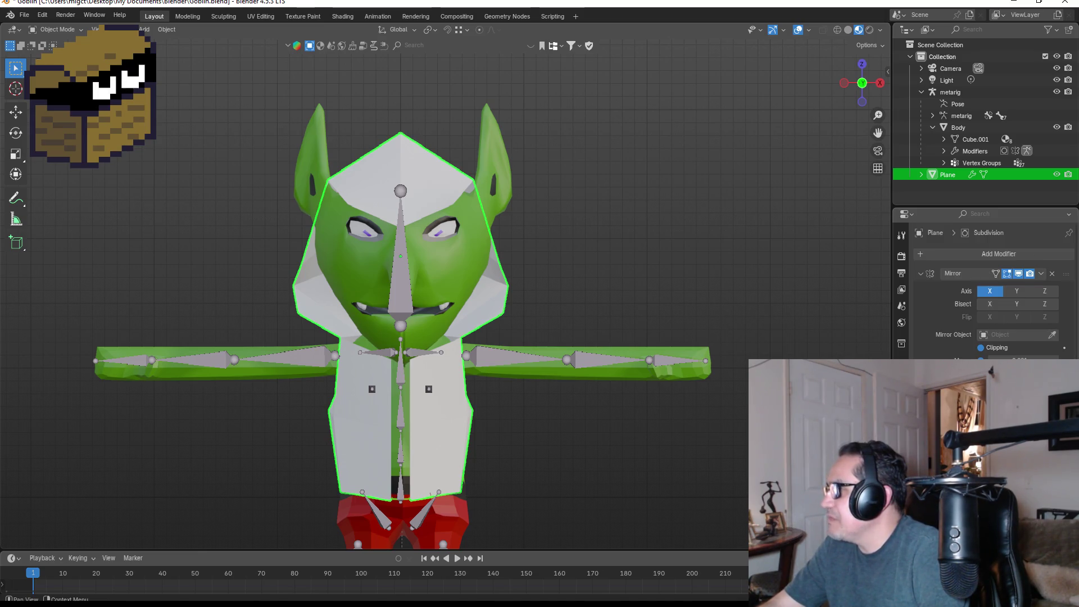
{"action": "scroll", "coordinate": [990, 292], "scroll_direction": "down", "scroll_amount": 2}
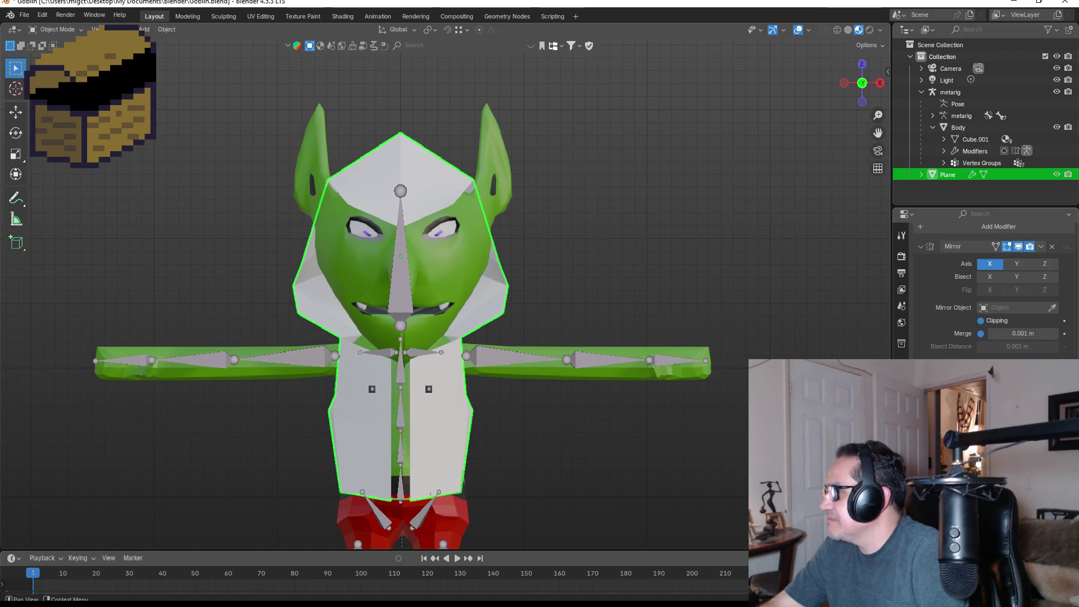
{"action": "scroll", "coordinate": [989, 292], "scroll_direction": "up", "scroll_amount": 2}
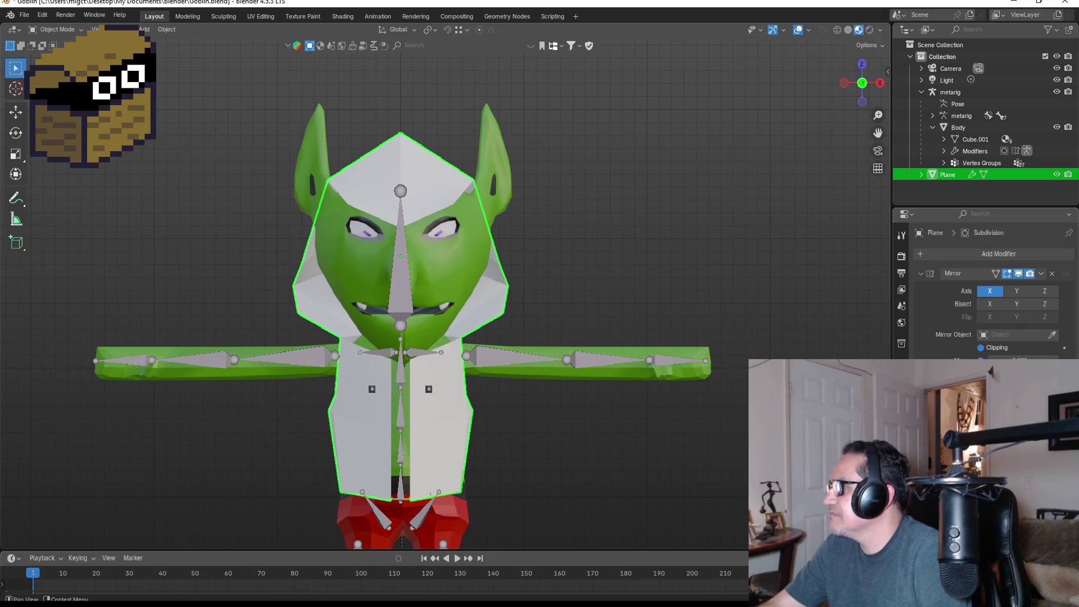
{"action": "left_click", "coordinate": [902, 410]}
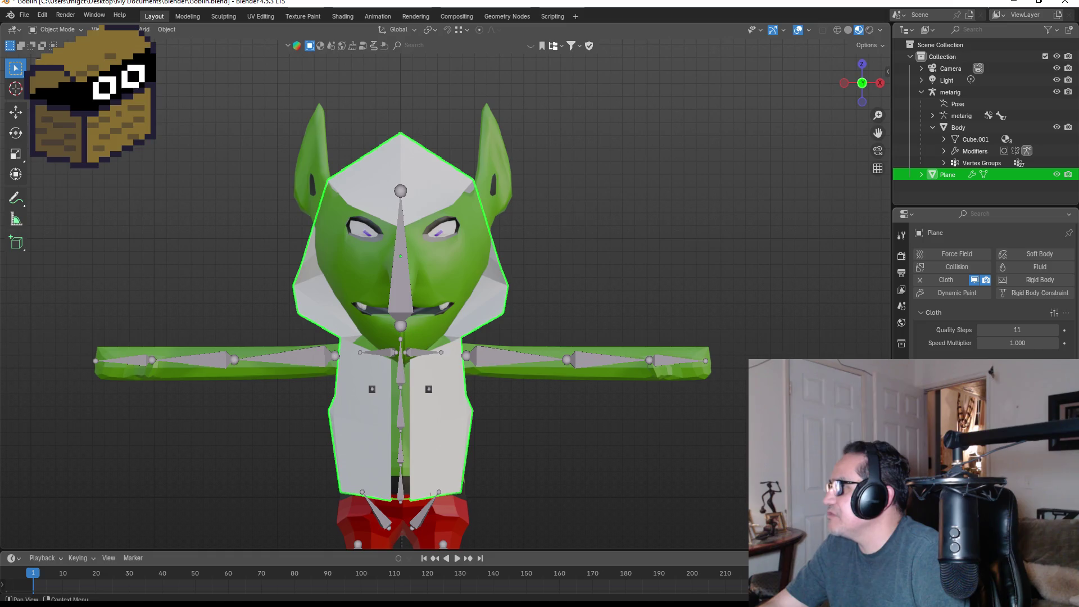
Step: Review the Cloth settings, play and stop the simulation, then rewind to the first frame
{"action": "scroll", "coordinate": [989, 287], "scroll_direction": "down", "scroll_amount": 5}
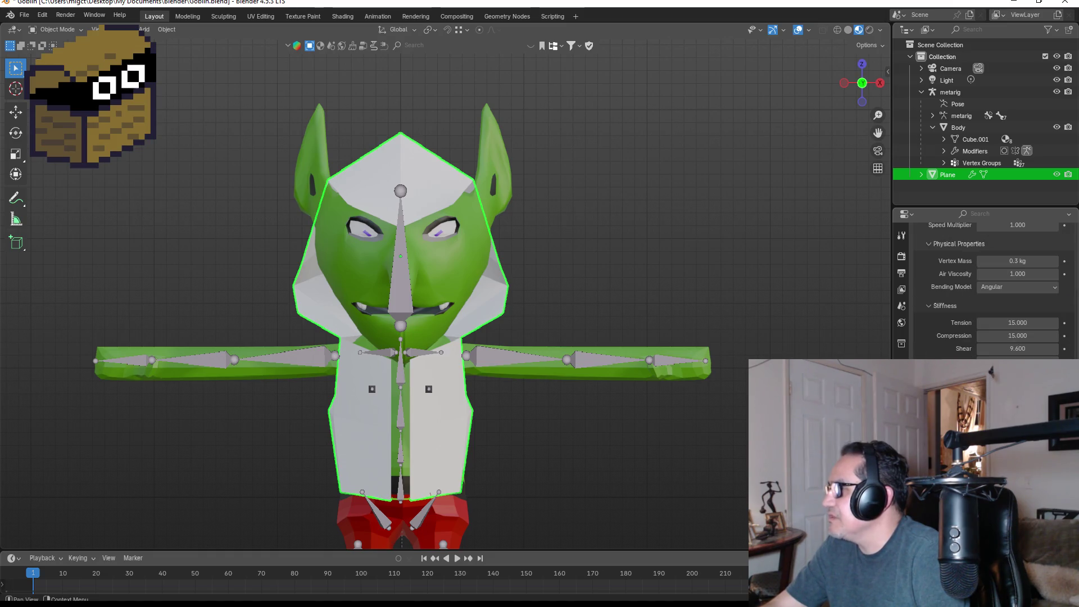
{"action": "scroll", "coordinate": [989, 286], "scroll_direction": "up", "scroll_amount": 2}
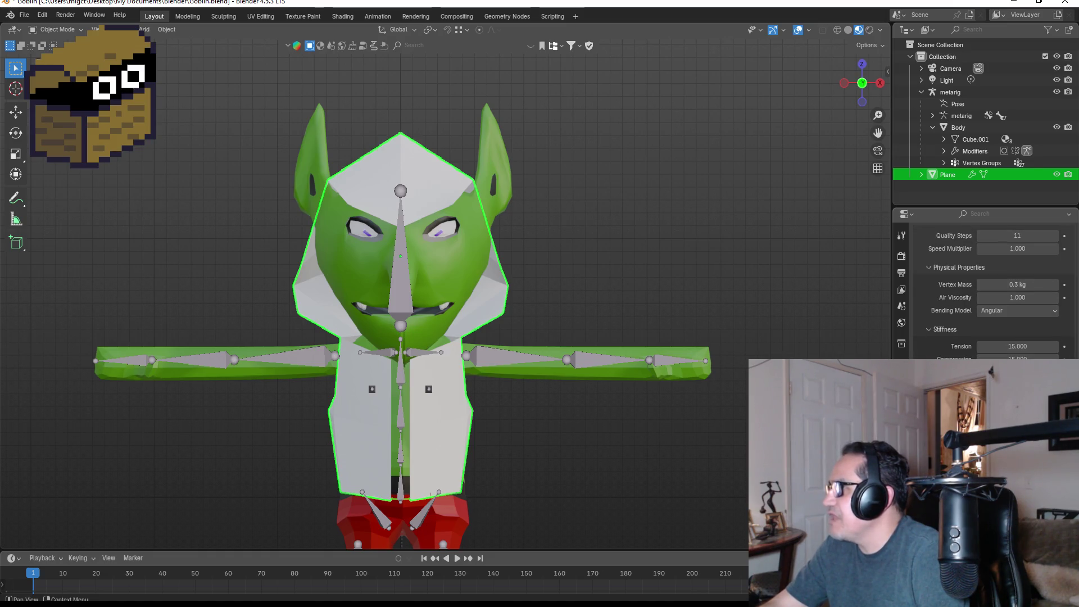
{"action": "scroll", "coordinate": [990, 287], "scroll_direction": "down", "scroll_amount": 8}
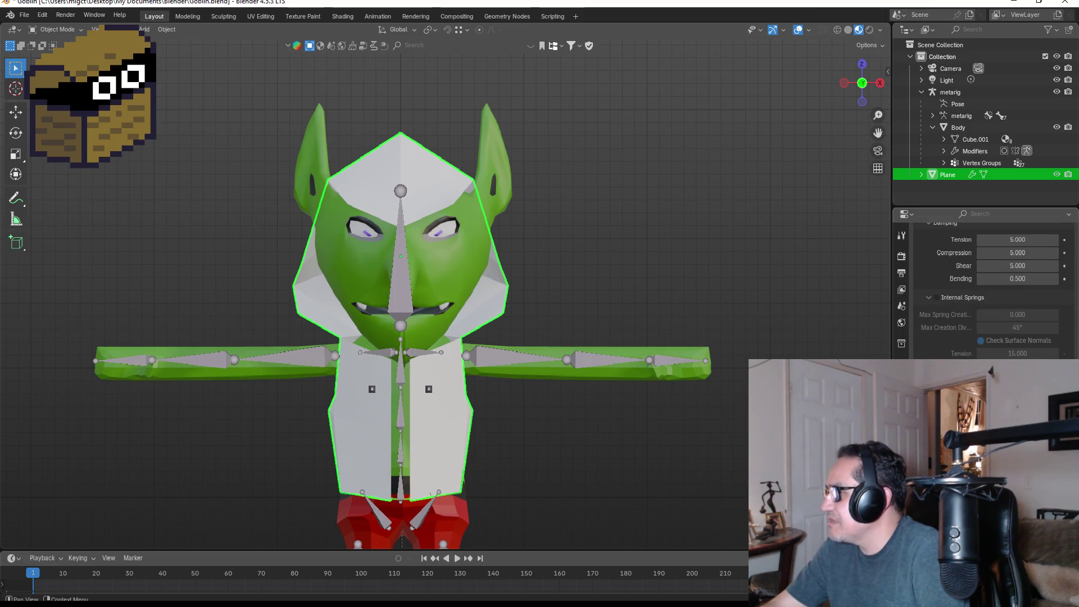
{"action": "scroll", "coordinate": [989, 287], "scroll_direction": "down", "scroll_amount": 6}
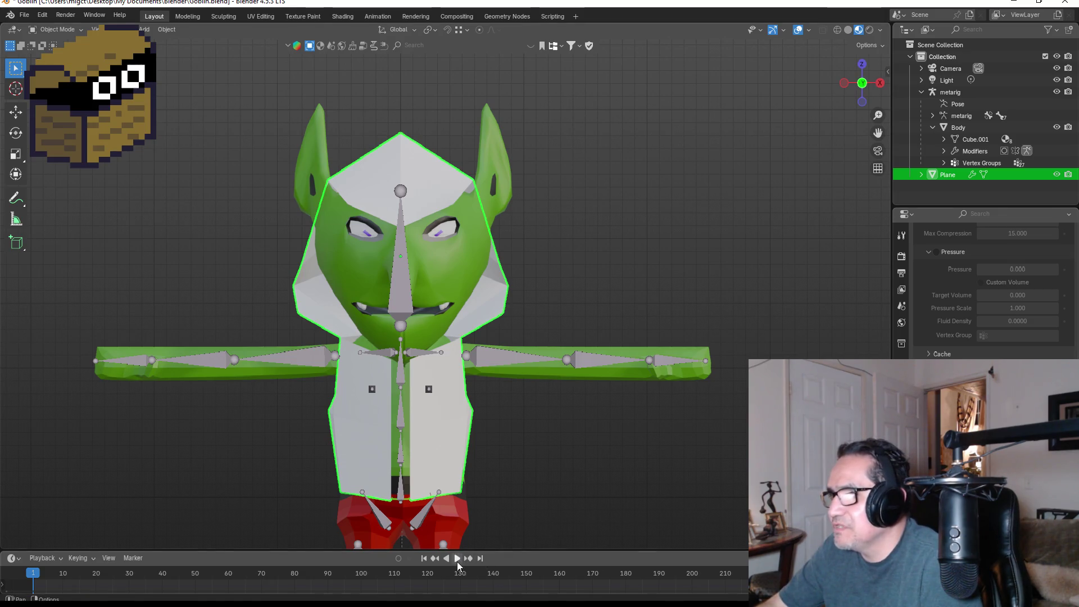
{"action": "left_click", "coordinate": [457, 558]}
{"action": "left_click", "coordinate": [452, 558]}
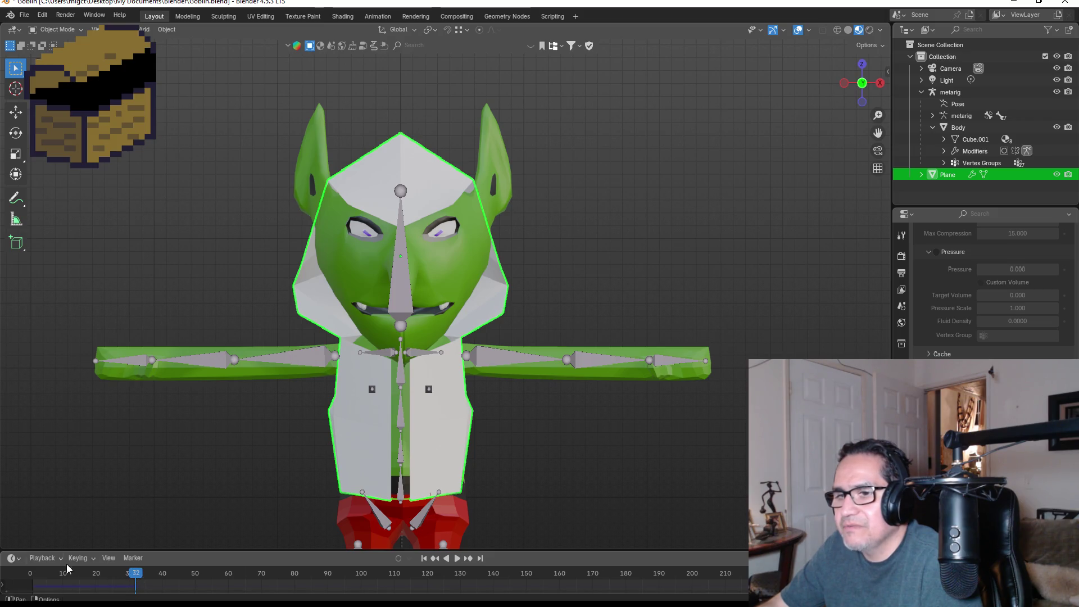
{"action": "left_click_drag", "start_coordinate": [140, 578], "coordinate": [30, 574]}
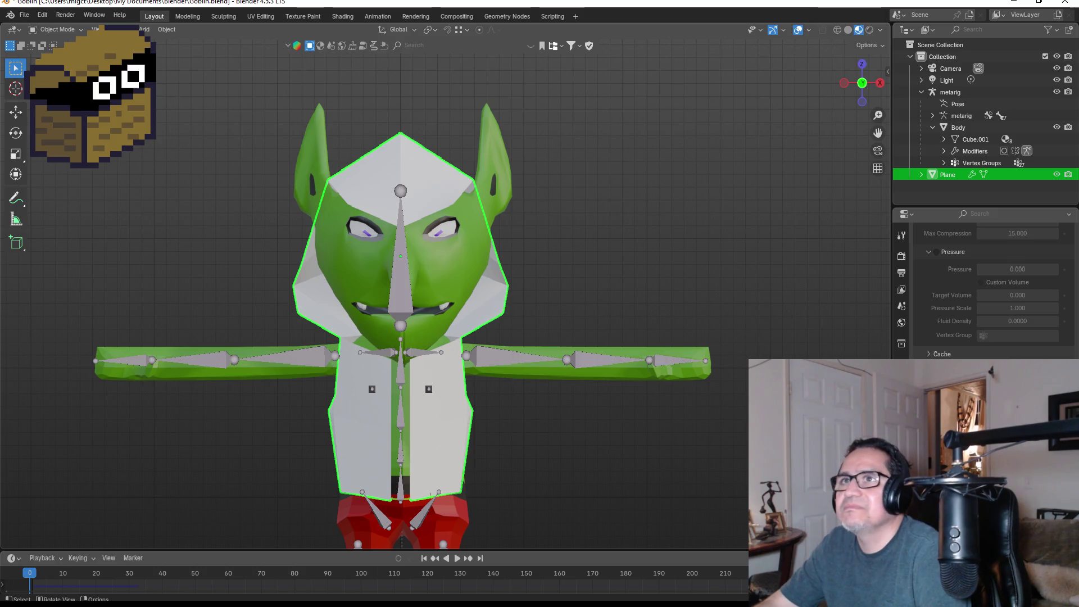
Step: Select the Body mesh (Cube.001) in the Outliner to show its physics options
{"action": "scroll", "coordinate": [239, 144], "scroll_direction": "down", "scroll_amount": 3}
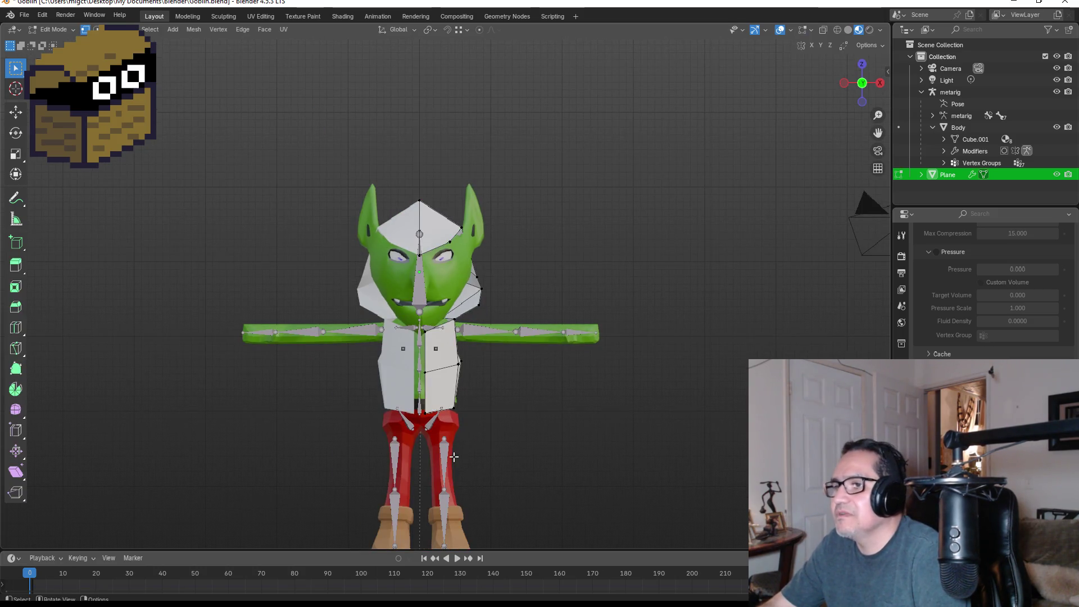
{"action": "left_click", "coordinate": [978, 142]}
{"action": "scroll", "coordinate": [512, 345], "scroll_direction": "up", "scroll_amount": 3}
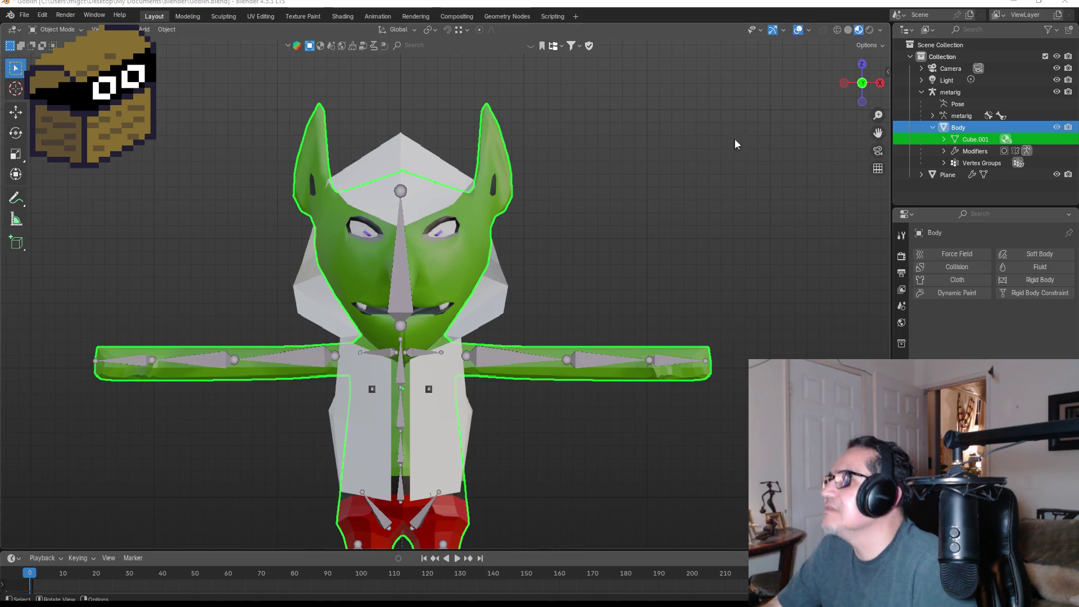
{"action": "left_click", "coordinate": [881, 31]}
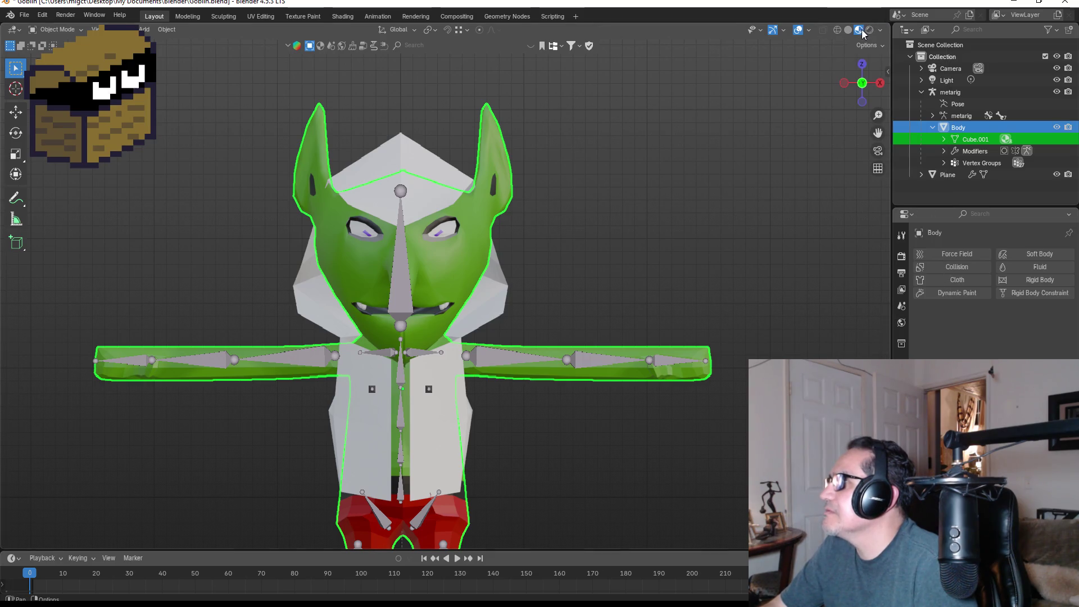
{"action": "left_click", "coordinate": [809, 32]}
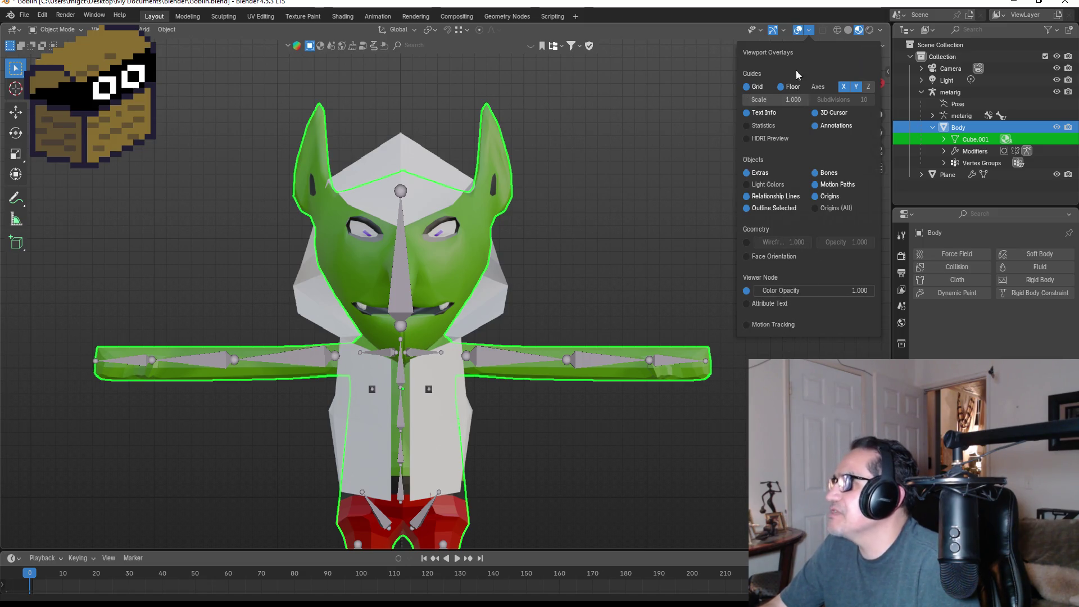
{"action": "left_click", "coordinate": [782, 31]}
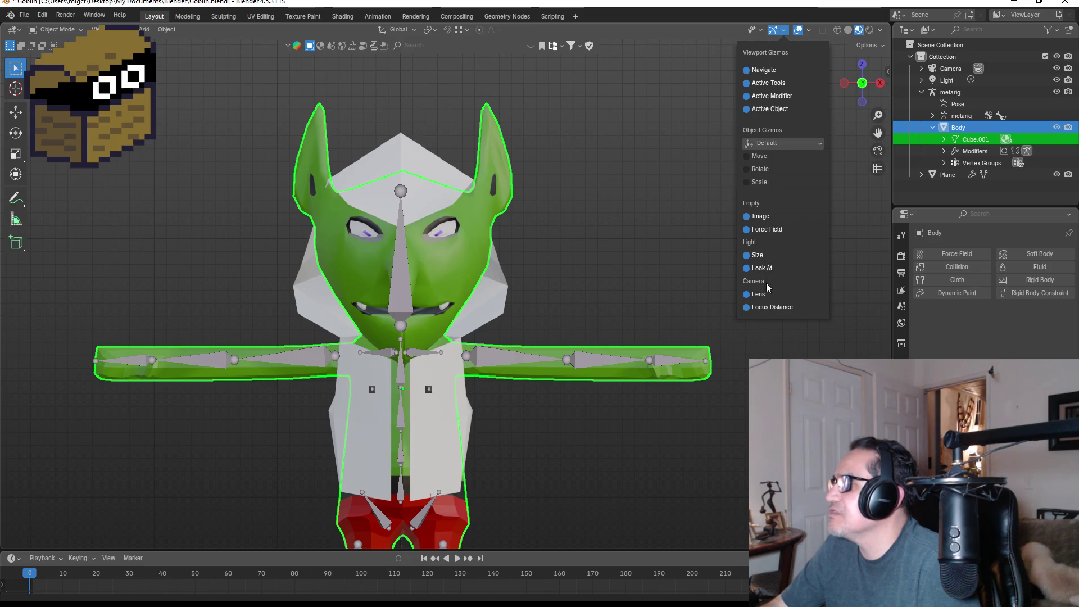
{"action": "left_click", "coordinate": [757, 27]}
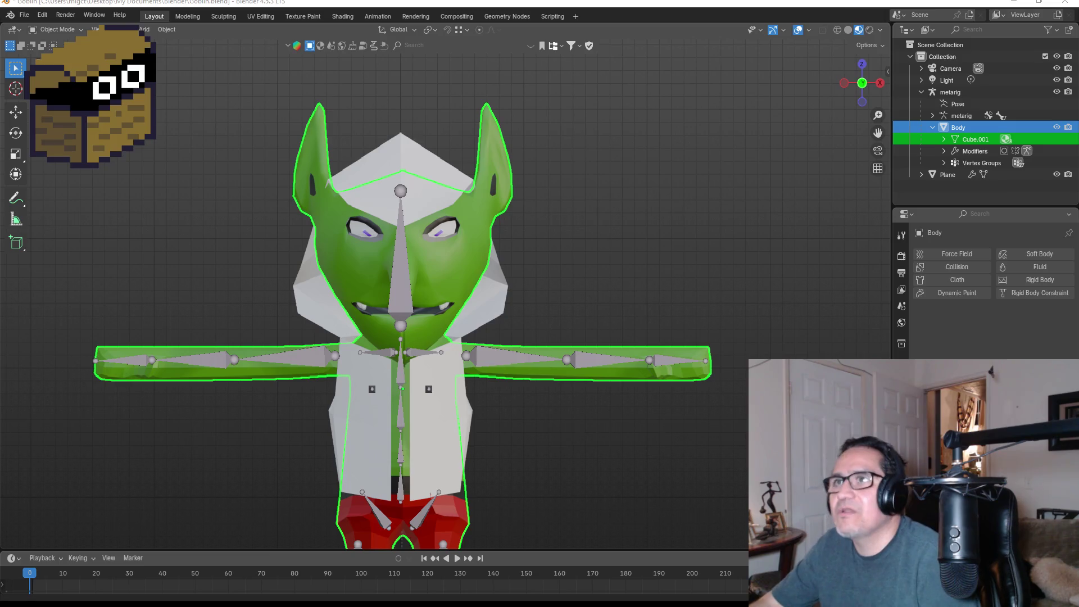
Step: Add Passive Rigid Body physics to the goblin's Body through the Object menu
{"action": "left_click", "coordinate": [147, 30]}
{"action": "mouse_move", "coordinate": [159, 78]}
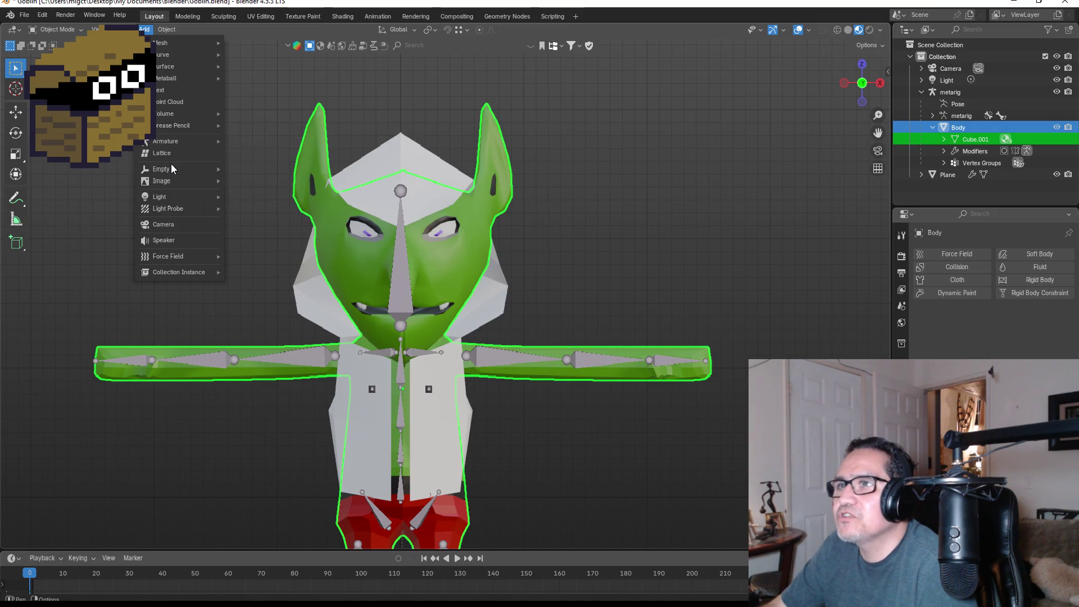
{"action": "mouse_move", "coordinate": [170, 171]}
{"action": "mouse_move", "coordinate": [167, 209]}
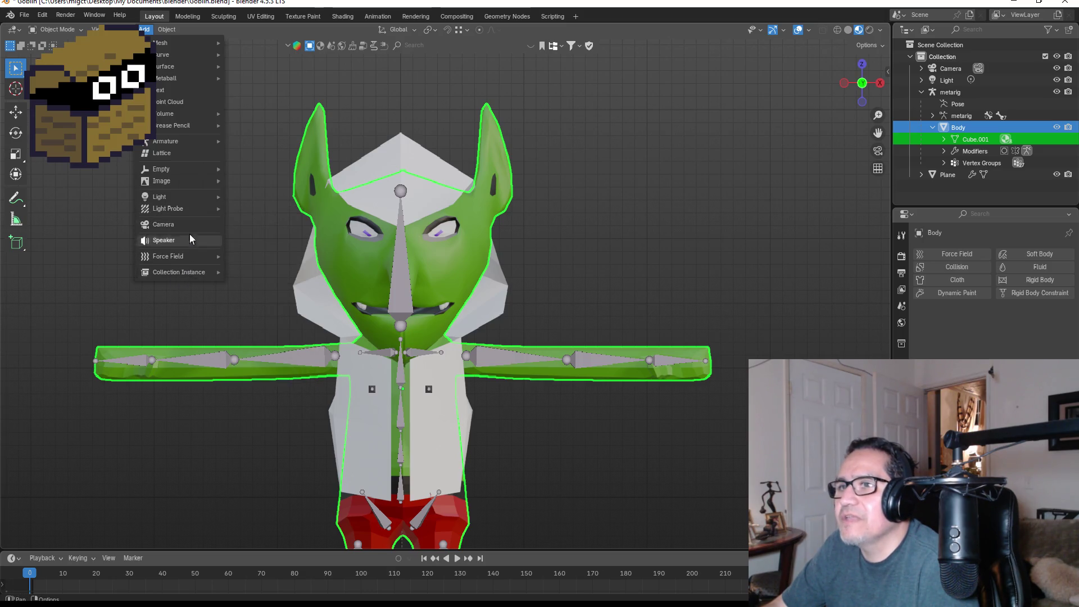
{"action": "mouse_move", "coordinate": [198, 125]}
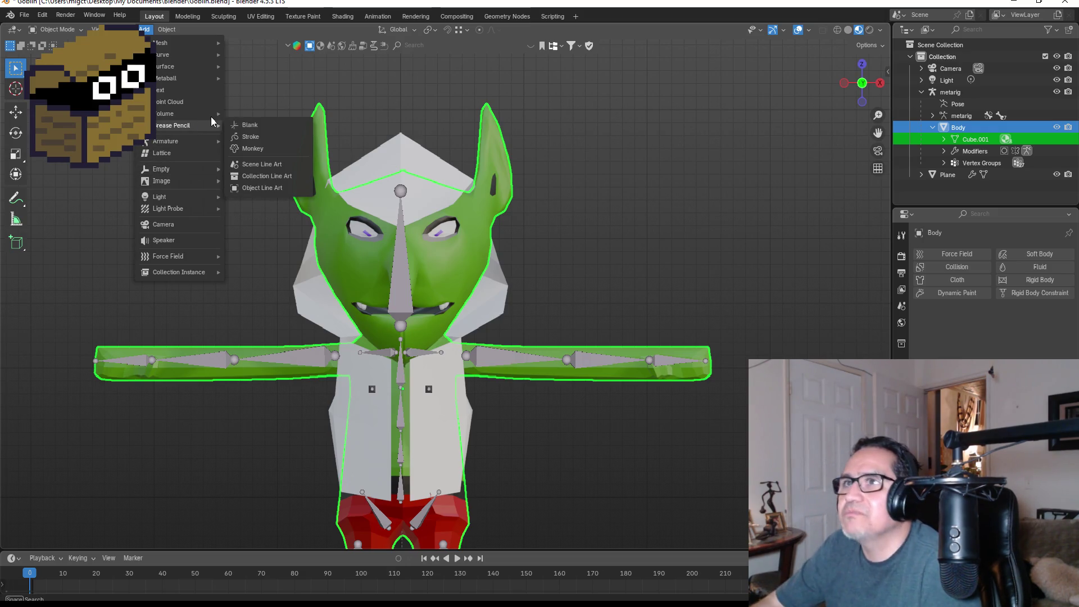
{"action": "left_click", "coordinate": [173, 31]}
{"action": "mouse_move", "coordinate": [183, 48]}
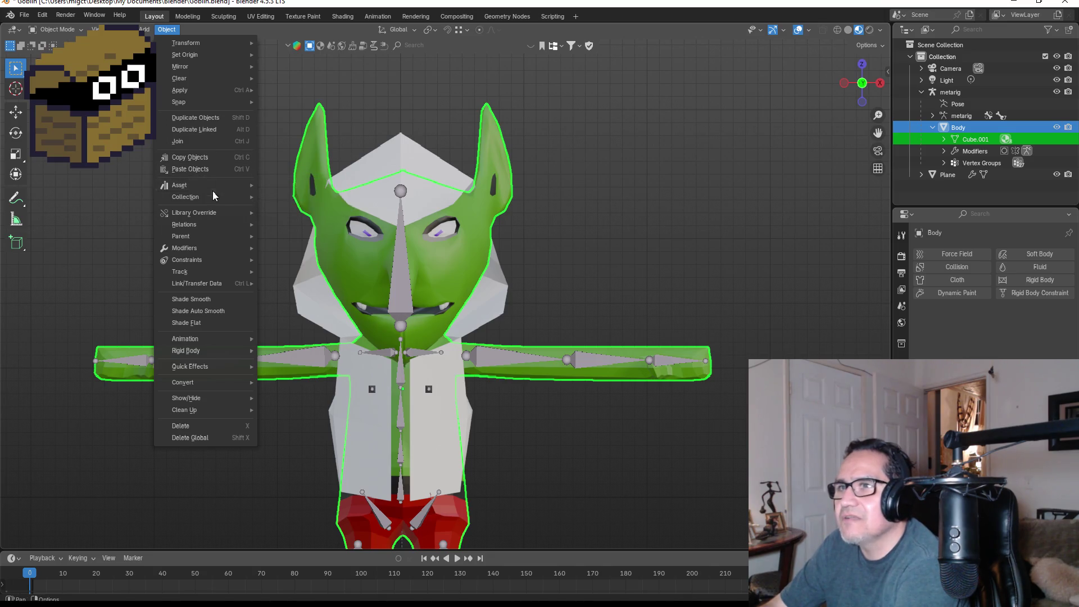
{"action": "mouse_move", "coordinate": [202, 270]}
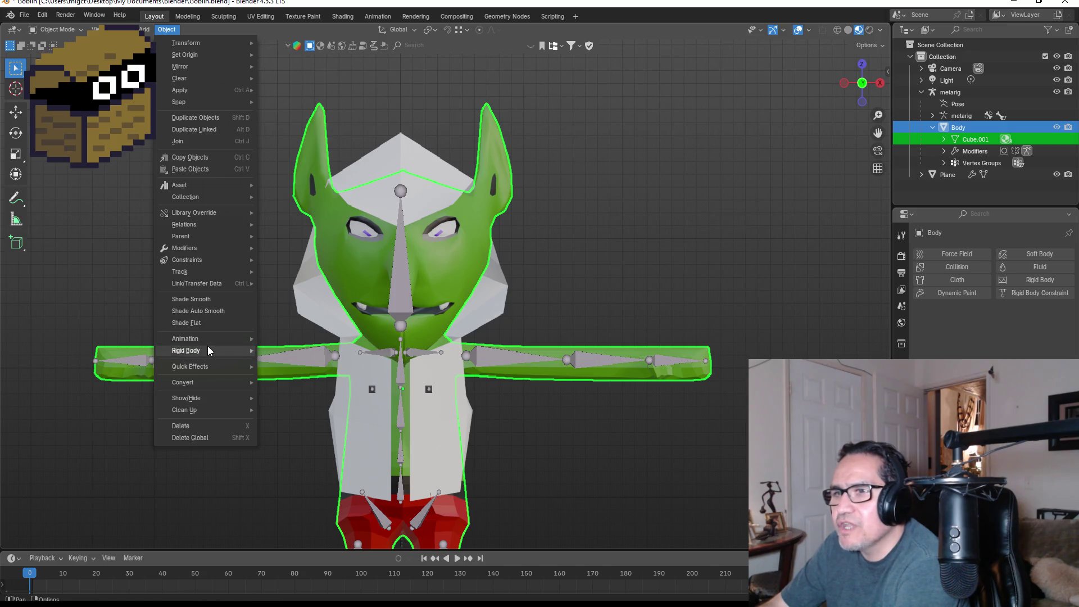
{"action": "mouse_move", "coordinate": [208, 345]}
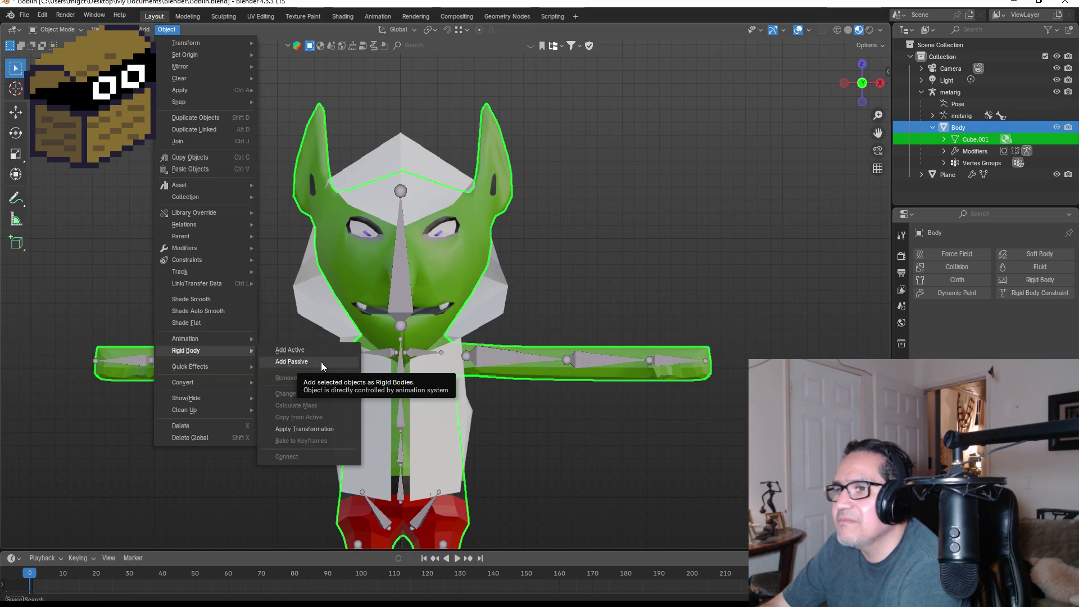
{"action": "left_click", "coordinate": [316, 362]}
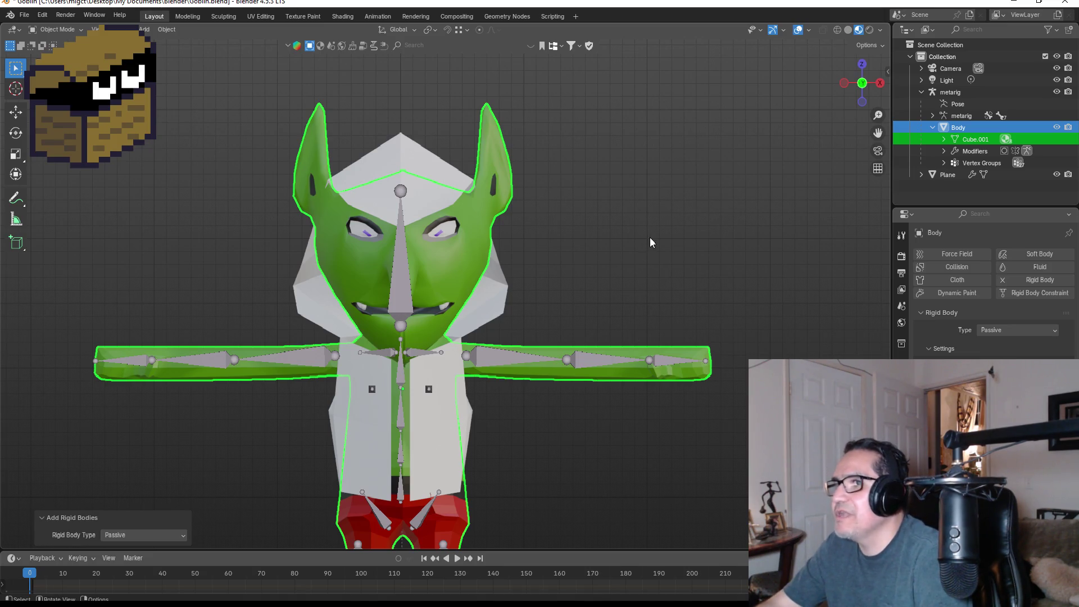
{"action": "left_click", "coordinate": [673, 236]}
Step: Select the white cloak and review its cloth settings: Quality Steps 11, Vertex Mass 0.3 kg
{"action": "mouse_move", "coordinate": [660, 268]}
{"action": "middle_mouse_down"}
{"action": "mouse_move", "coordinate": [665, 297]}
{"action": "mouse_move", "coordinate": [562, 304]}
{"action": "mouse_move", "coordinate": [406, 293]}
{"action": "mouse_move", "coordinate": [695, 306]}
{"action": "middle_mouse_up"}
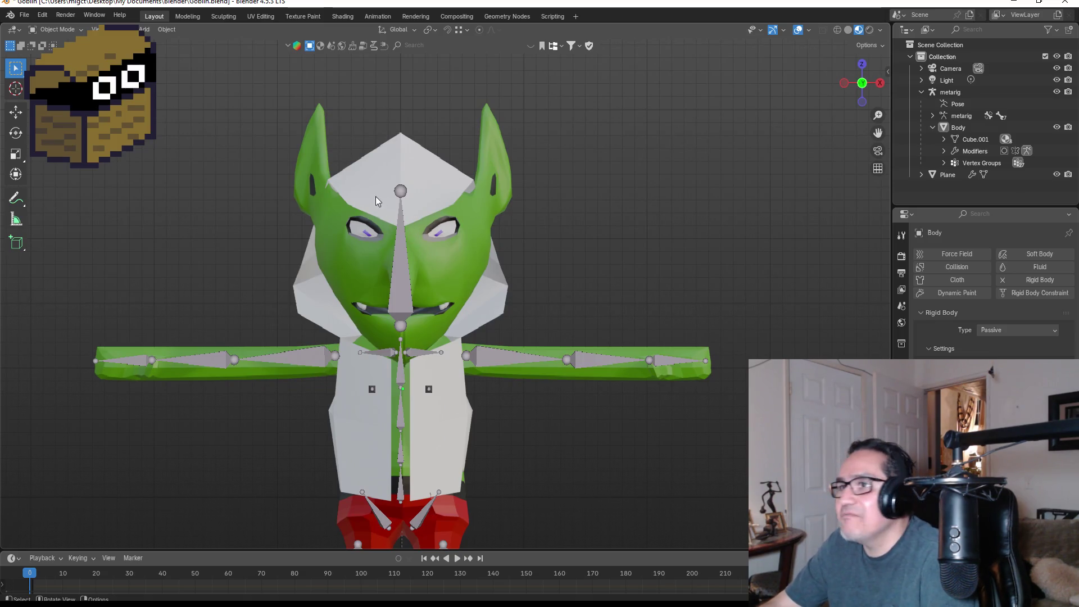
{"action": "left_click", "coordinate": [421, 163]}
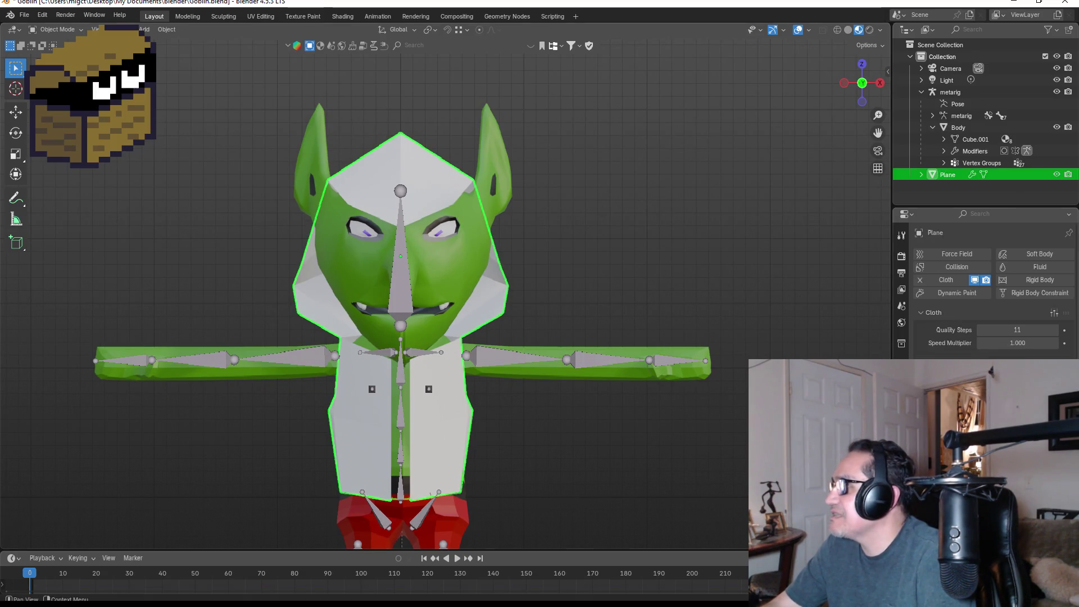
{"action": "scroll", "coordinate": [1018, 348], "scroll_direction": "down", "scroll_amount": 5}
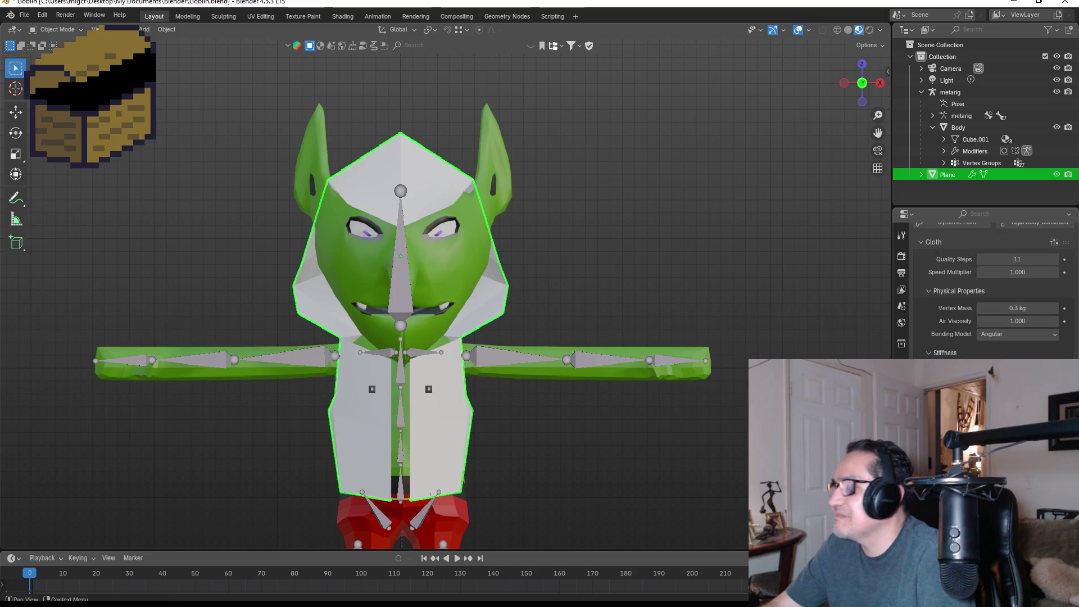
{"action": "key", "text": "g"}
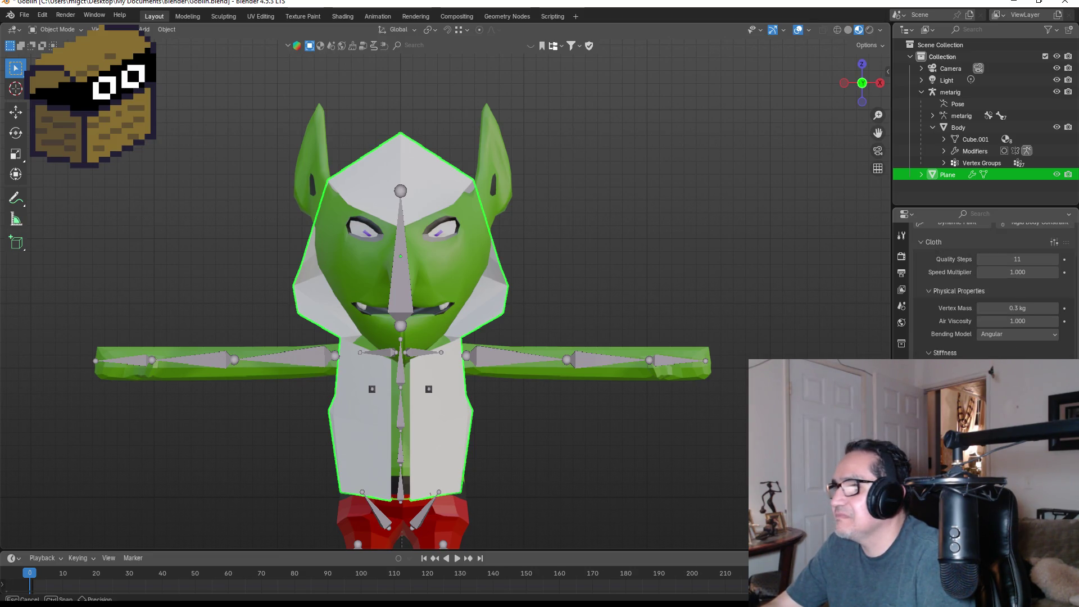
{"action": "key", "text": "Escape"}
{"action": "key", "text": "g"}
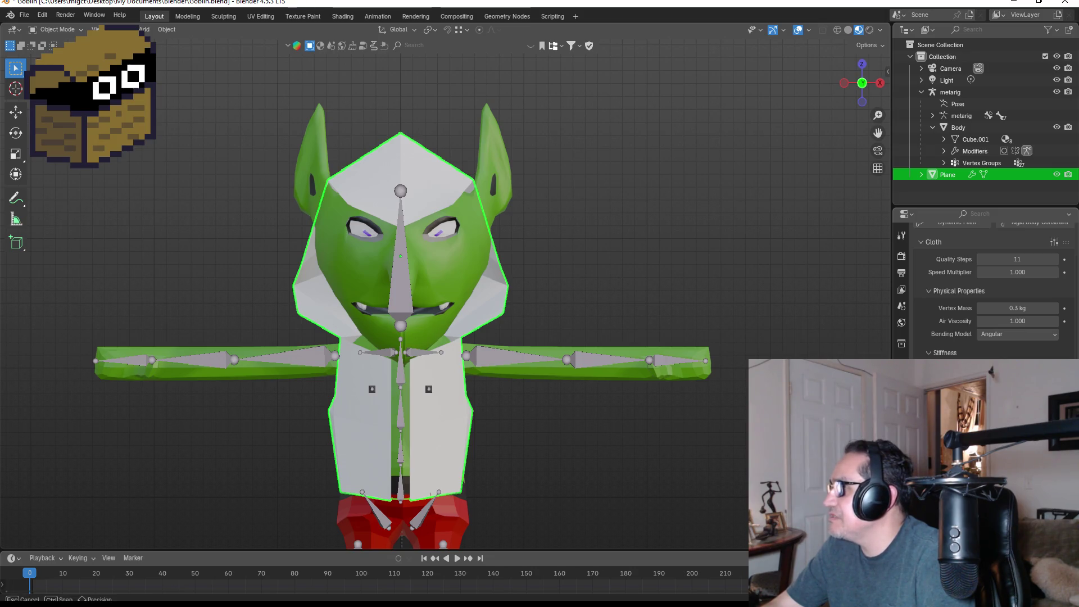
{"action": "key", "text": "Escape"}
{"action": "mouse_move", "coordinate": [703, 310]}
{"action": "middle_mouse_down"}
{"action": "mouse_move", "coordinate": [552, 322]}
{"action": "mouse_move", "coordinate": [597, 293]}
{"action": "mouse_move", "coordinate": [650, 321]}
{"action": "middle_mouse_up"}
{"action": "mouse_move", "coordinate": [538, 443]}
{"action": "middle_mouse_down"}
{"action": "mouse_move", "coordinate": [646, 429]}
{"action": "mouse_move", "coordinate": [629, 450]}
{"action": "mouse_move", "coordinate": [606, 447]}
{"action": "middle_mouse_up"}
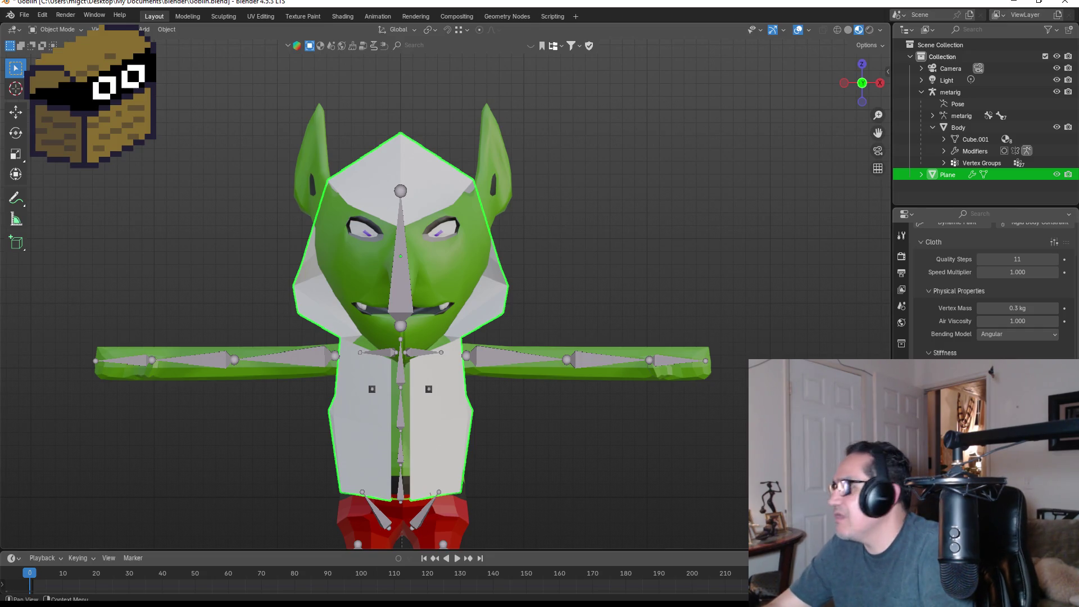
{"action": "scroll", "coordinate": [950, 331], "scroll_direction": "up", "scroll_amount": 3}
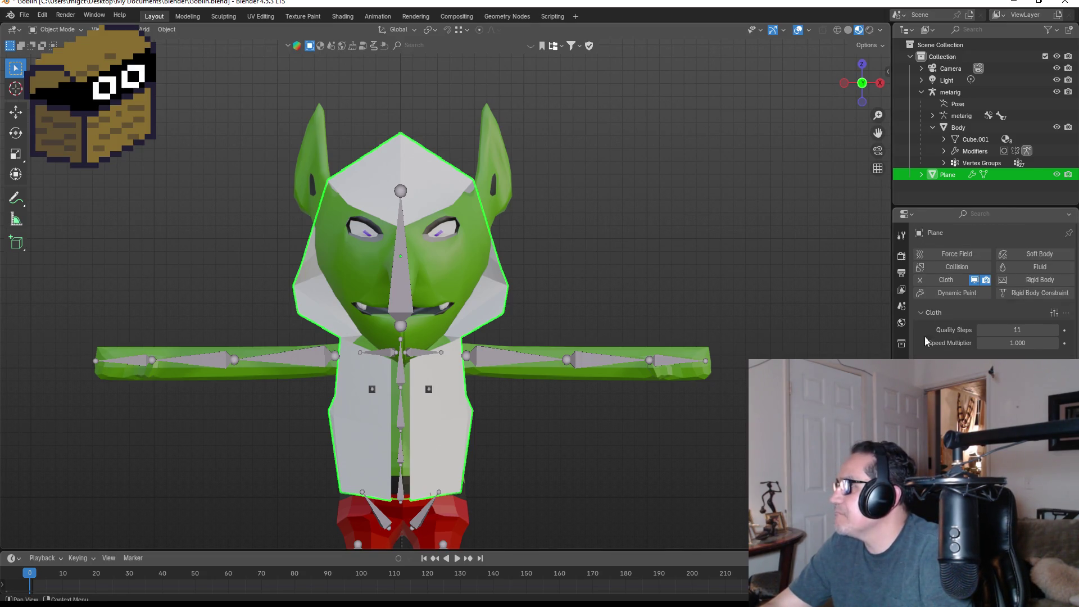
{"action": "left_click", "coordinate": [901, 235]}
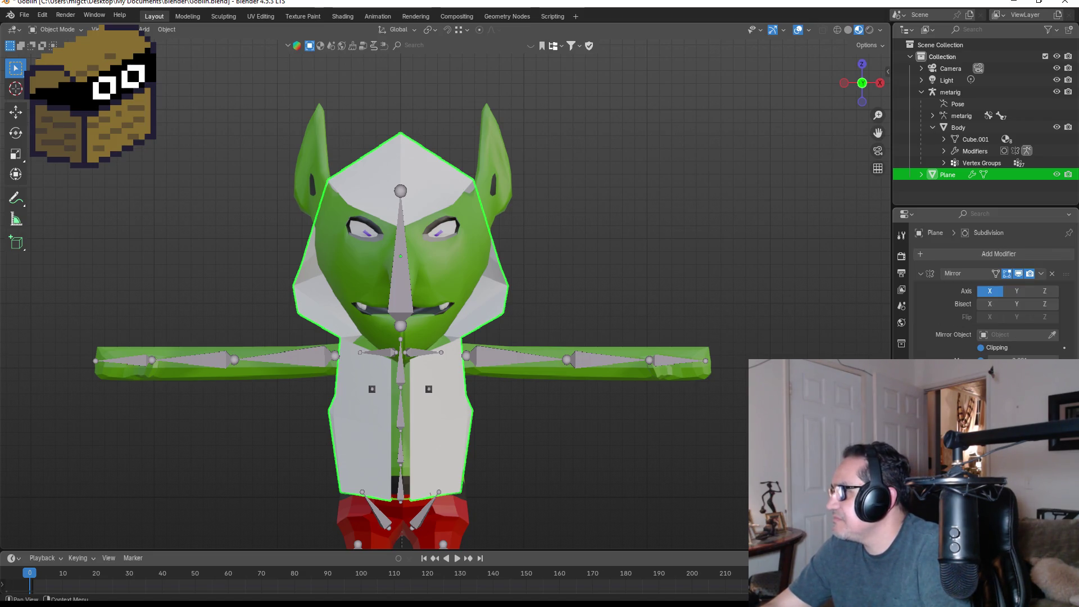
{"action": "scroll", "coordinate": [989, 292], "scroll_direction": "down", "scroll_amount": 10}
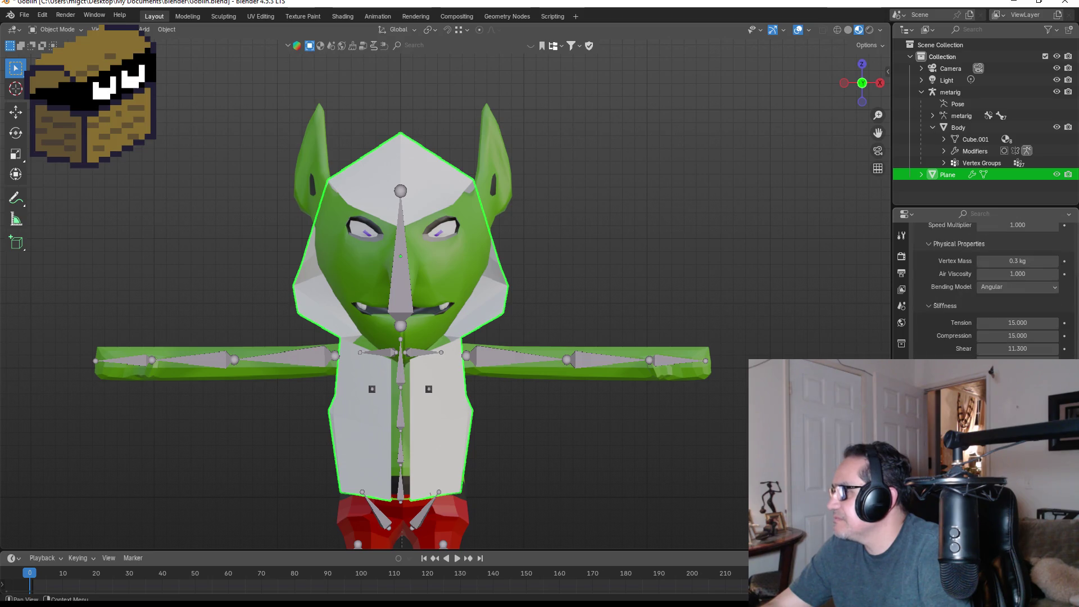
{"action": "scroll", "coordinate": [989, 286], "scroll_direction": "down", "scroll_amount": 5}
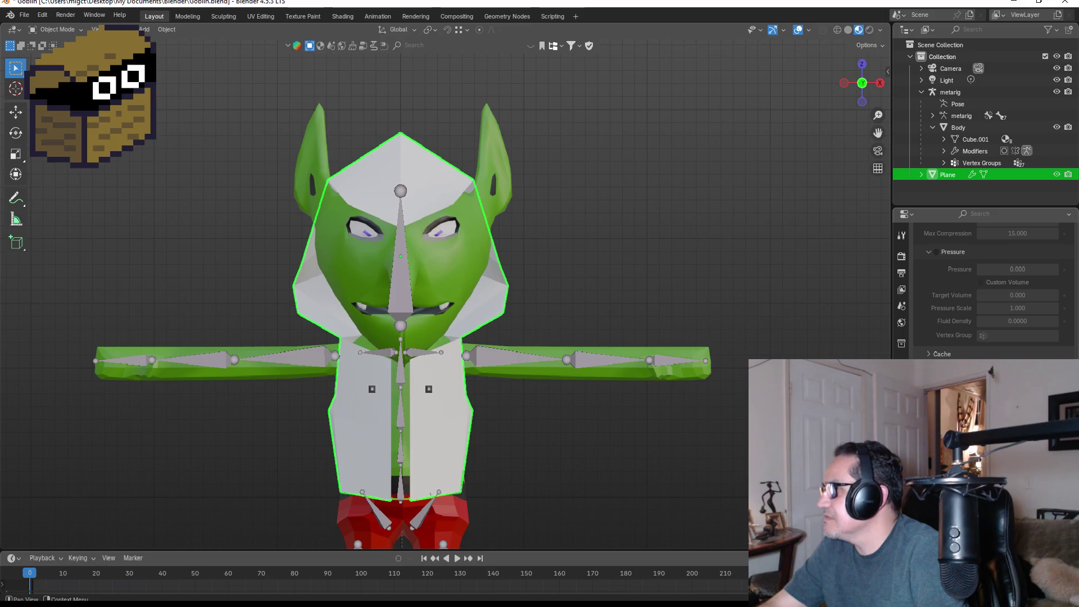
{"action": "scroll", "coordinate": [988, 355], "scroll_direction": "up", "scroll_amount": 10}
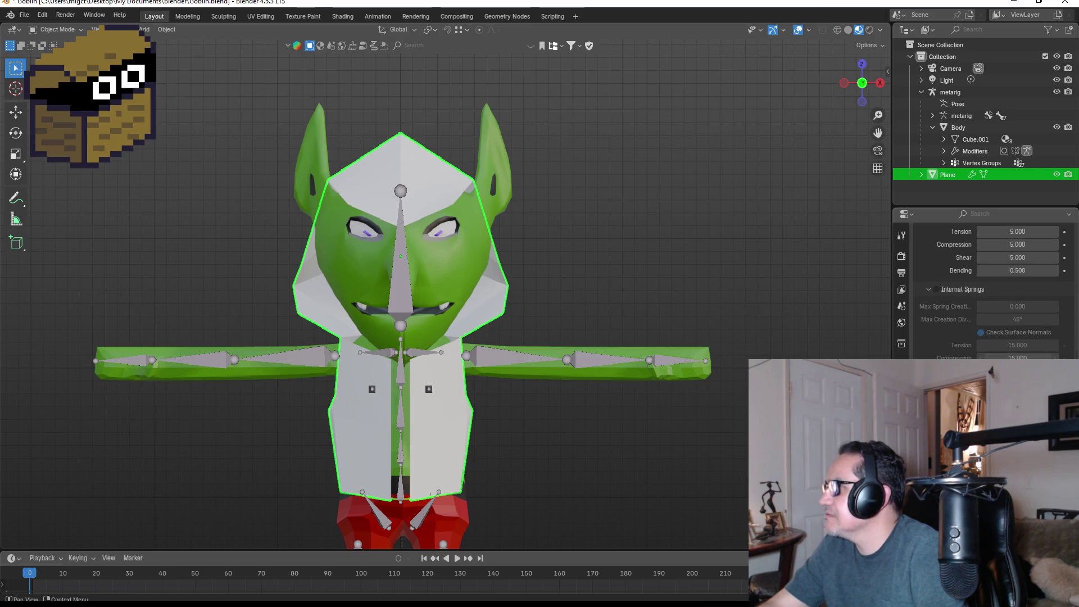
{"action": "scroll", "coordinate": [988, 338], "scroll_direction": "up", "scroll_amount": 8}
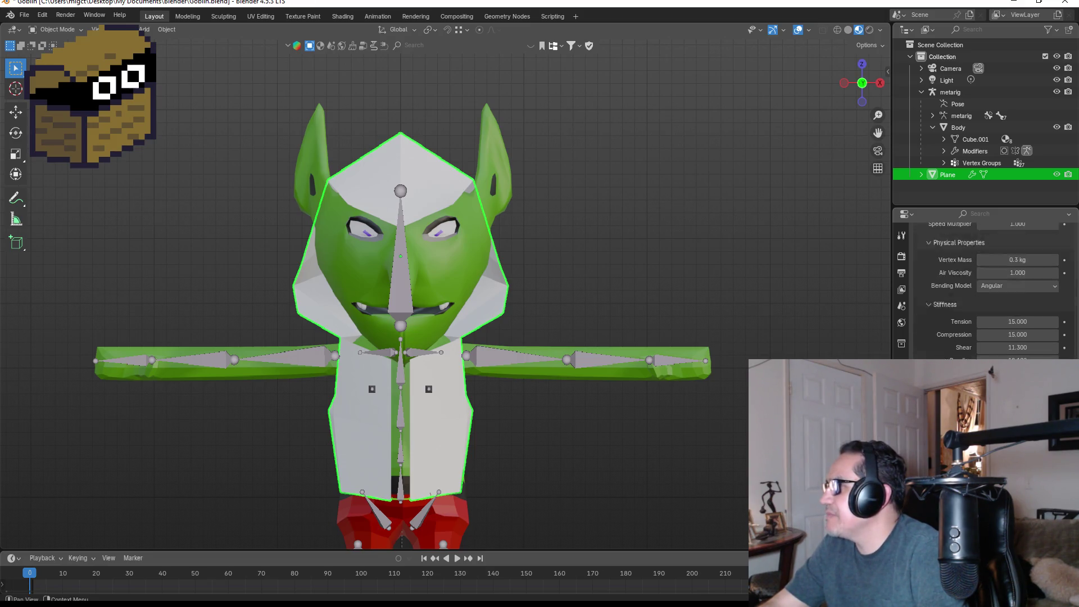
{"action": "scroll", "coordinate": [988, 292], "scroll_direction": "up", "scroll_amount": 2}
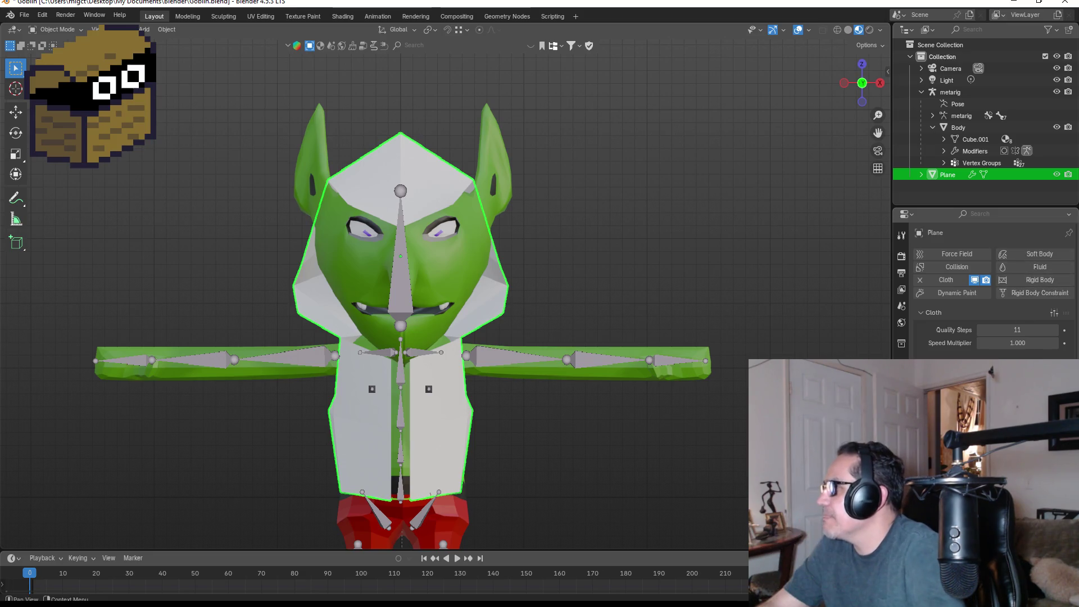
{"action": "scroll", "coordinate": [988, 293], "scroll_direction": "down", "scroll_amount": 2}
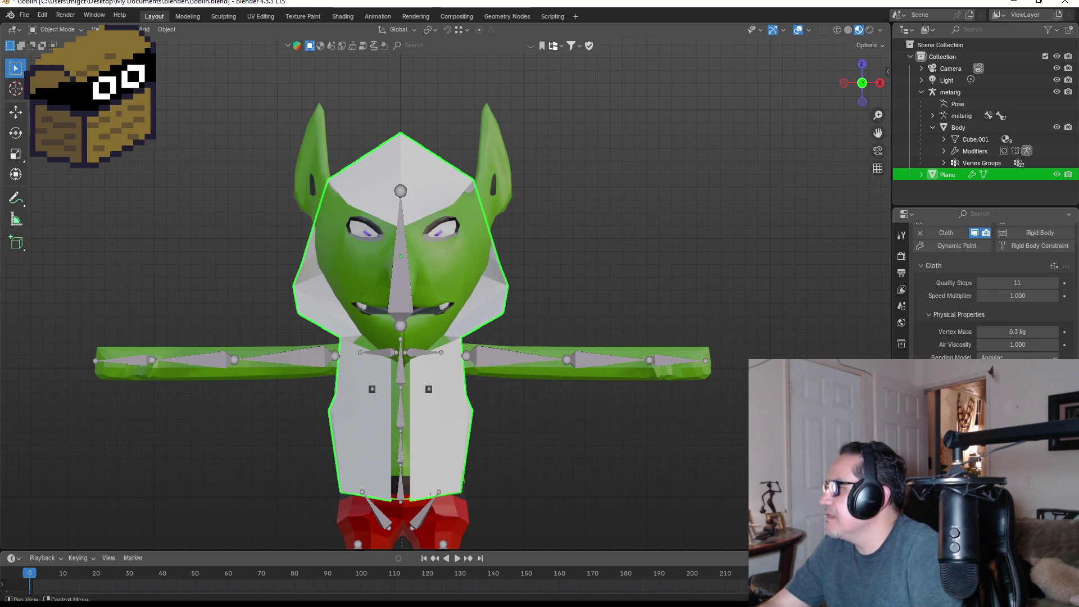
{"action": "scroll", "coordinate": [988, 292], "scroll_direction": "down", "scroll_amount": 5}
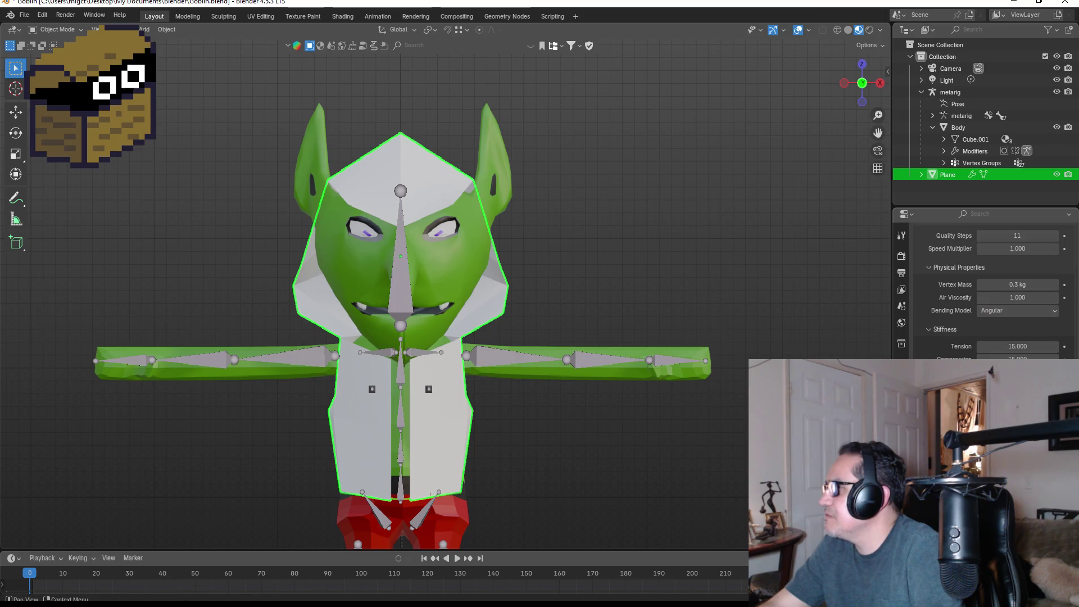
{"action": "scroll", "coordinate": [1018, 302], "scroll_direction": "down", "scroll_amount": 3}
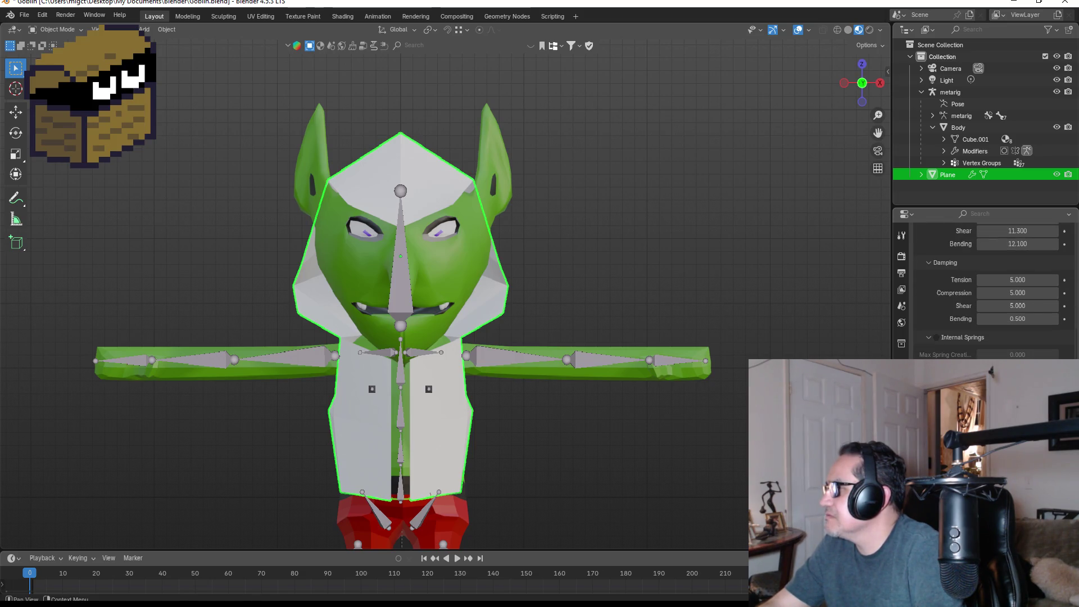
{"action": "scroll", "coordinate": [988, 293], "scroll_direction": "down", "scroll_amount": 7}
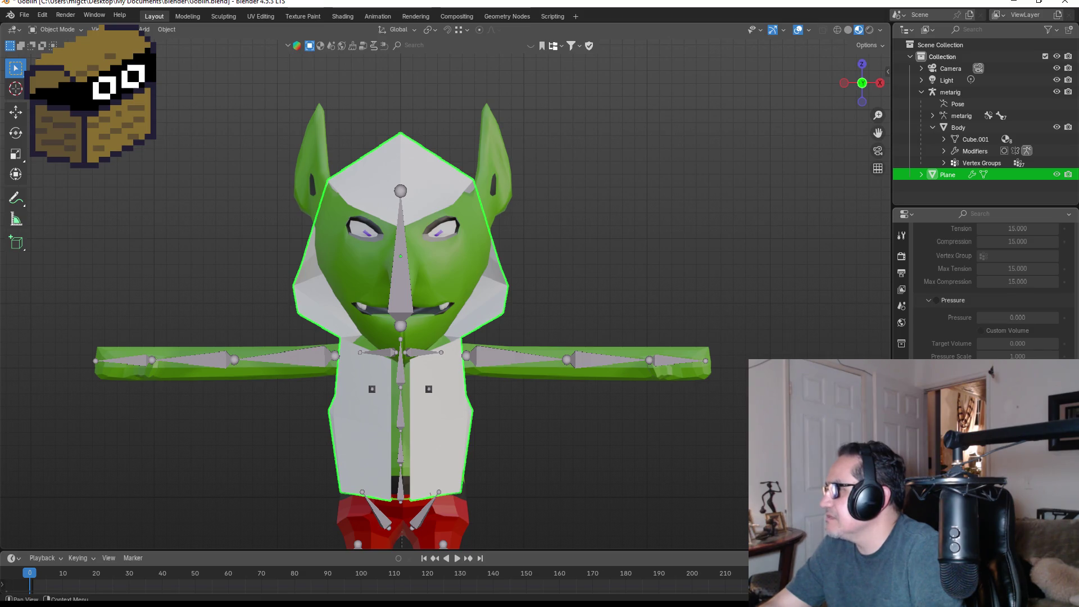
{"action": "scroll", "coordinate": [990, 287], "scroll_direction": "up", "scroll_amount": 5}
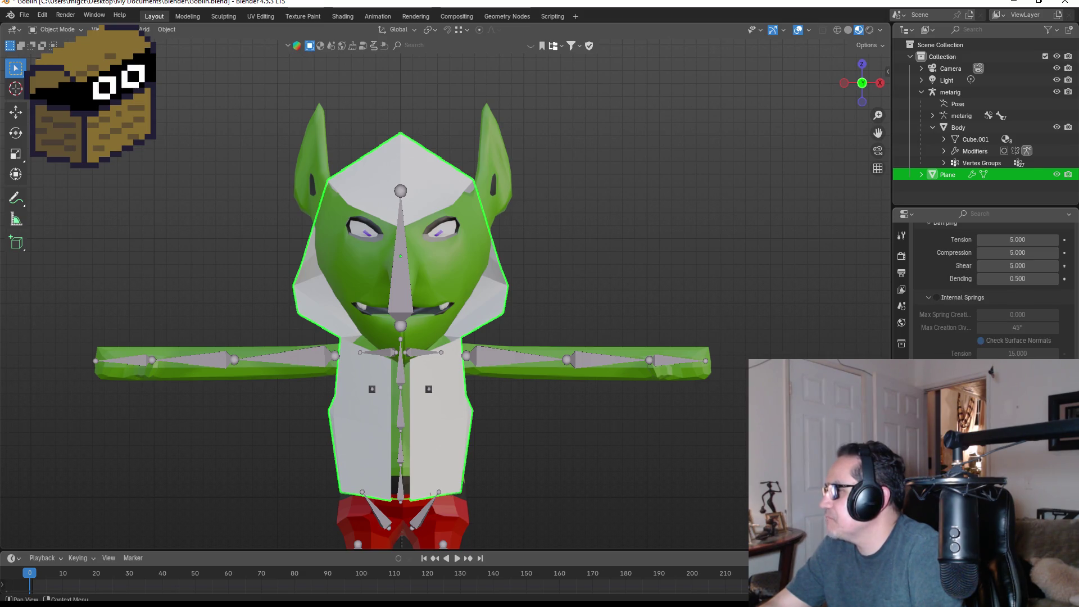
{"action": "scroll", "coordinate": [990, 287], "scroll_direction": "down", "scroll_amount": 5}
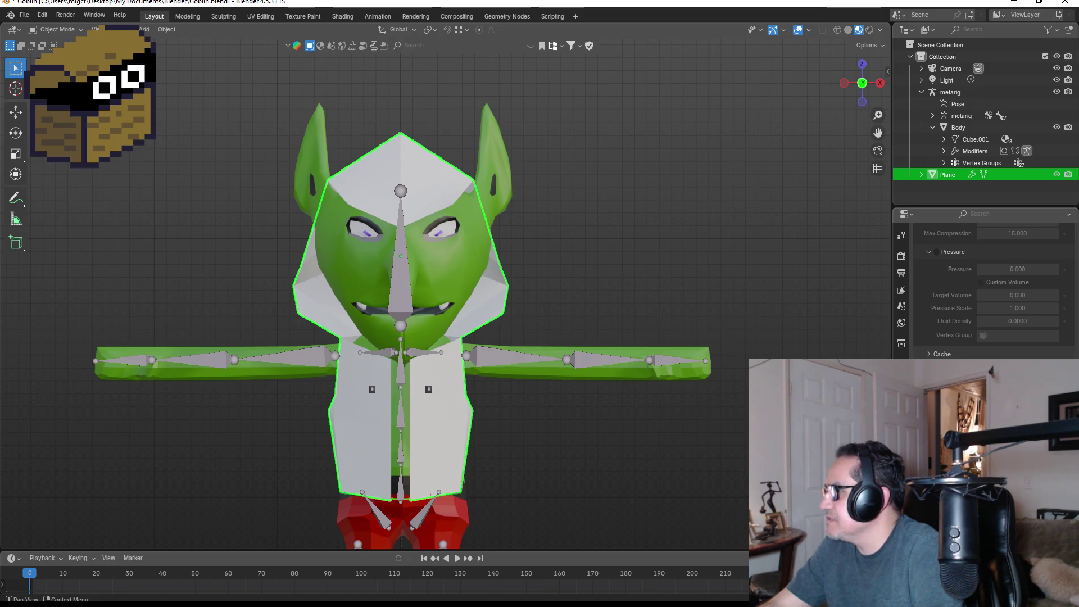
{"action": "scroll", "coordinate": [989, 286], "scroll_direction": "down", "scroll_amount": 5}
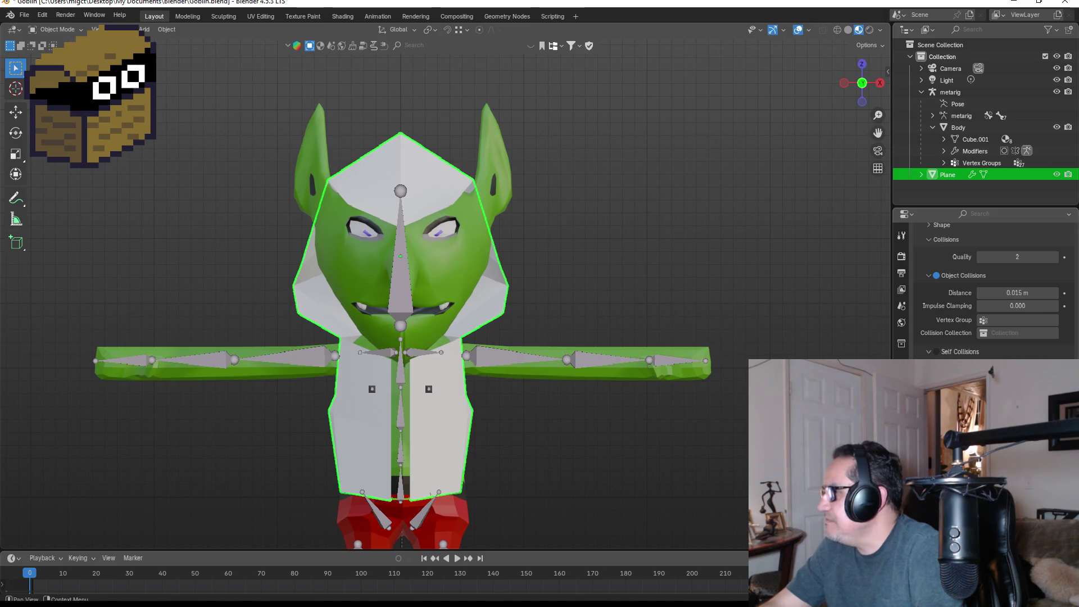
{"action": "scroll", "coordinate": [990, 287], "scroll_direction": "up", "scroll_amount": 5}
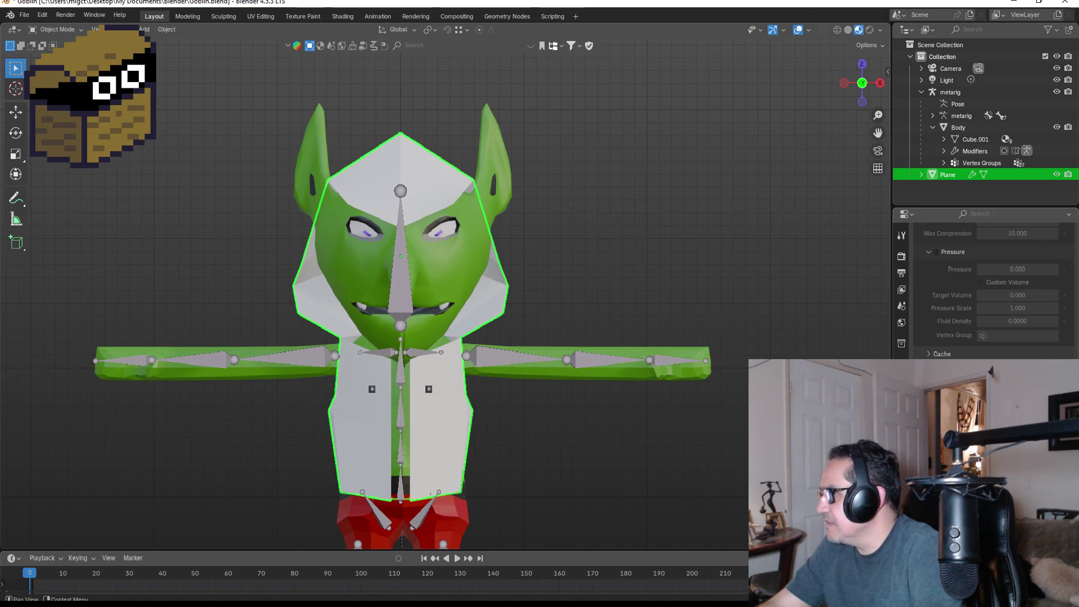
{"action": "scroll", "coordinate": [989, 287], "scroll_direction": "down", "scroll_amount": 6}
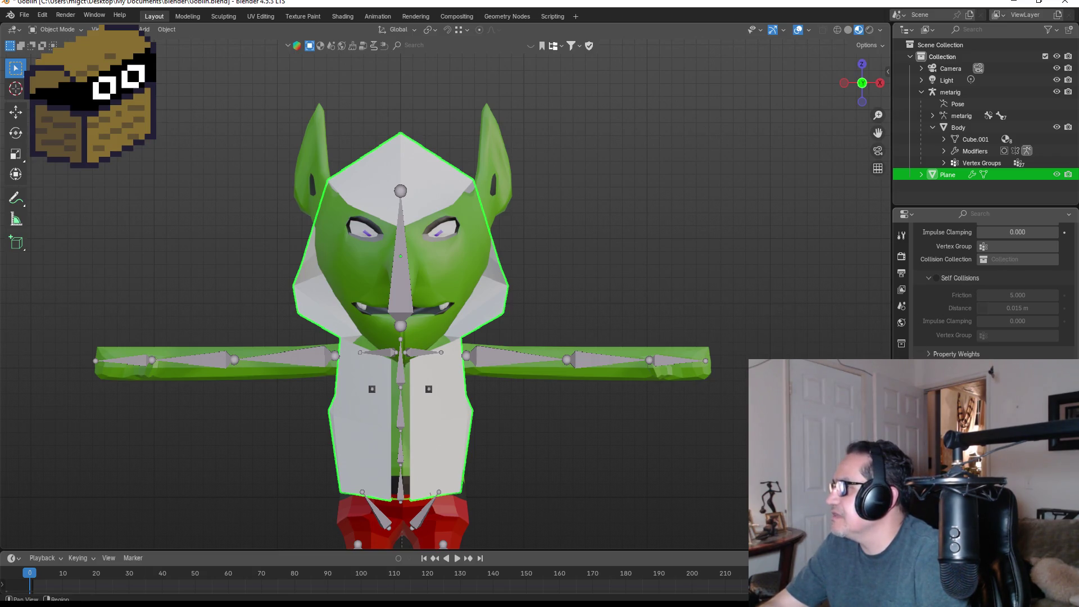
{"action": "left_click", "coordinate": [902, 235]}
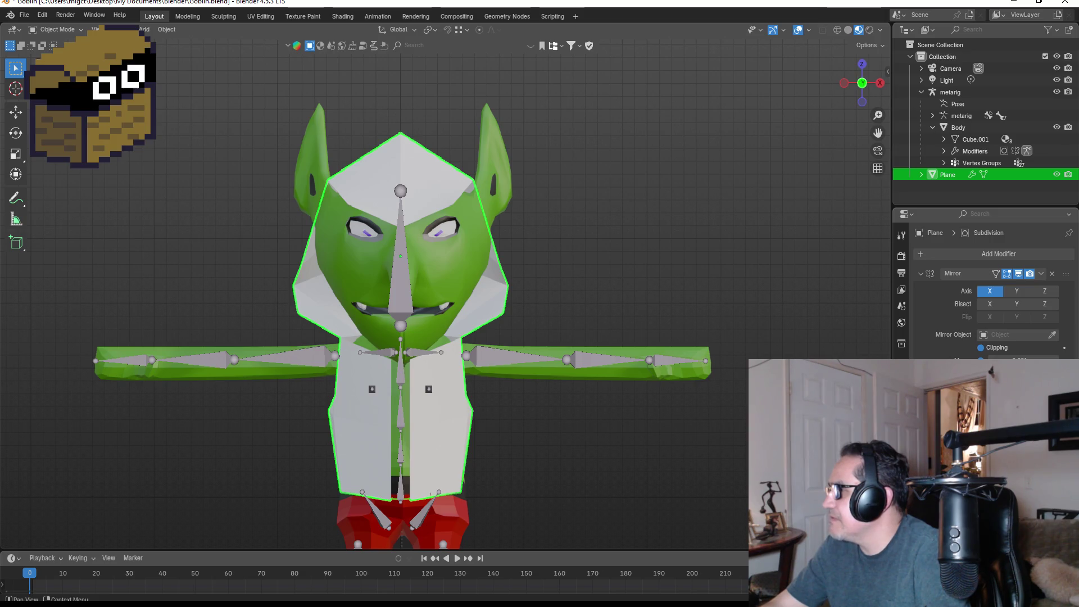
{"action": "scroll", "coordinate": [989, 282], "scroll_direction": "down", "scroll_amount": 1}
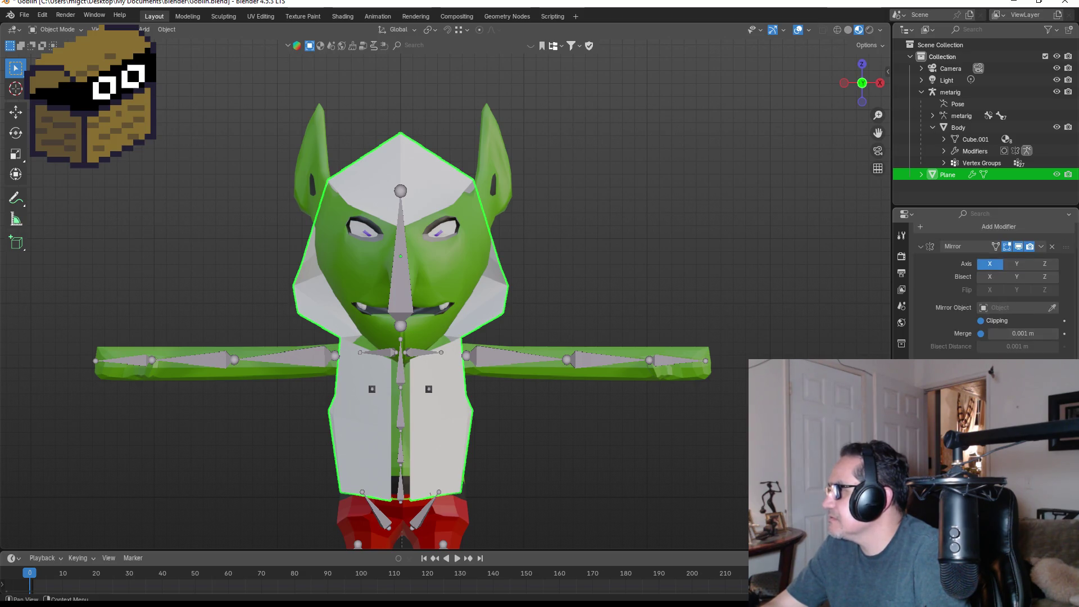
{"action": "left_click", "coordinate": [902, 410]}
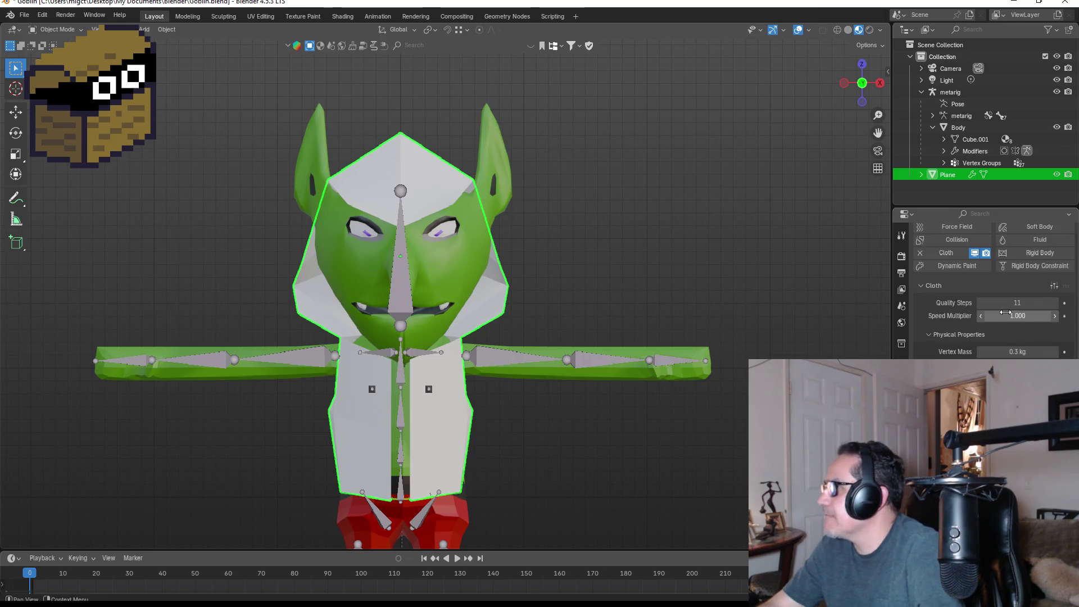
{"action": "left_click", "coordinate": [946, 280]}
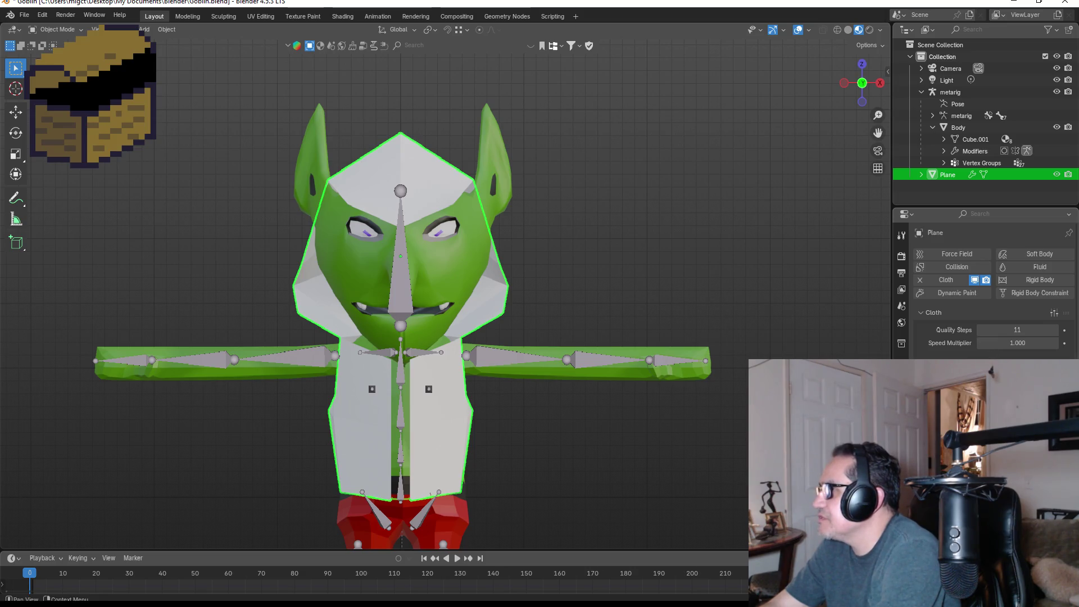
{"action": "scroll", "coordinate": [984, 292], "scroll_direction": "down", "scroll_amount": 1}
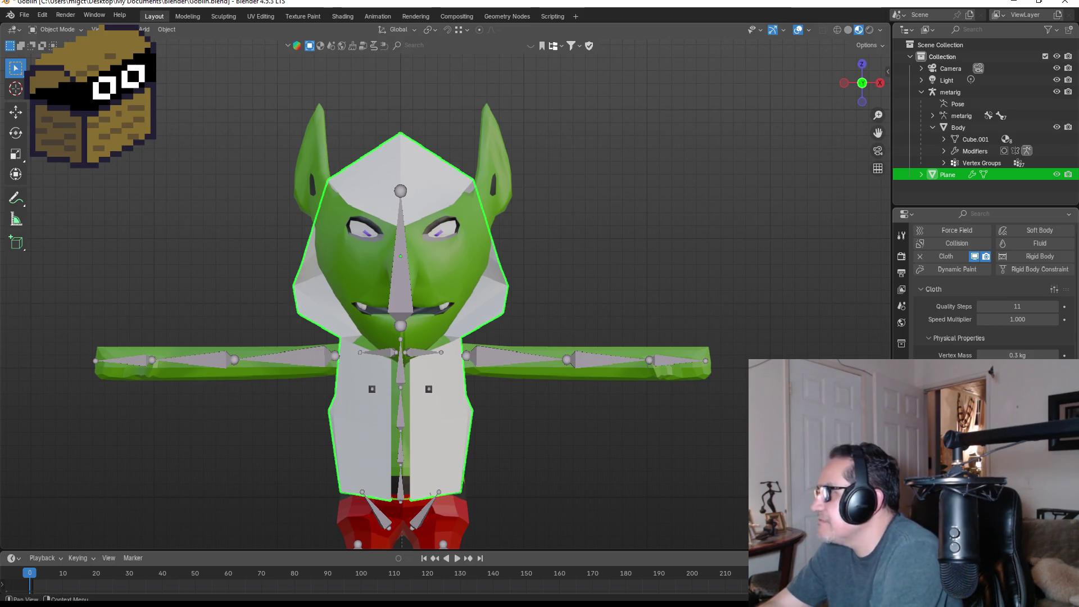
{"action": "scroll", "coordinate": [946, 355], "scroll_direction": "down", "scroll_amount": 2}
{"action": "scroll", "coordinate": [990, 293], "scroll_direction": "down", "scroll_amount": 1}
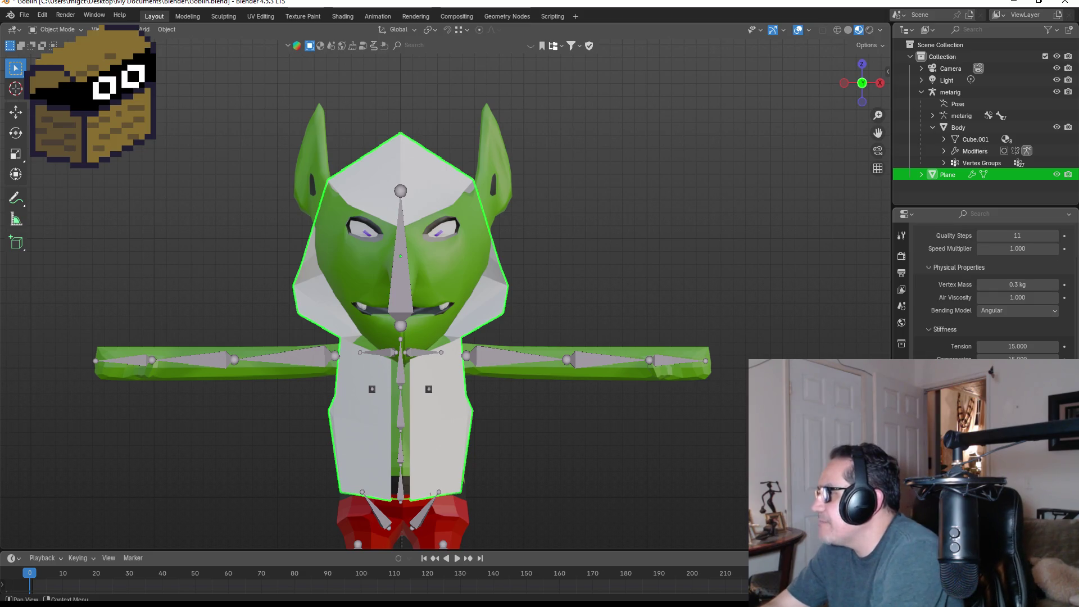
{"action": "scroll", "coordinate": [989, 292], "scroll_direction": "down", "scroll_amount": 2}
{"action": "scroll", "coordinate": [989, 293], "scroll_direction": "down", "scroll_amount": 5}
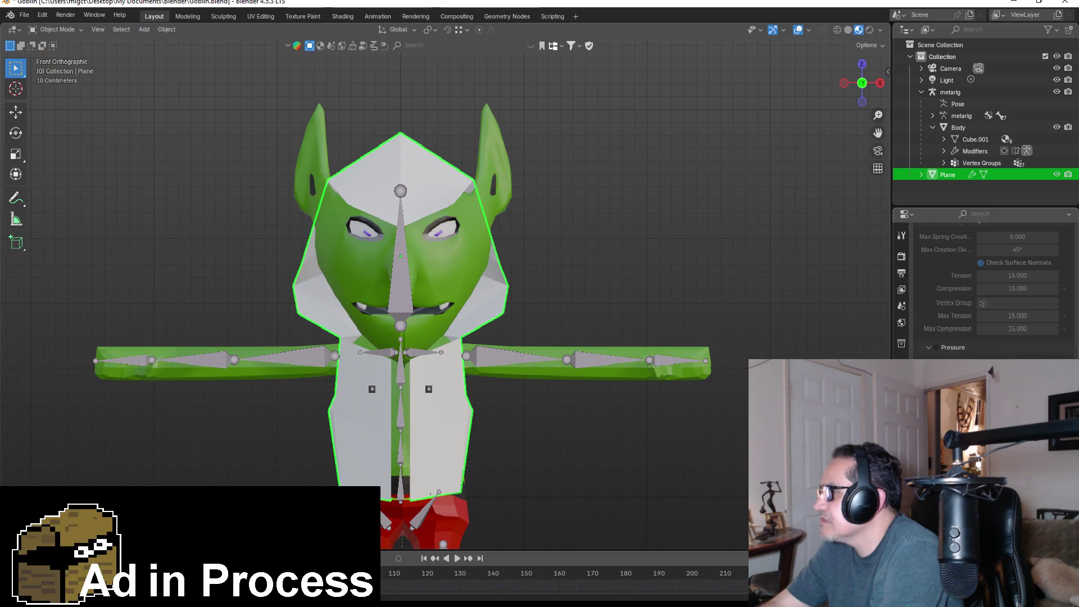
{"action": "scroll", "coordinate": [990, 292], "scroll_direction": "down", "scroll_amount": 2}
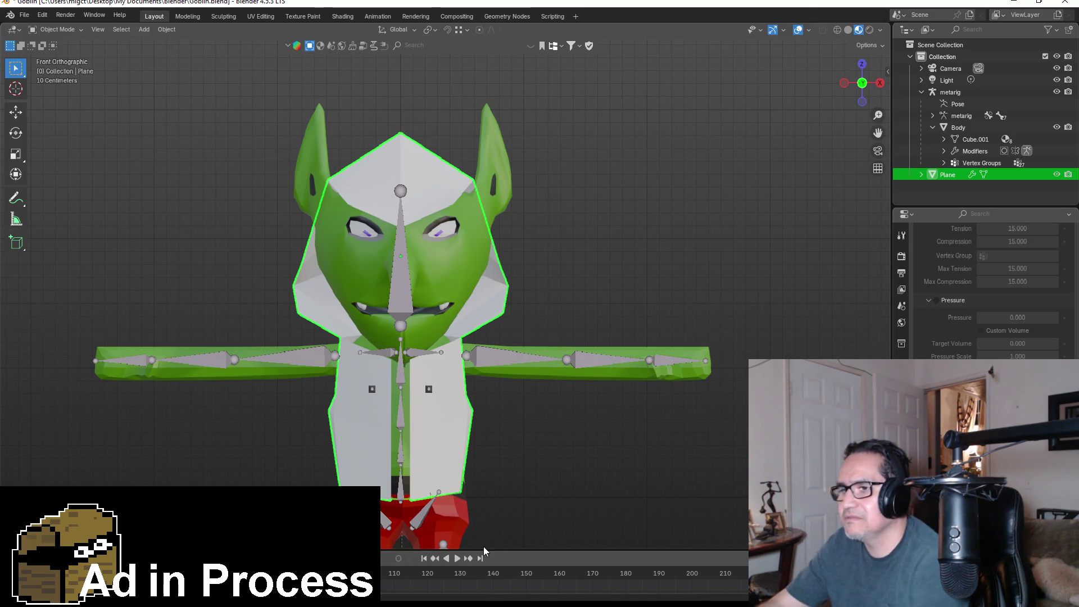
Step: Play the cloth simulation, cancel a trial move of the hood, then pause playback and deselect
{"action": "left_click", "coordinate": [458, 563]}
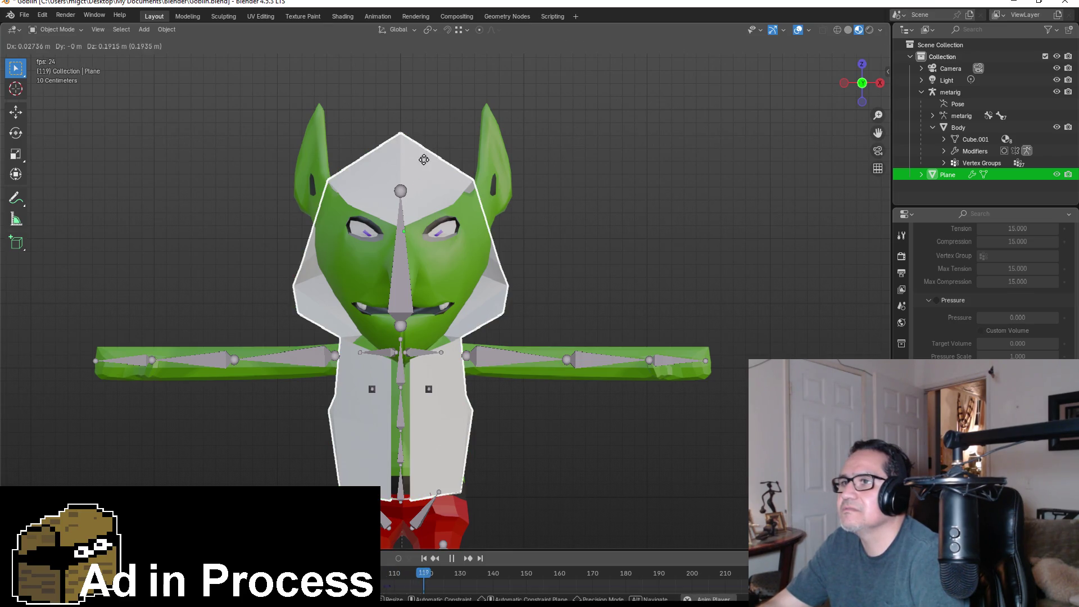
{"action": "key", "text": "g"}
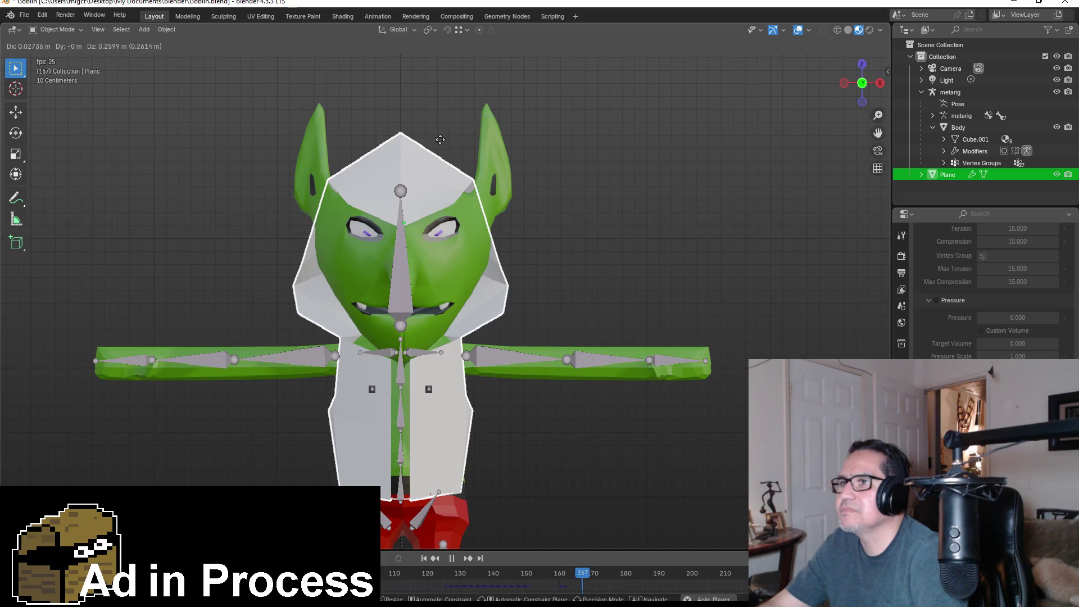
{"action": "key", "text": "Escape"}
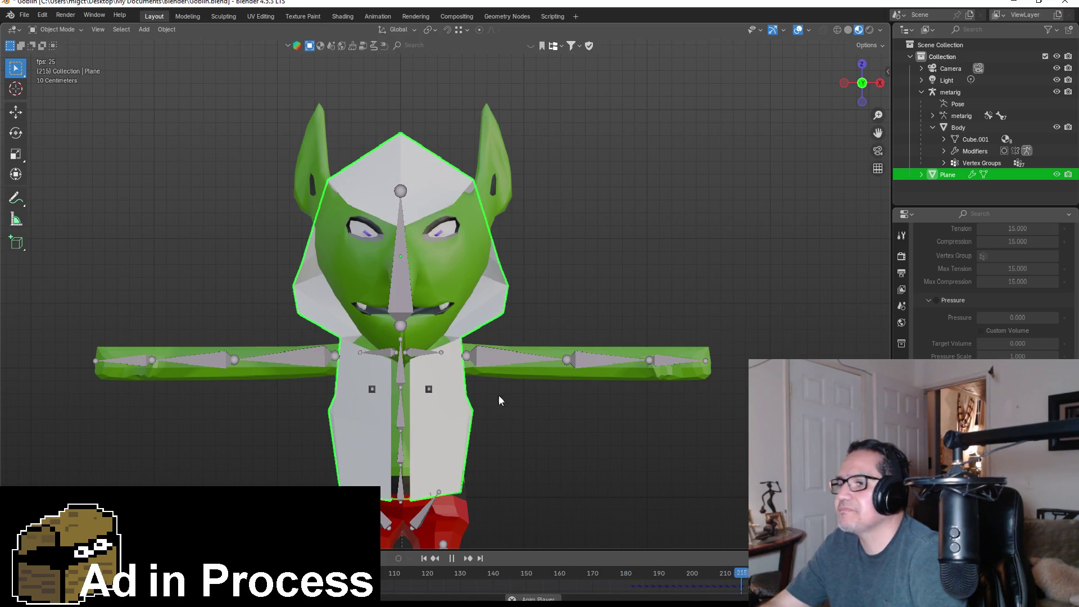
{"action": "left_click", "coordinate": [452, 558]}
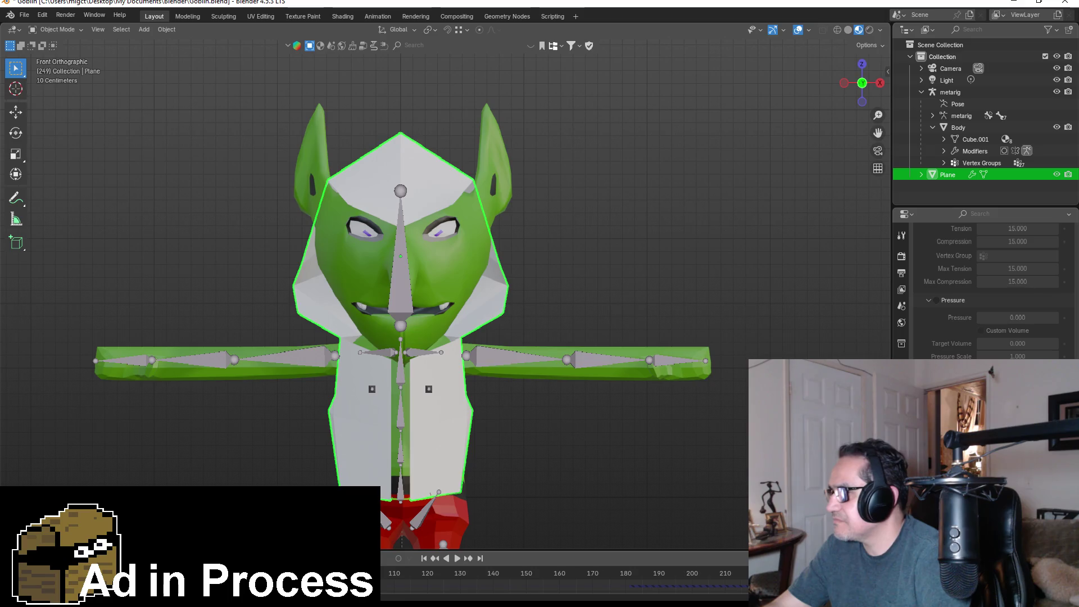
{"action": "scroll", "coordinate": [562, 579], "scroll_direction": "left", "scroll_amount": 10, "text": "ctrl"}
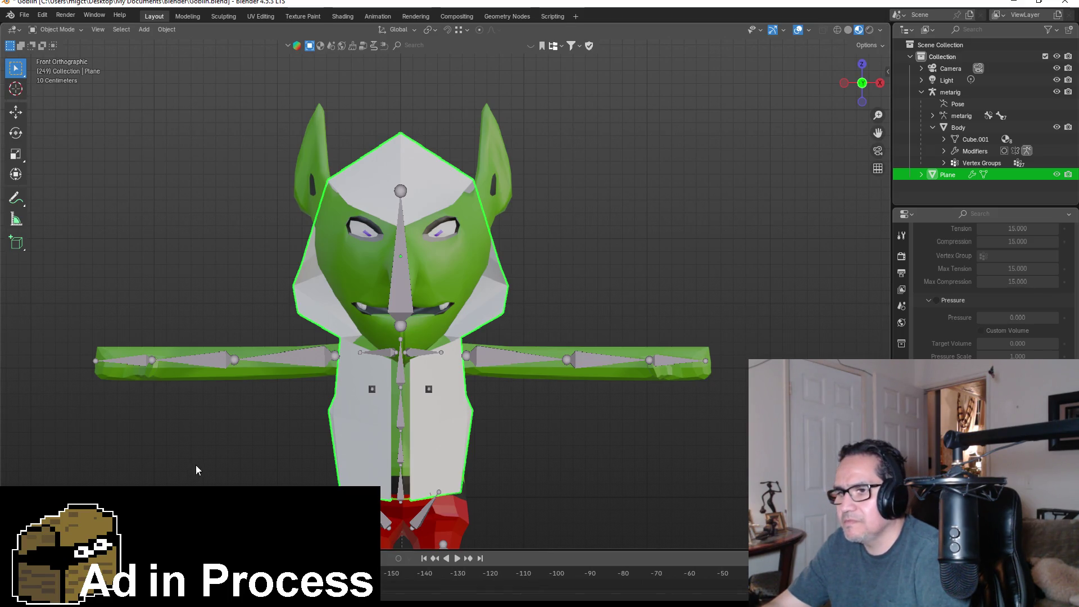
{"action": "left_click", "coordinate": [218, 450]}
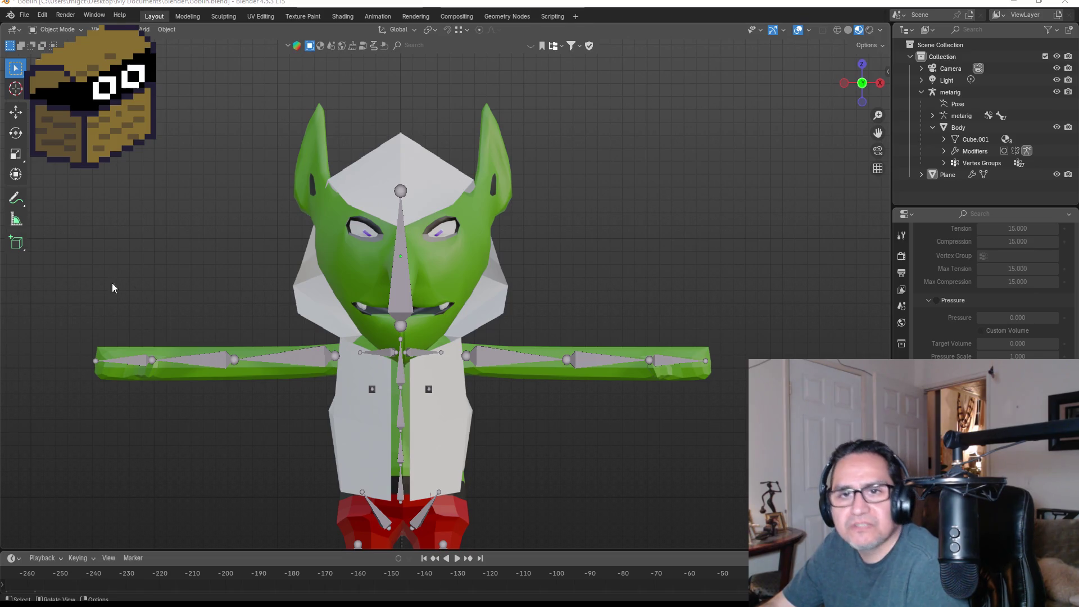
Step: Select the hood and, in Edit Mode, push a vertex near the goblin's ear outward
{"action": "scroll", "coordinate": [517, 351], "scroll_direction": "down", "scroll_amount": 3}
{"action": "mouse_move", "coordinate": [541, 258]}
{"action": "middle_mouse_down"}
{"action": "mouse_move", "coordinate": [395, 272]}
{"action": "mouse_move", "coordinate": [480, 283]}
{"action": "mouse_move", "coordinate": [513, 268]}
{"action": "middle_mouse_up"}
{"action": "left_click", "coordinate": [473, 277]}
{"action": "scroll", "coordinate": [514, 270], "scroll_direction": "up", "scroll_amount": 4}
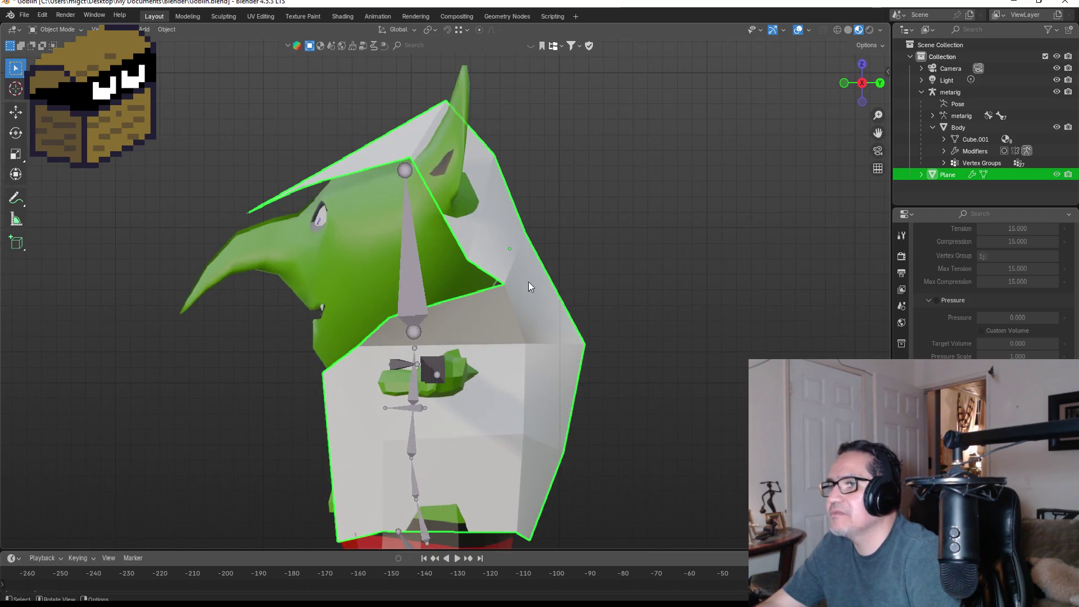
{"action": "key", "text": "Tab"}
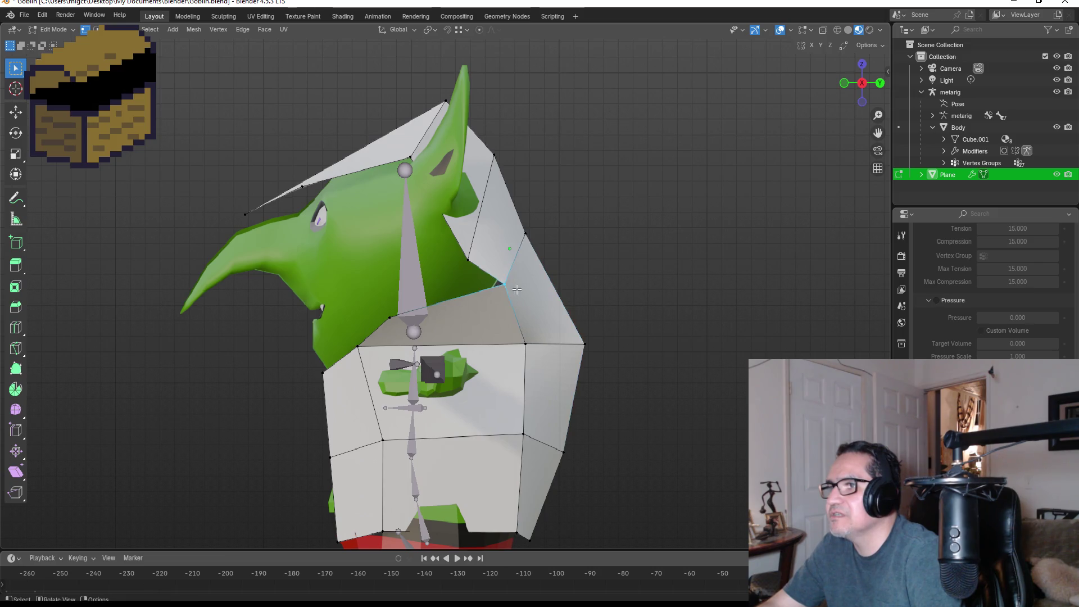
{"action": "key", "text": "g"}
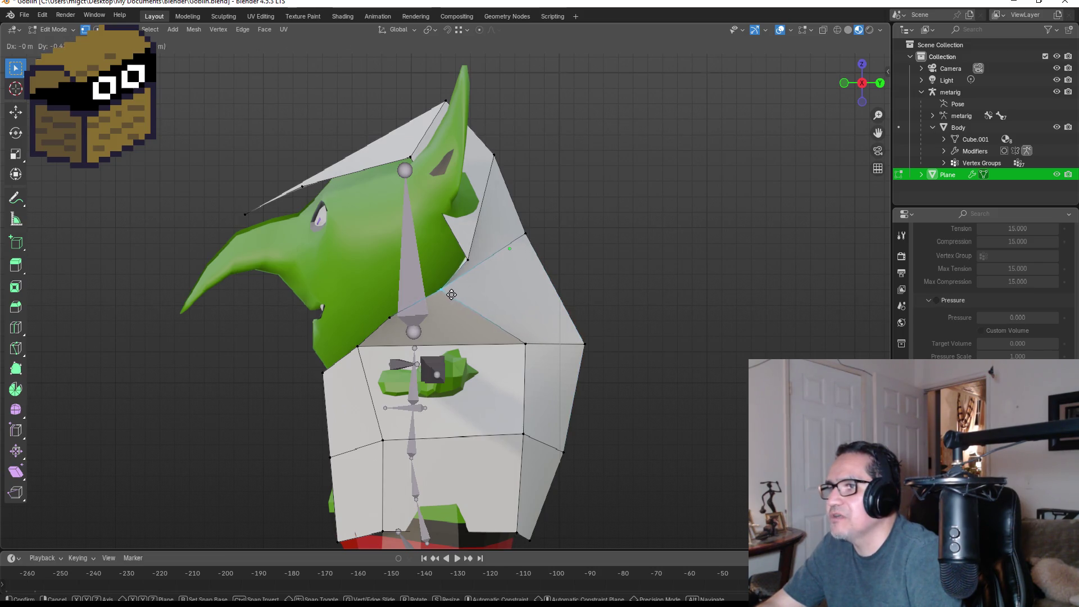
{"action": "left_click", "coordinate": [449, 293]}
Step: Nudge that vertex again and move another ear-edge vertex outward
{"action": "middle_click_drag", "start_coordinate": [450, 293], "coordinate": [484, 296]}
{"action": "key", "text": "g"}
{"action": "left_click", "coordinate": [470, 282]}
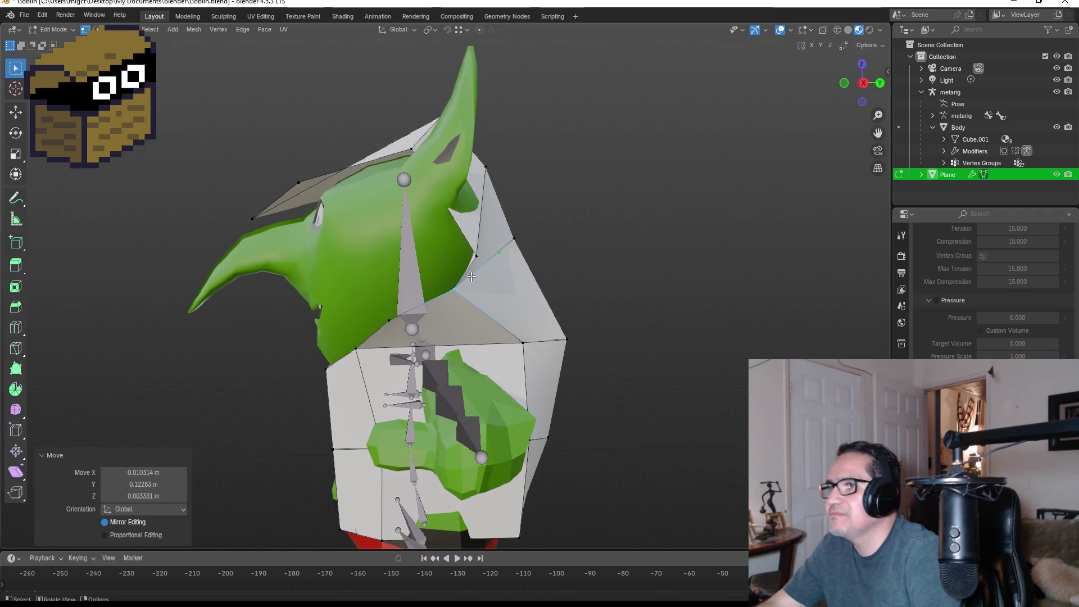
{"action": "left_click", "coordinate": [477, 255]}
{"action": "key", "text": "g"}
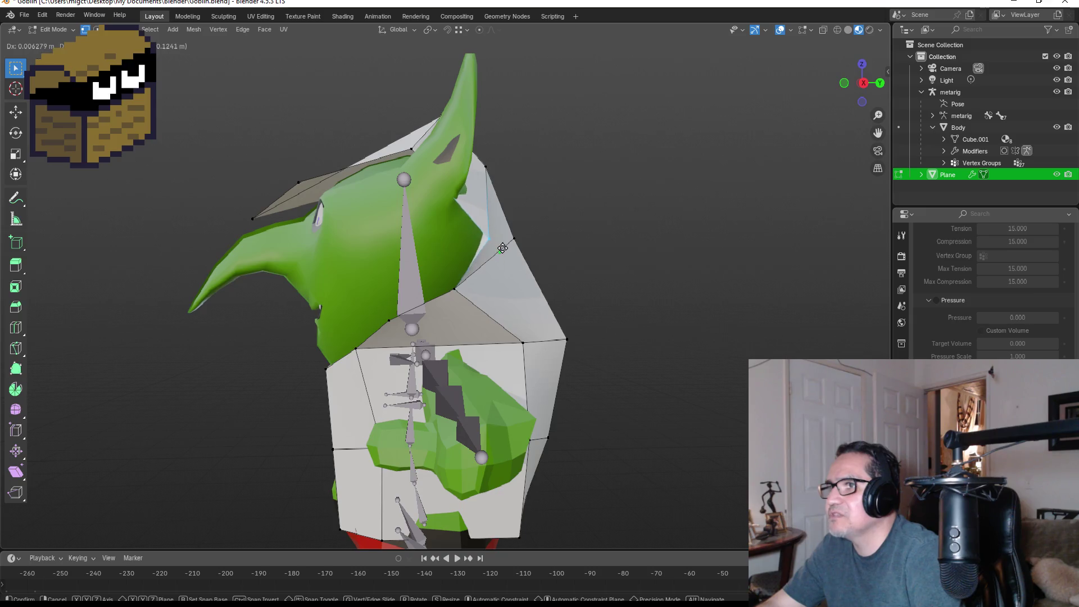
{"action": "left_click", "coordinate": [540, 242]}
Step: Check the hood from the front, return to Object Mode and switch to orthographic view
{"action": "mouse_move", "coordinate": [551, 241]}
{"action": "middle_mouse_down"}
{"action": "mouse_move", "coordinate": [512, 270]}
{"action": "mouse_move", "coordinate": [615, 272]}
{"action": "mouse_move", "coordinate": [643, 256]}
{"action": "middle_mouse_up"}
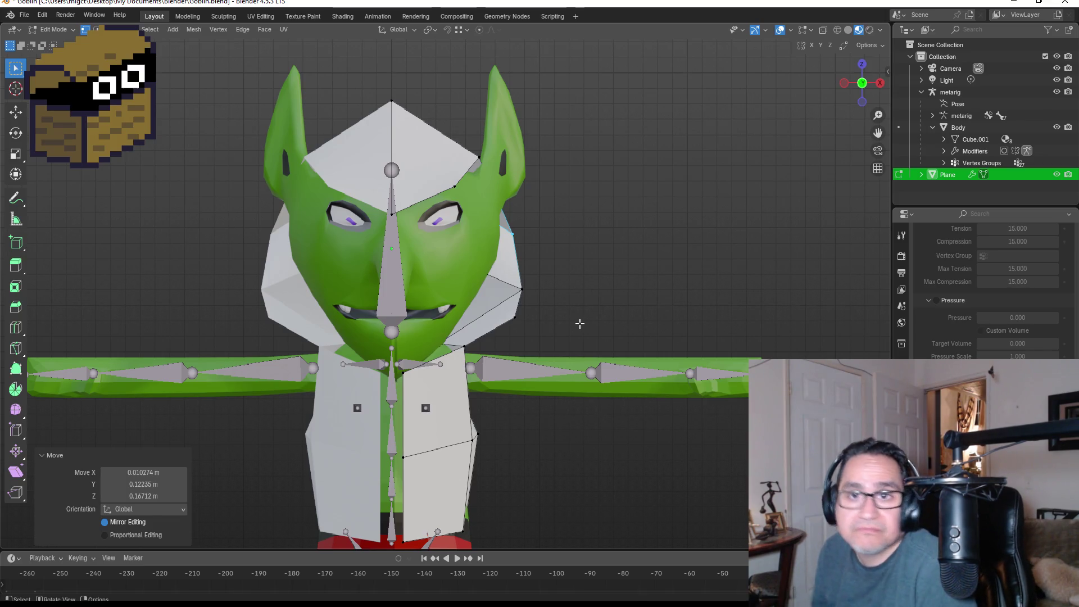
{"action": "scroll", "coordinate": [525, 307], "scroll_direction": "down", "scroll_amount": 4}
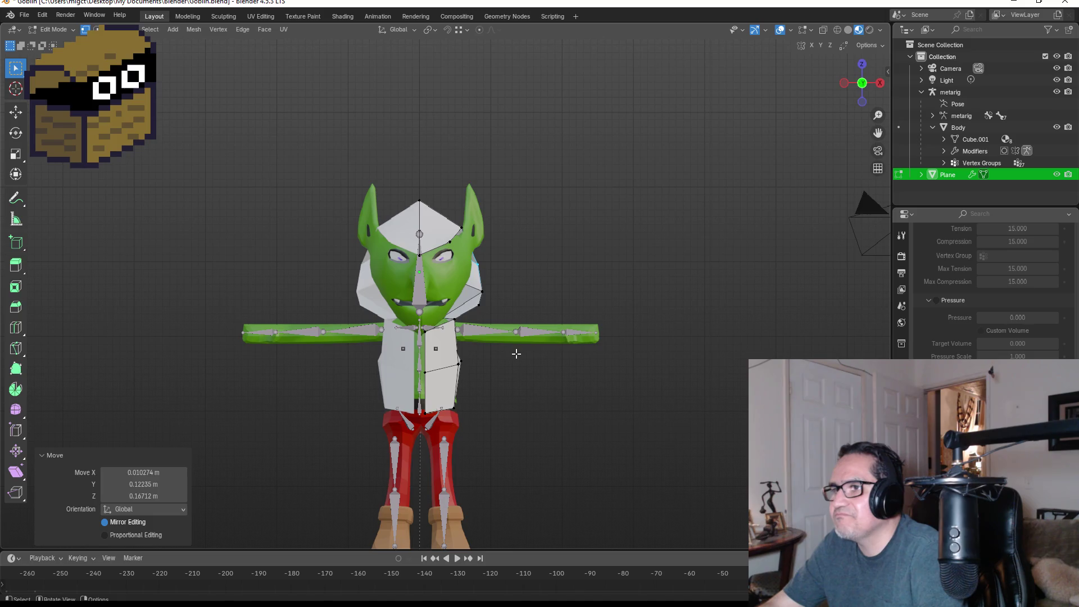
{"action": "key", "text": "Tab"}
{"action": "mouse_move", "coordinate": [573, 361]}
{"action": "middle_mouse_down"}
{"action": "mouse_move", "coordinate": [464, 347]}
{"action": "mouse_move", "coordinate": [553, 358]}
{"action": "middle_mouse_up"}
{"action": "left_click", "coordinate": [878, 168]}
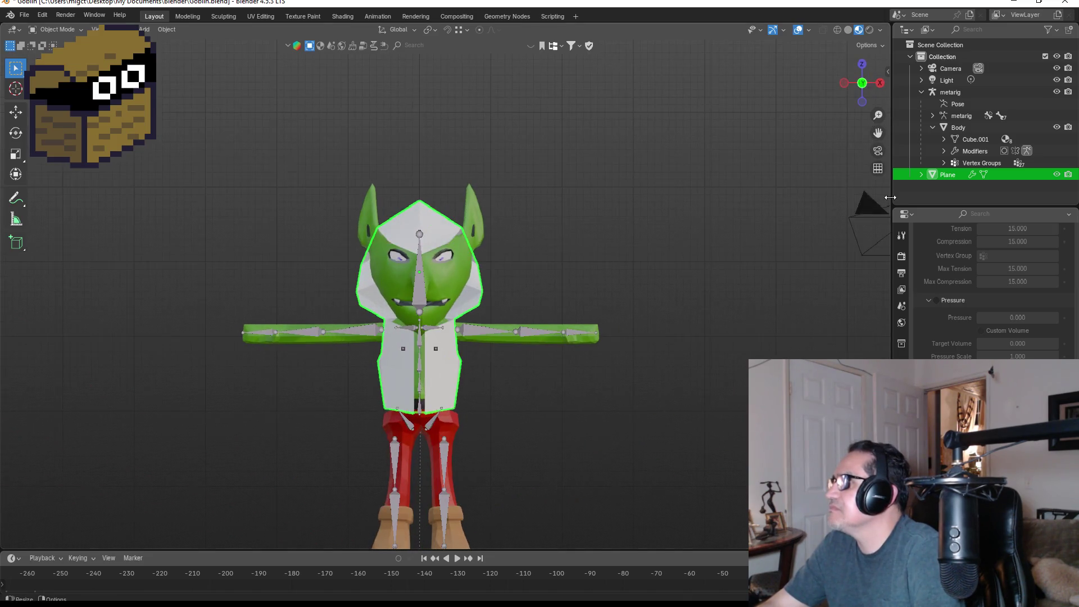
Step: Collapse the metarig and Plane entries in the Outliner and reshow the hood's Physics tab
{"action": "left_click", "coordinate": [921, 175]}
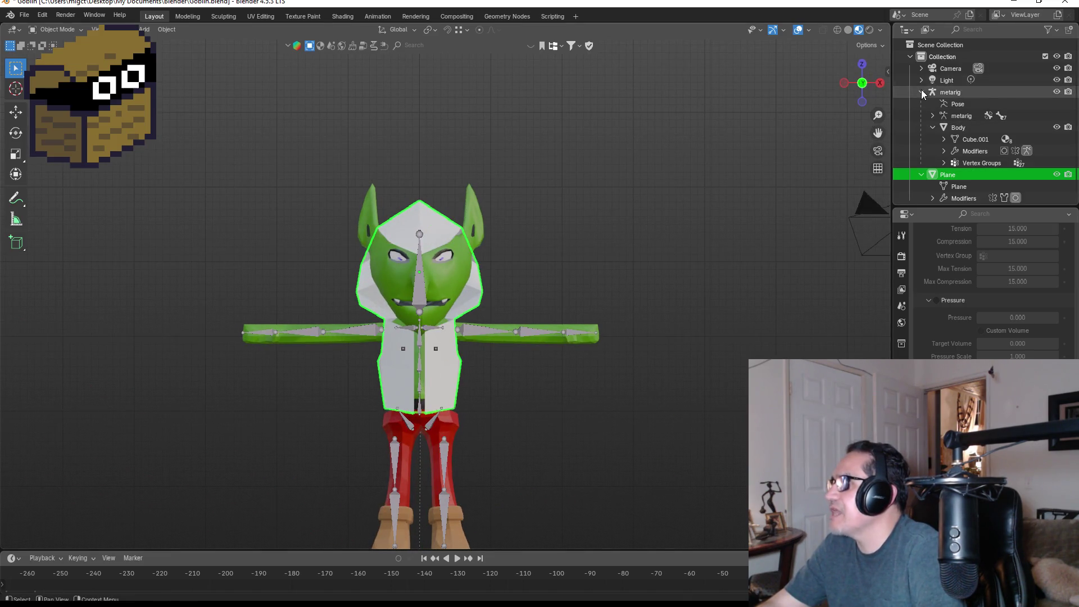
{"action": "left_click", "coordinate": [921, 92]}
{"action": "left_click", "coordinate": [922, 104]}
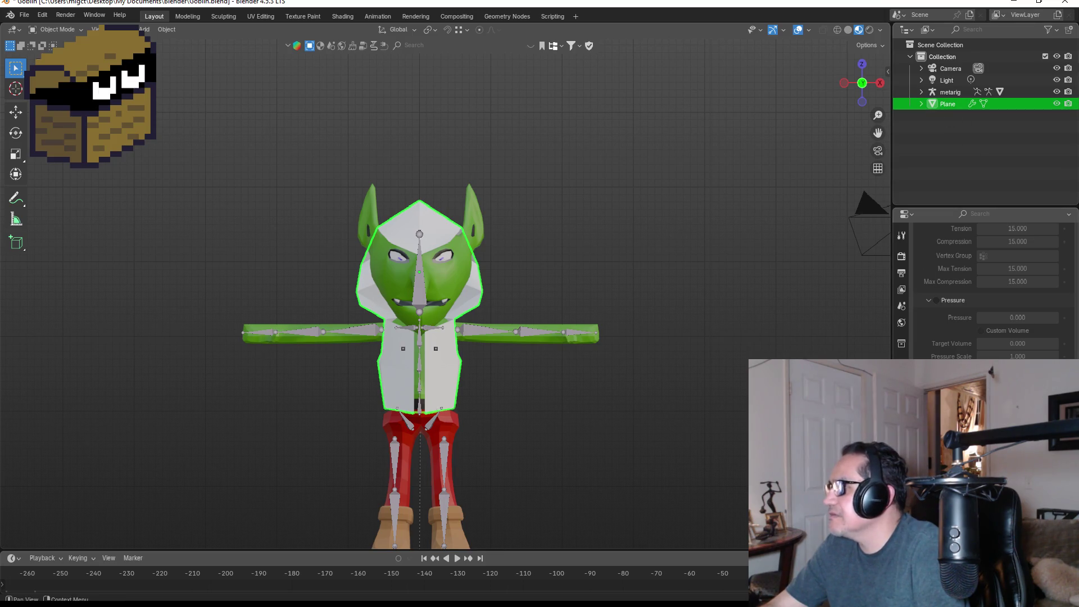
{"action": "left_click", "coordinate": [901, 442]}
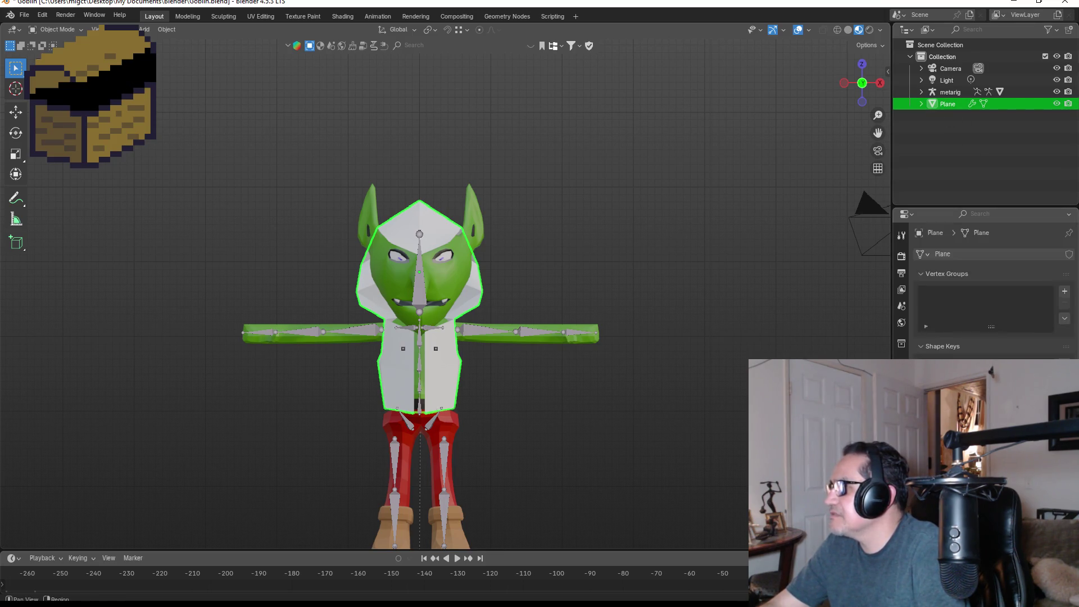
{"action": "left_click", "coordinate": [901, 409]}
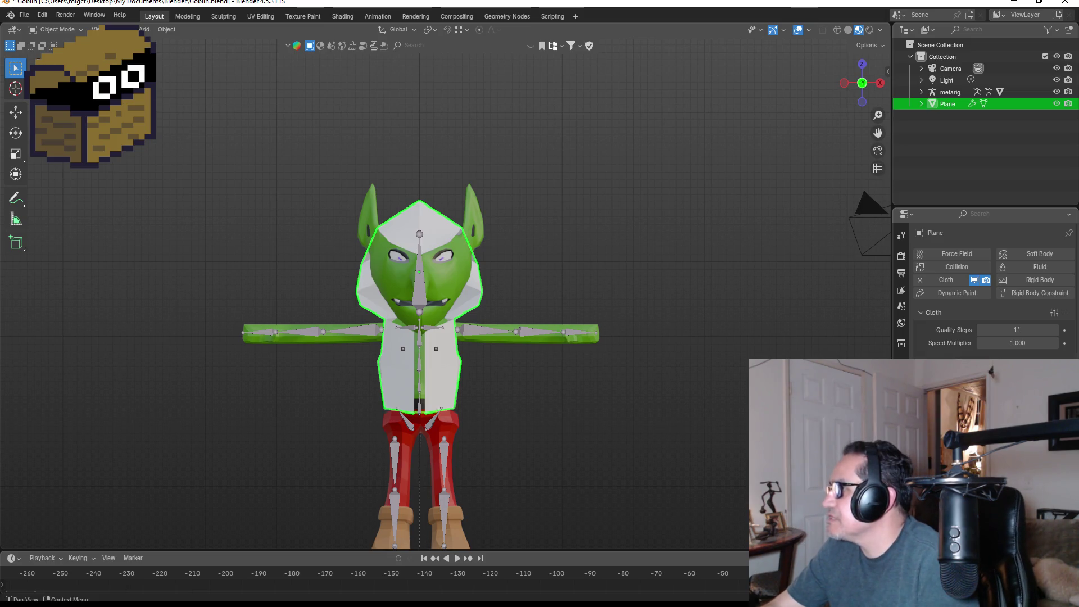
Step: Review the hood's cloth settings (Vertex Mass 0.3 kg, stiffness 15), then show its Mirror modifier
{"action": "scroll", "coordinate": [989, 293], "scroll_direction": "down", "scroll_amount": 1}
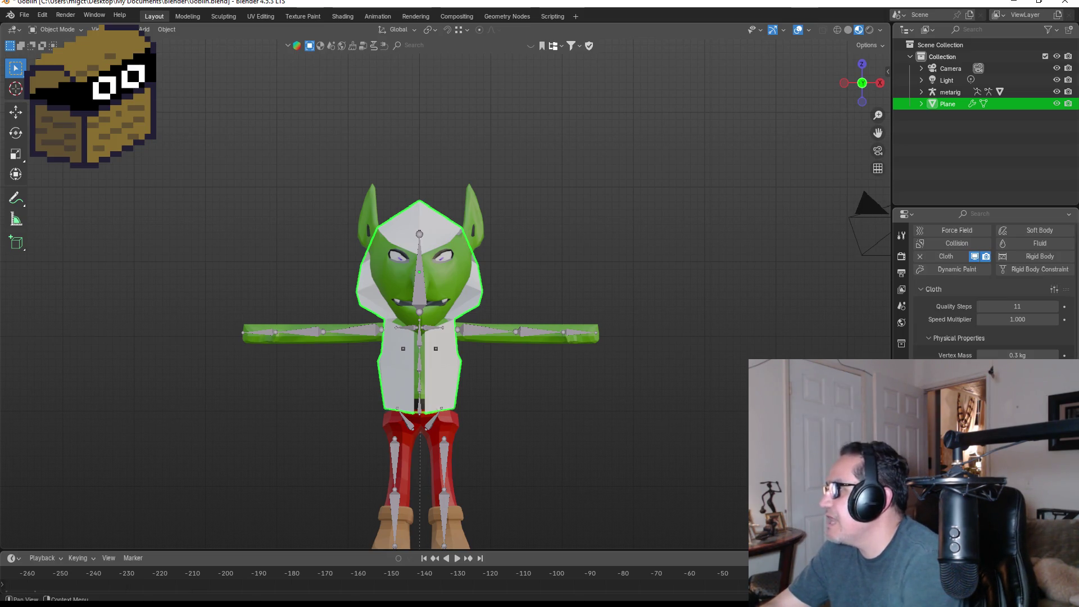
{"action": "scroll", "coordinate": [990, 292], "scroll_direction": "down", "scroll_amount": 3}
{"action": "scroll", "coordinate": [989, 292], "scroll_direction": "down", "scroll_amount": 4}
{"action": "scroll", "coordinate": [990, 293], "scroll_direction": "down", "scroll_amount": 5}
{"action": "scroll", "coordinate": [990, 292], "scroll_direction": "down", "scroll_amount": 2}
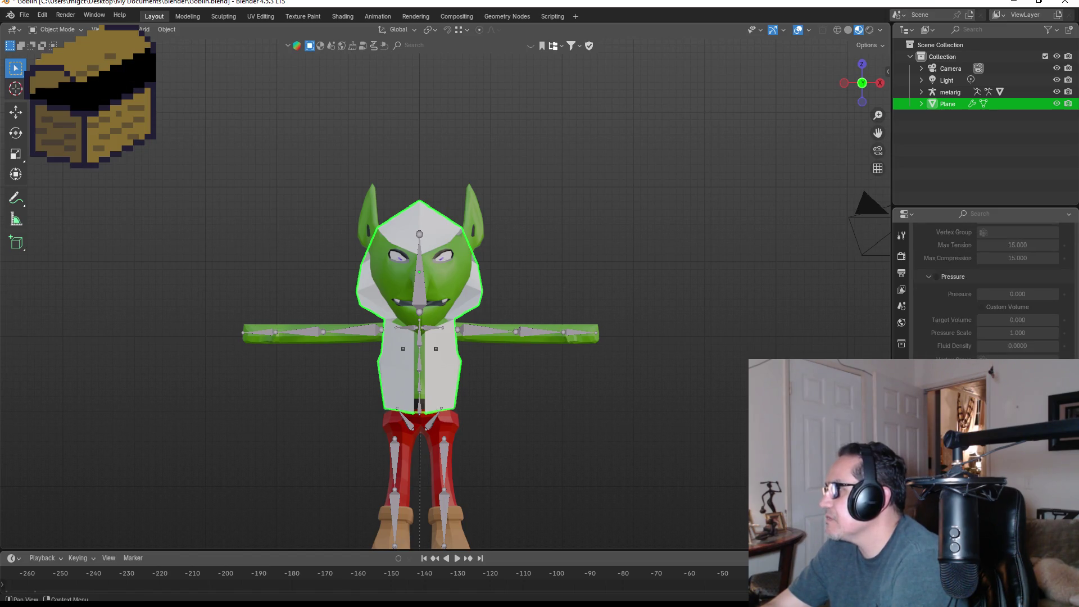
{"action": "scroll", "coordinate": [989, 287], "scroll_direction": "up", "scroll_amount": 8}
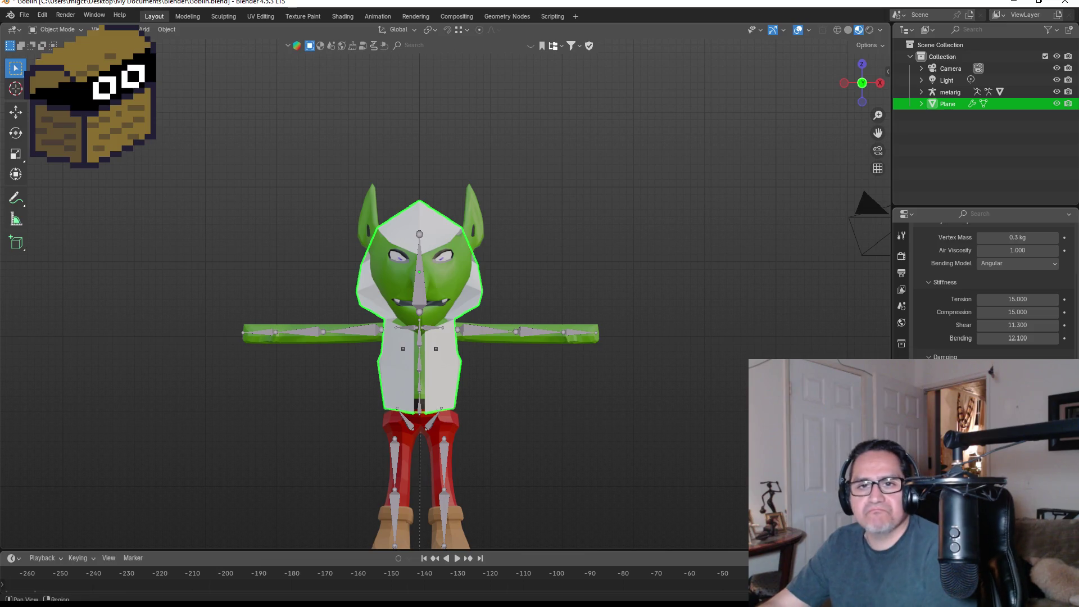
{"action": "scroll", "coordinate": [989, 286], "scroll_direction": "up", "scroll_amount": 4}
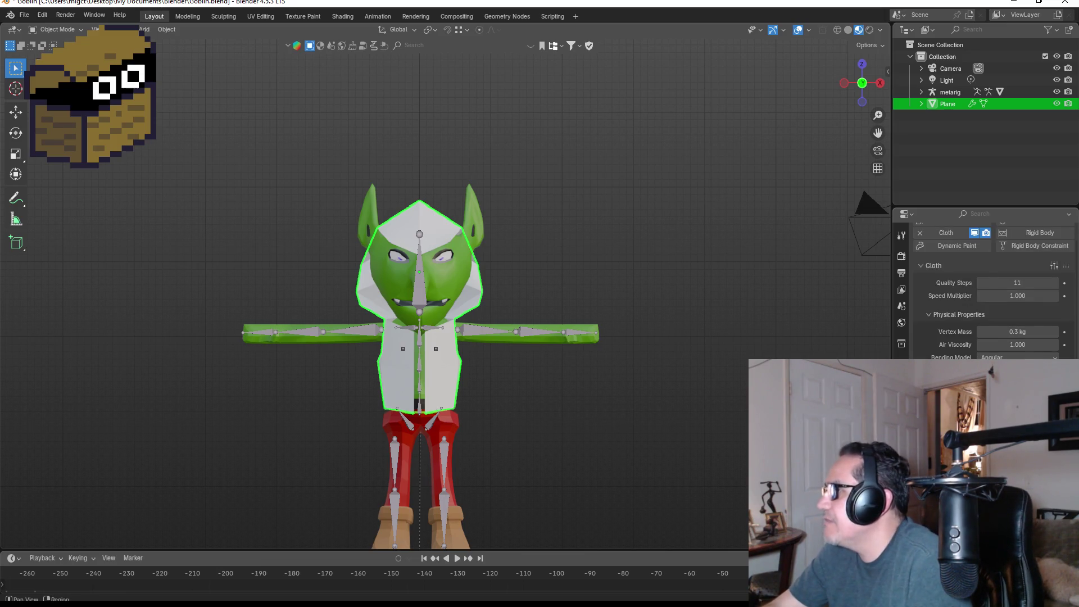
{"action": "left_click", "coordinate": [902, 376]}
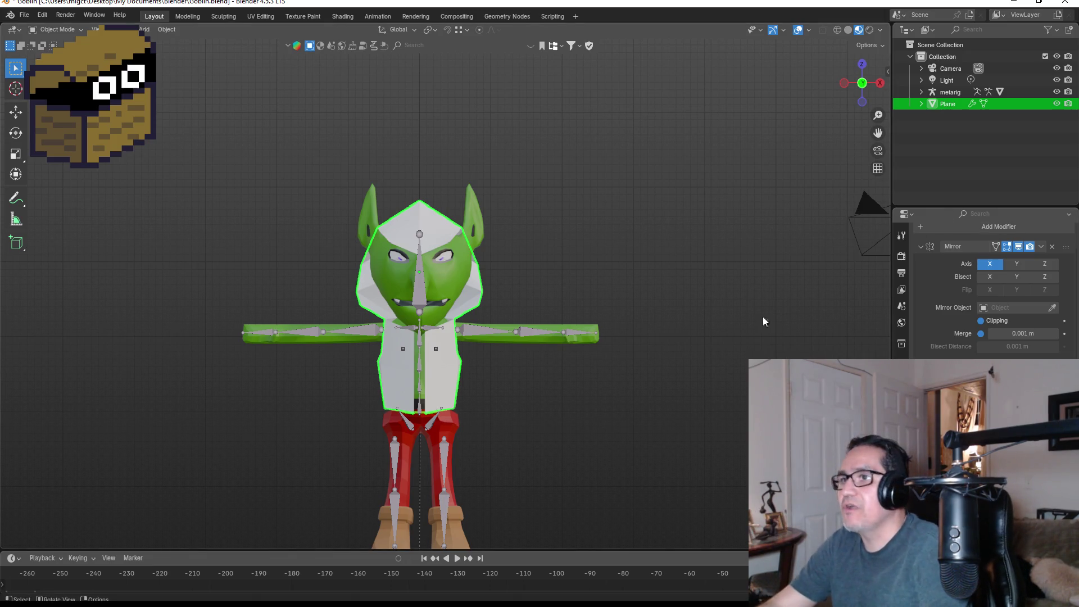
Step: Orbit and zoom in on the goblin, then put the hood mesh into Edit Mode
{"action": "mouse_move", "coordinate": [638, 286]}
{"action": "middle_mouse_down"}
{"action": "mouse_move", "coordinate": [523, 300]}
{"action": "mouse_move", "coordinate": [538, 299]}
{"action": "middle_mouse_up"}
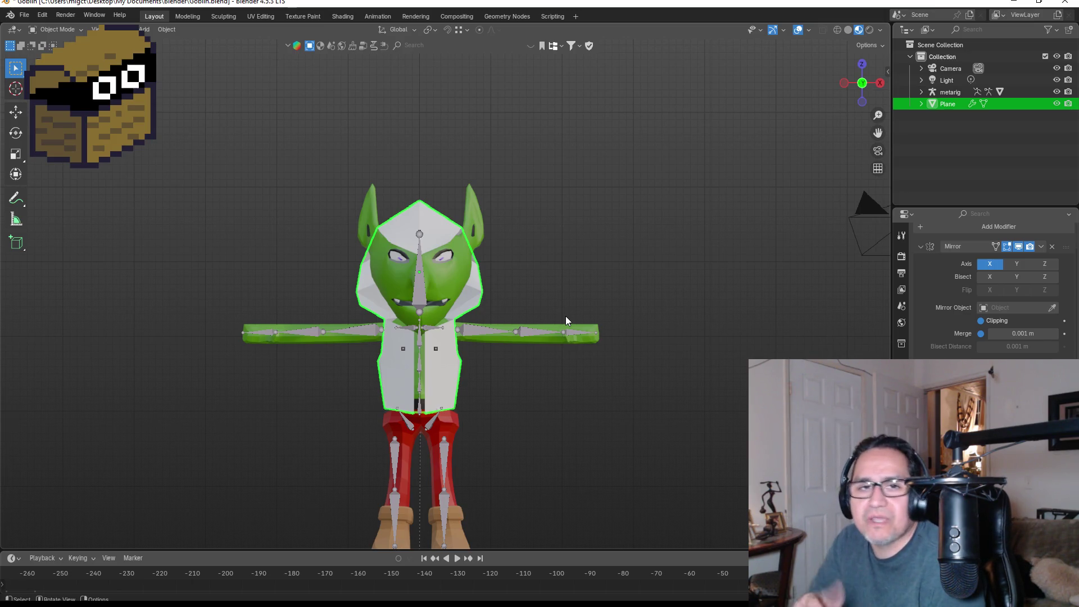
{"action": "scroll", "coordinate": [469, 339], "scroll_direction": "up", "scroll_amount": 2}
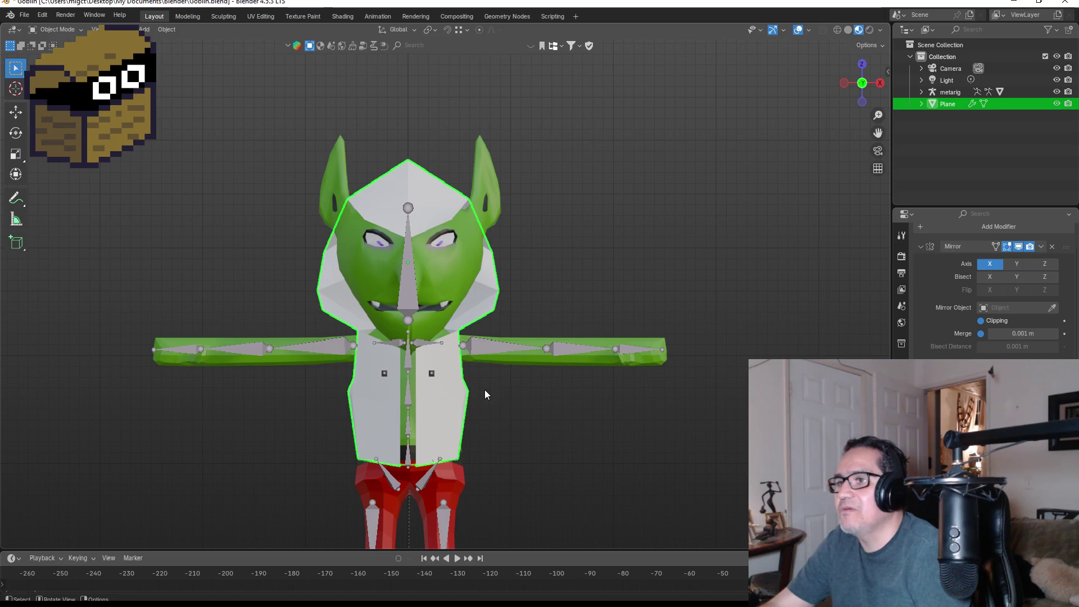
{"action": "key", "text": "Tab"}
Step: Select all the hood geometry in front view, abandoning a trial Y-axis move
{"action": "key", "text": "l"}
{"action": "mouse_move", "coordinate": [602, 313]}
{"action": "middle_mouse_down"}
{"action": "mouse_move", "coordinate": [511, 323]}
{"action": "mouse_move", "coordinate": [540, 329]}
{"action": "middle_mouse_up"}
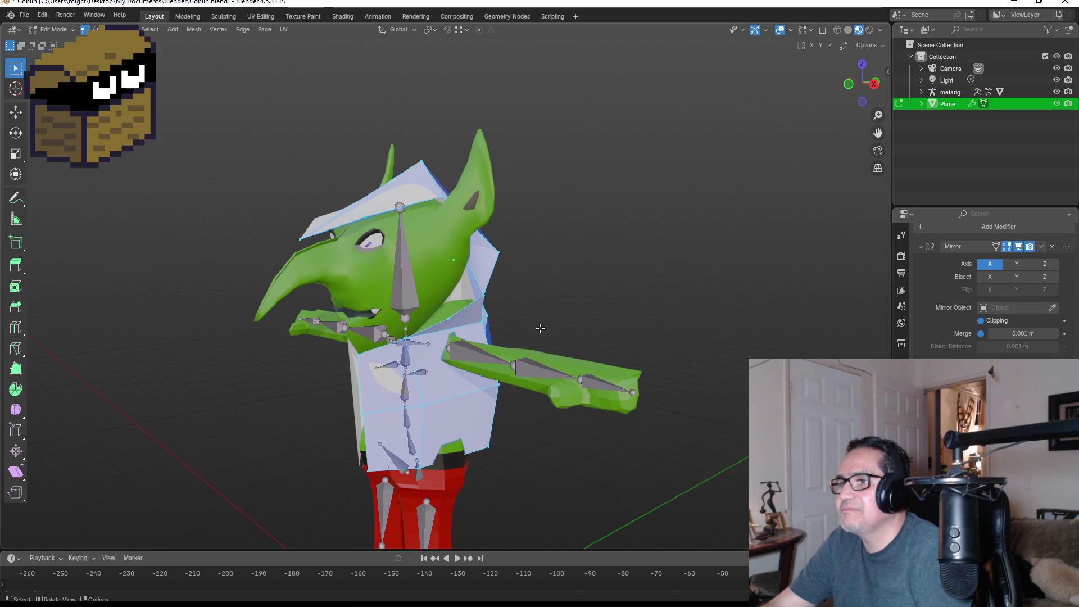
{"action": "key", "text": "KP_1"}
{"action": "key", "text": "g"}
{"action": "key", "text": "y"}
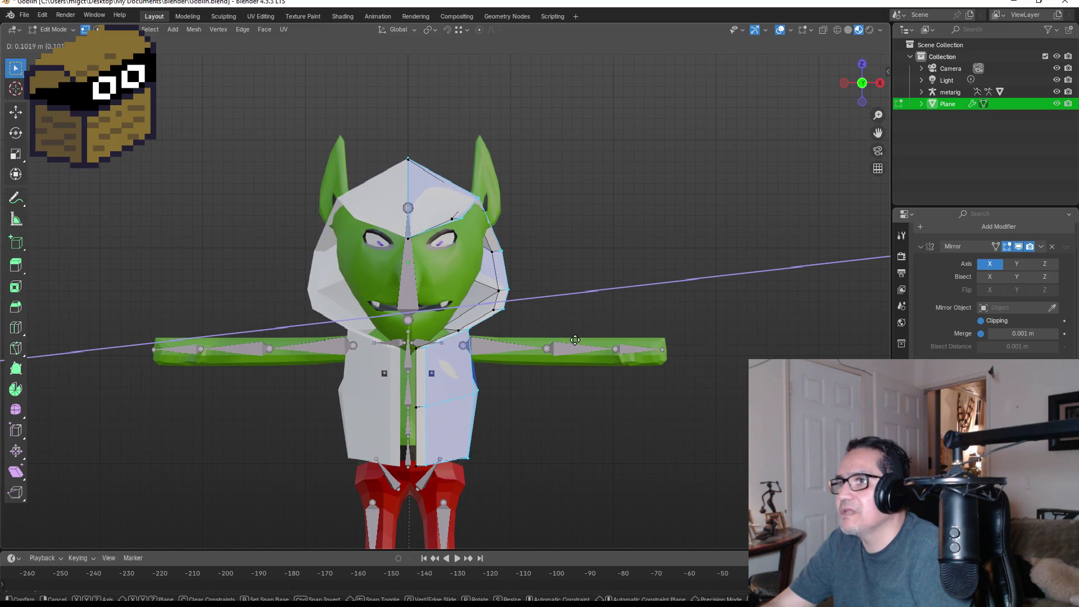
{"action": "key", "text": "Escape"}
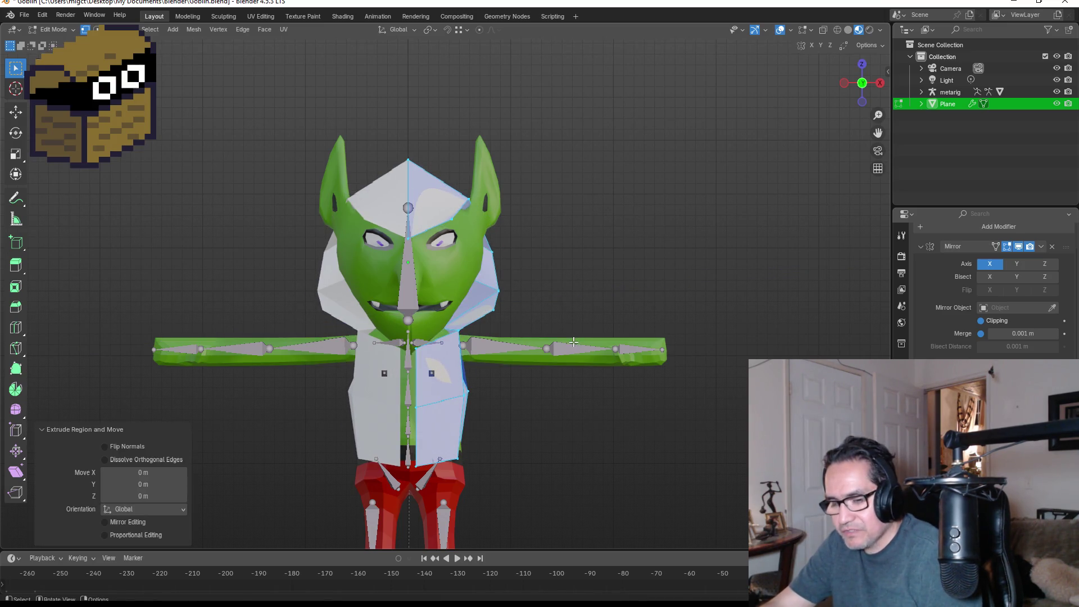
{"action": "key", "text": "super+e"}
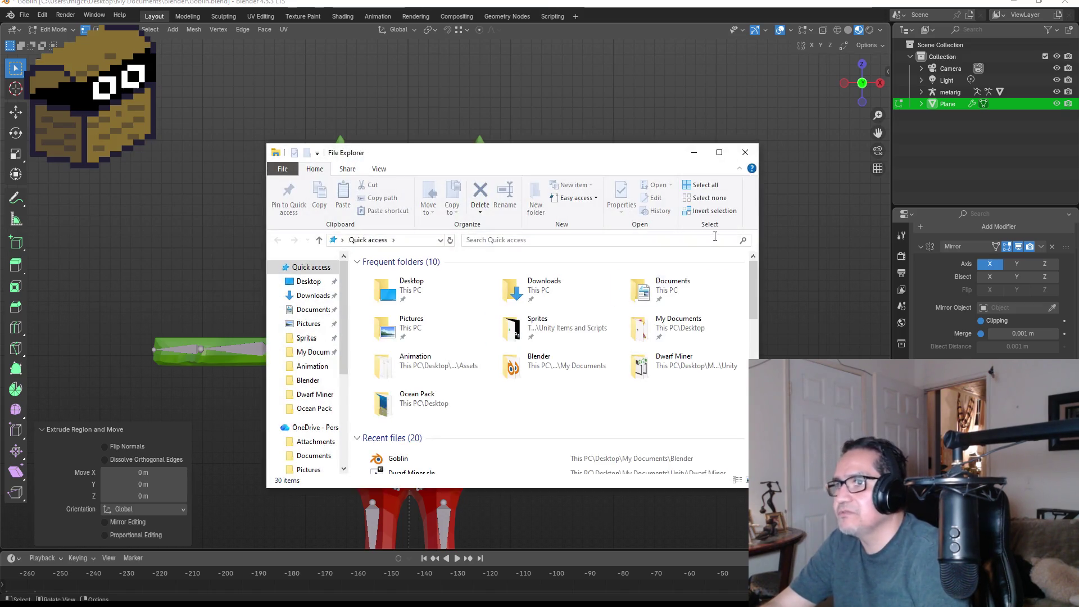
{"action": "key", "text": "alt+F4"}
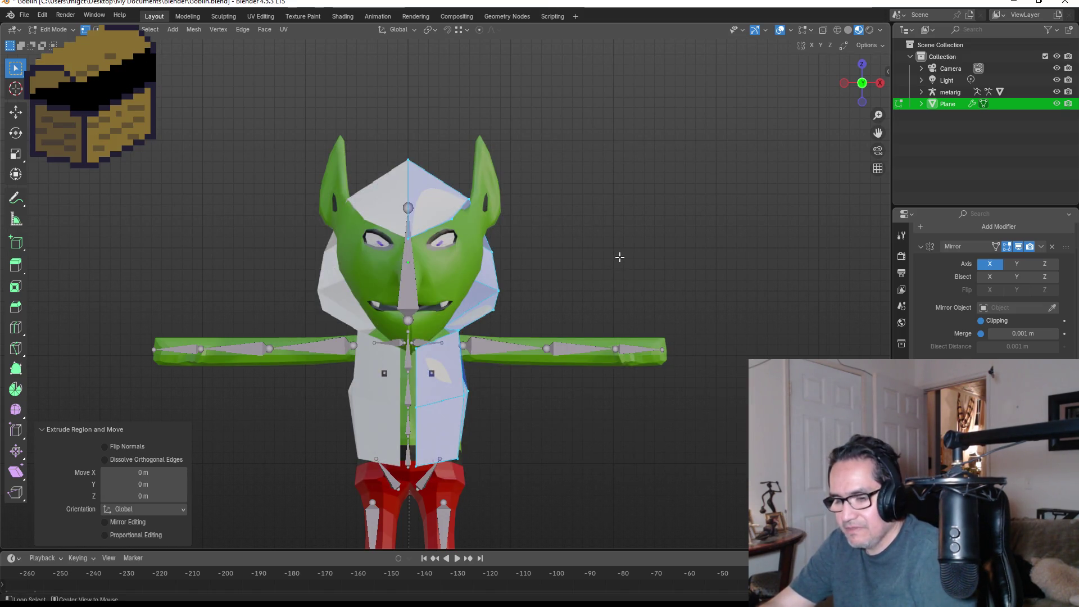
Step: Extrude the hood faces along their normals by a 0.131 m offset
{"action": "key", "text": "alt+e"}
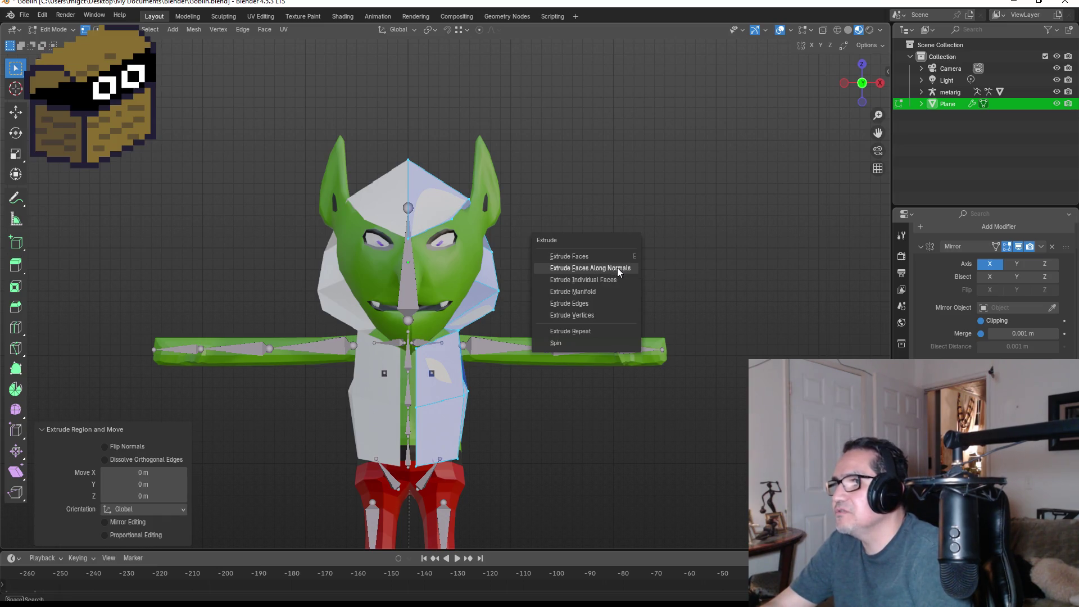
{"action": "left_click", "coordinate": [614, 268]}
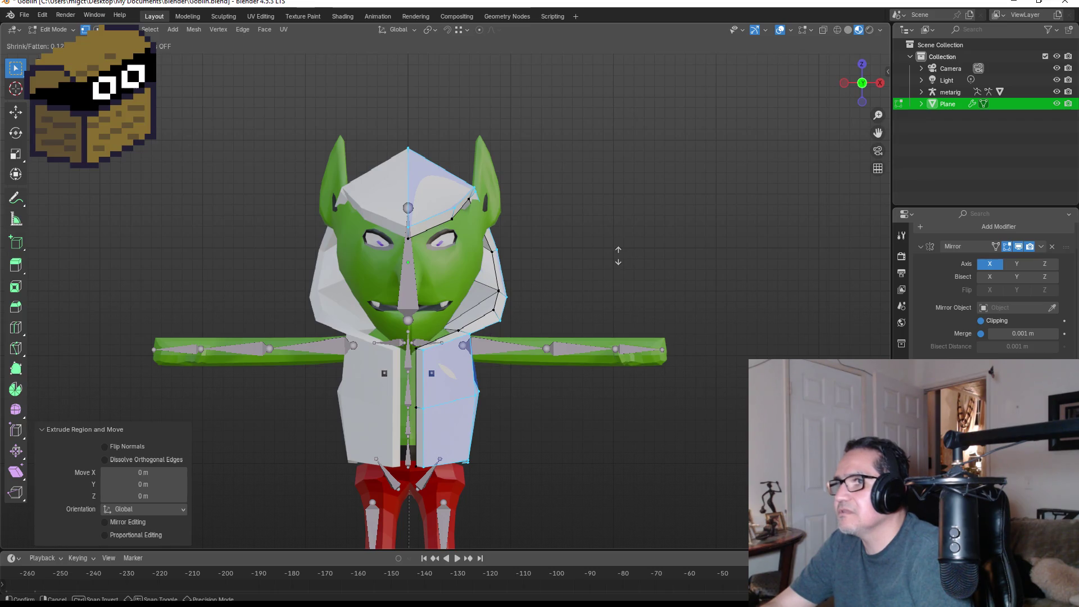
{"action": "left_click", "coordinate": [622, 254]}
{"action": "mouse_move", "coordinate": [626, 253]}
{"action": "middle_mouse_down"}
{"action": "mouse_move", "coordinate": [646, 250]}
{"action": "mouse_move", "coordinate": [607, 264]}
{"action": "mouse_move", "coordinate": [684, 272]}
{"action": "mouse_move", "coordinate": [652, 287]}
{"action": "mouse_move", "coordinate": [473, 299]}
{"action": "mouse_move", "coordinate": [694, 283]}
{"action": "middle_mouse_up"}
{"action": "key", "text": "Tab"}
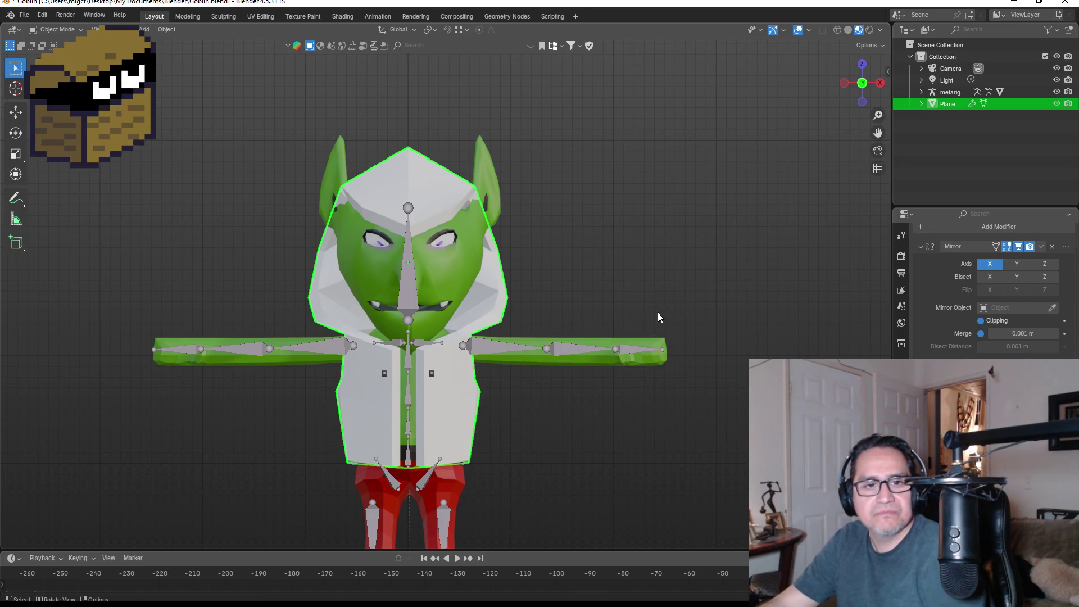
{"action": "scroll", "coordinate": [530, 348], "scroll_direction": "up", "scroll_amount": 3}
{"action": "mouse_move", "coordinate": [682, 293]}
{"action": "middle_mouse_down"}
{"action": "mouse_move", "coordinate": [534, 318]}
{"action": "mouse_move", "coordinate": [696, 306]}
{"action": "middle_mouse_up"}
{"action": "scroll", "coordinate": [694, 307], "scroll_direction": "down", "scroll_amount": 4}
{"action": "scroll", "coordinate": [564, 350], "scroll_direction": "down", "scroll_amount": 2}
{"action": "scroll", "coordinate": [629, 453], "scroll_direction": "up", "scroll_amount": 2}
{"action": "mouse_move", "coordinate": [611, 453]}
{"action": "middle_mouse_down"}
{"action": "mouse_move", "coordinate": [542, 433]}
{"action": "mouse_move", "coordinate": [604, 437]}
{"action": "mouse_move", "coordinate": [691, 380]}
{"action": "mouse_move", "coordinate": [292, 372]}
{"action": "middle_mouse_up"}
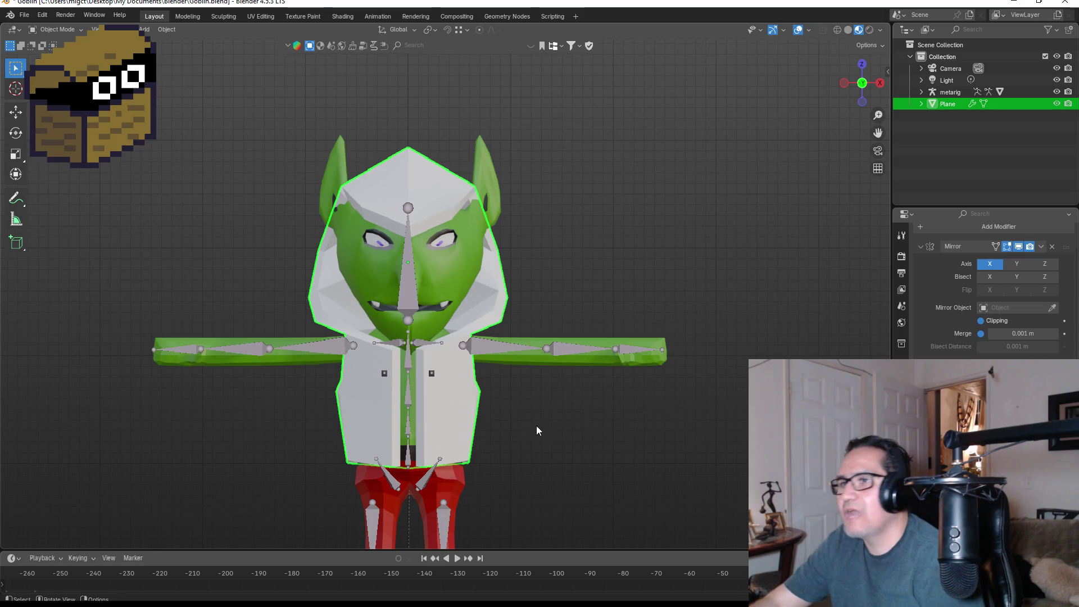
{"action": "left_click", "coordinate": [576, 318]}
{"action": "left_click", "coordinate": [454, 394]}
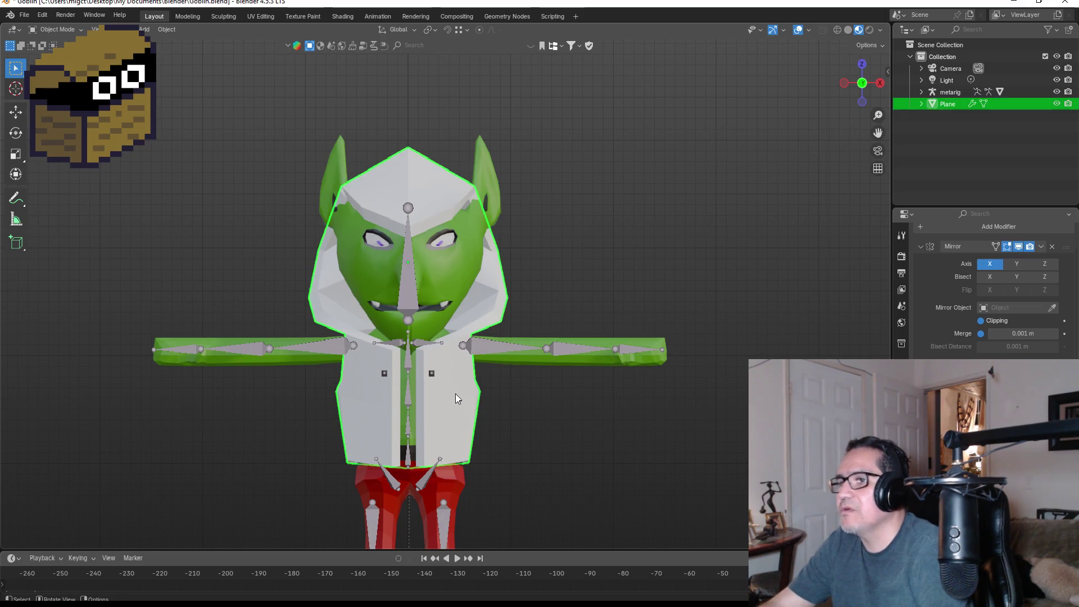
Step: Convert the hood to a mesh via Convert To > Mesh, baking in the Mirror modifier
{"action": "right_click", "coordinate": [455, 393]}
{"action": "mouse_move", "coordinate": [457, 388]}
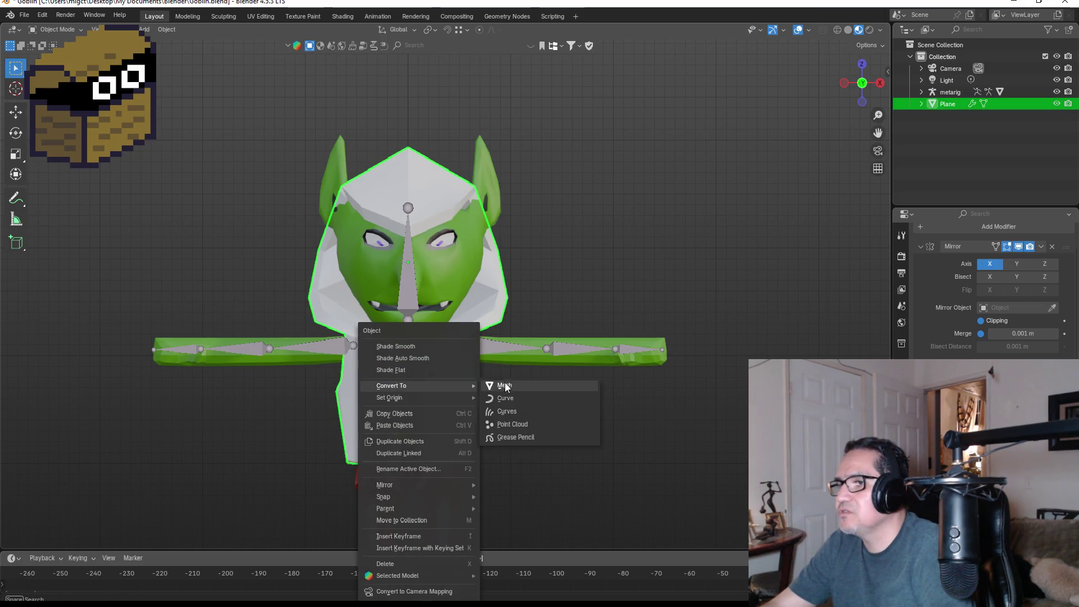
{"action": "left_click", "coordinate": [499, 385]}
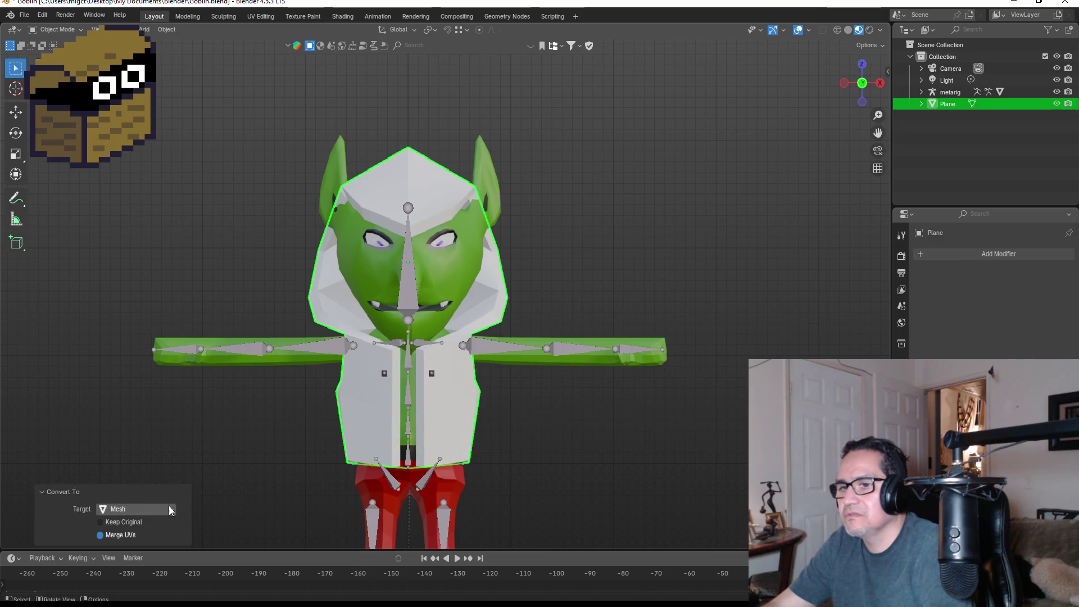
{"action": "mouse_move", "coordinate": [557, 436]}
{"action": "middle_mouse_down"}
{"action": "mouse_move", "coordinate": [353, 430]}
{"action": "mouse_move", "coordinate": [584, 417]}
{"action": "middle_mouse_up"}
{"action": "key", "text": "KP_1"}
{"action": "left_click", "coordinate": [567, 401]}
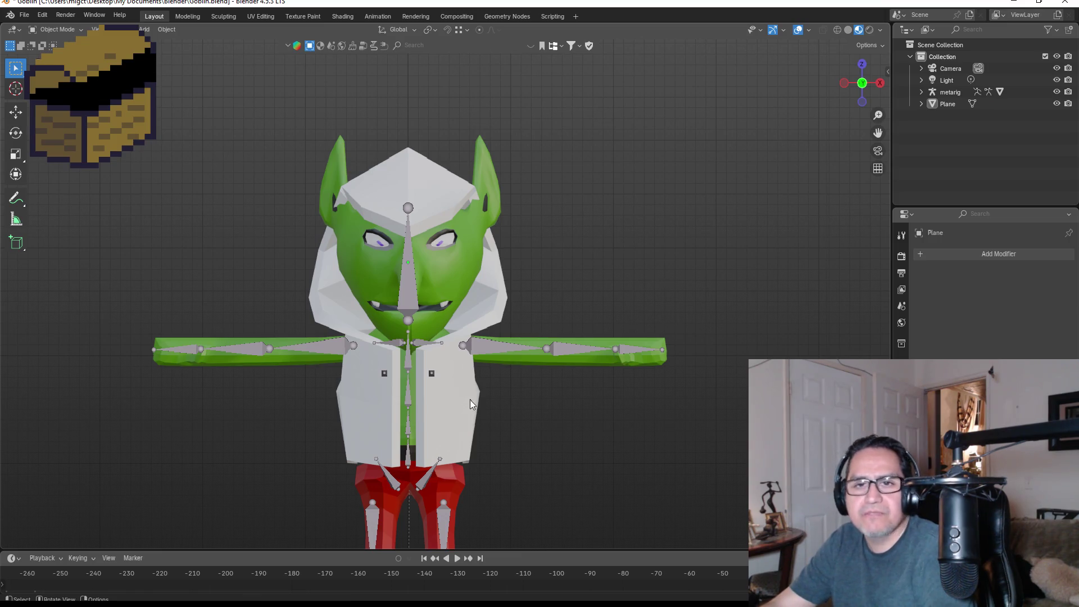
Step: Test moving the hood lower and sideways, then undo so it sits back on the head
{"action": "left_click", "coordinate": [458, 387]}
{"action": "key", "text": "g"}
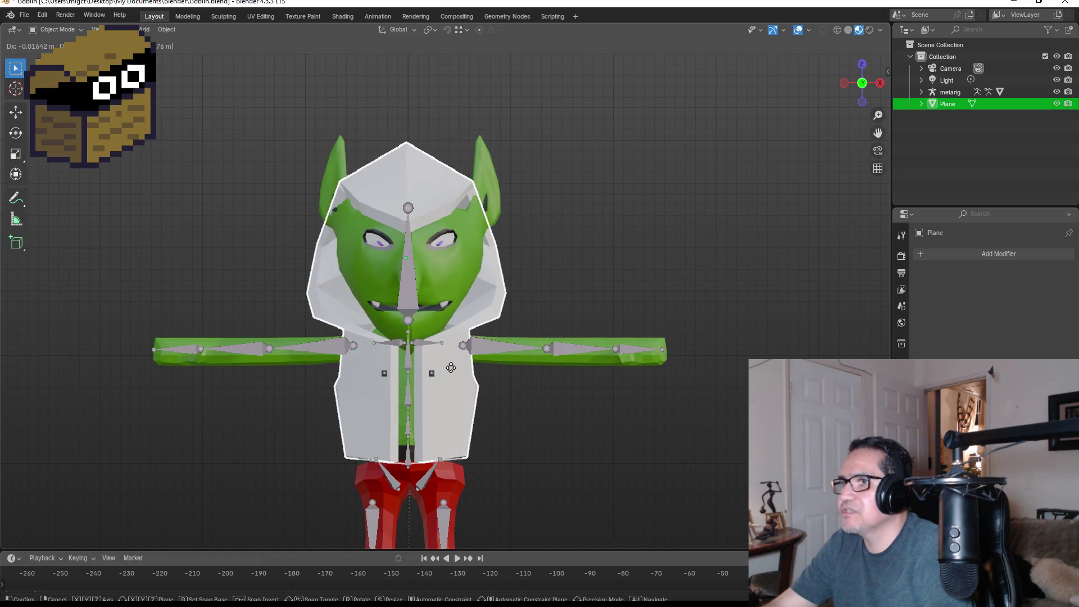
{"action": "left_click", "coordinate": [451, 372]}
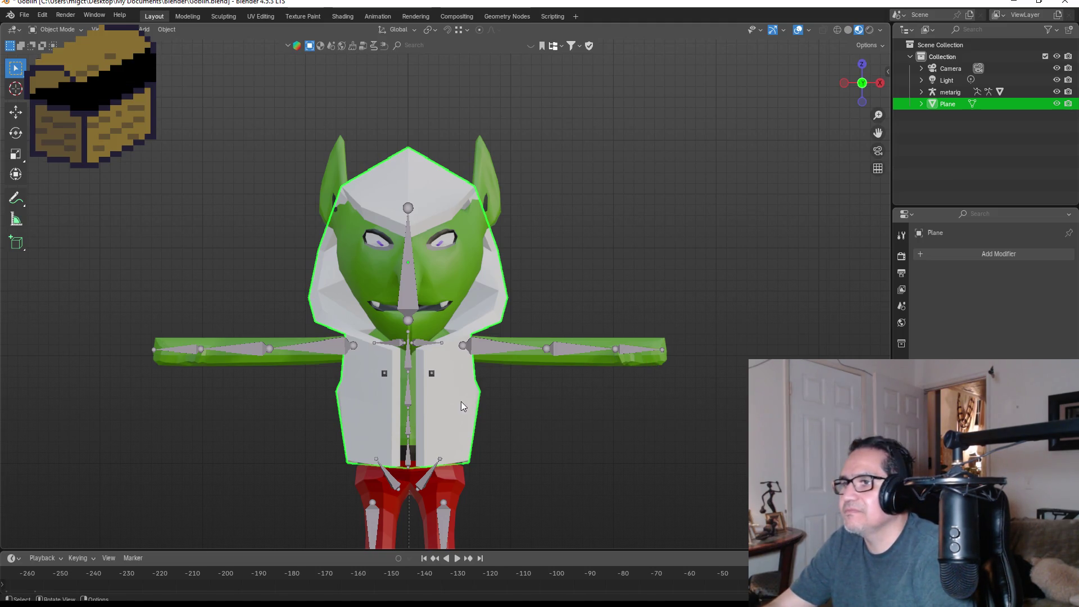
{"action": "key", "text": "g"}
{"action": "left_click", "coordinate": [740, 336]}
{"action": "mouse_move", "coordinate": [739, 336]}
{"action": "middle_mouse_down"}
{"action": "mouse_move", "coordinate": [751, 316]}
{"action": "mouse_move", "coordinate": [645, 316]}
{"action": "middle_mouse_up"}
{"action": "key", "text": "KP_1"}
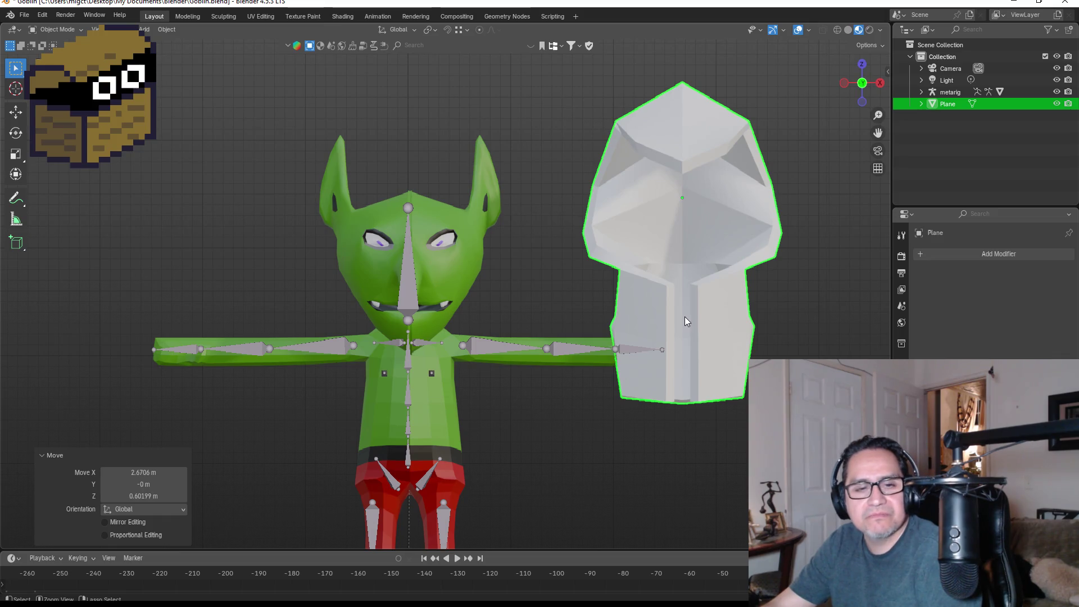
{"action": "key", "text": "ctrl+z"}
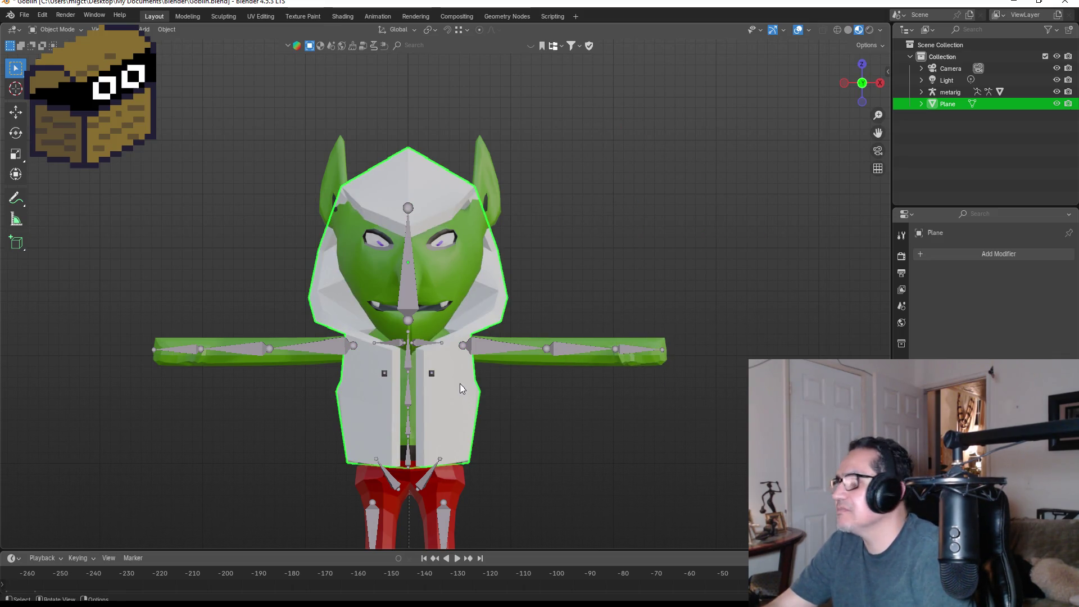
{"action": "left_click", "coordinate": [967, 254]}
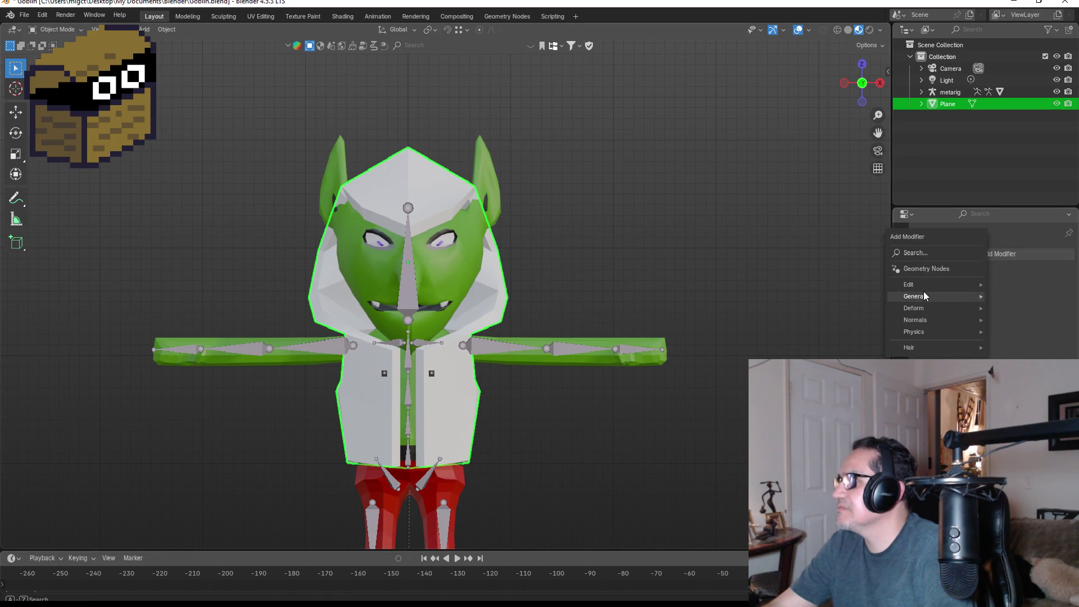
Step: Add a Cloth modifier to the hood by searching 'clo' in the Add Modifier menu
{"action": "left_click", "coordinate": [1007, 254]}
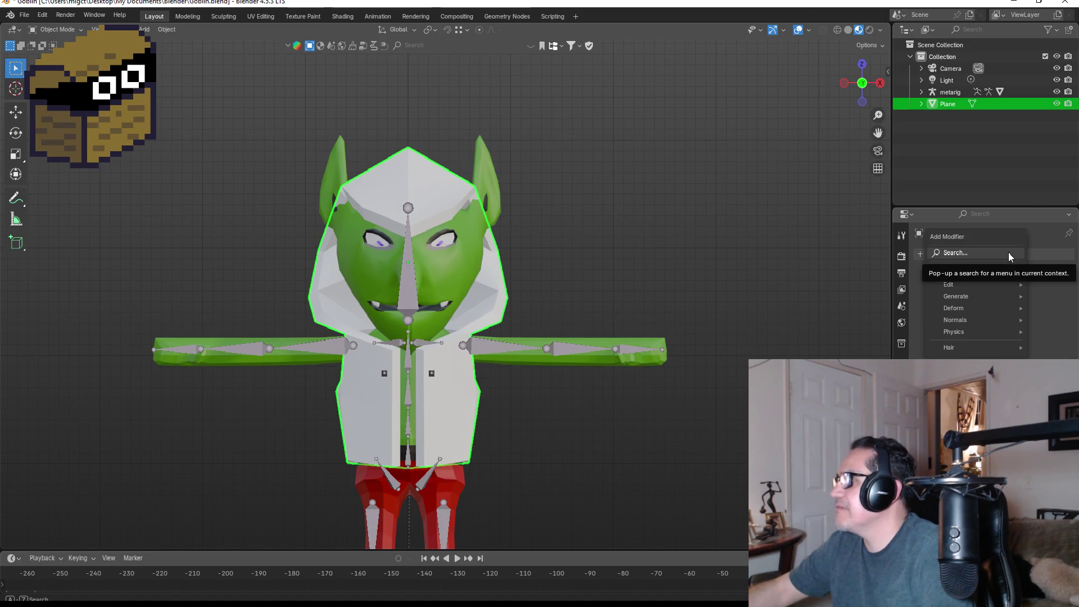
{"action": "type", "text": "clo"}
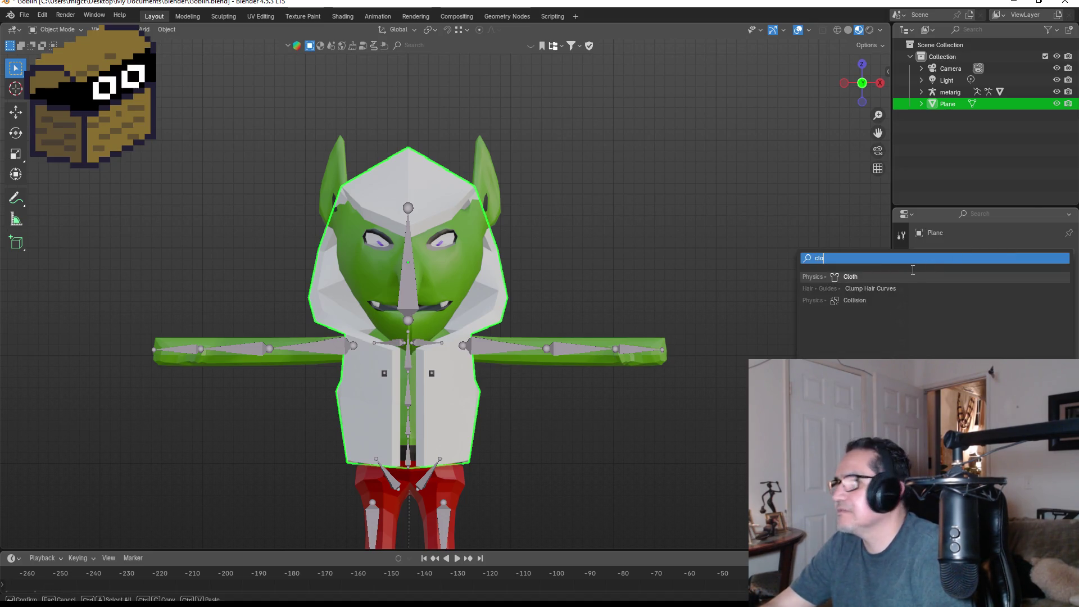
{"action": "key", "text": "Return"}
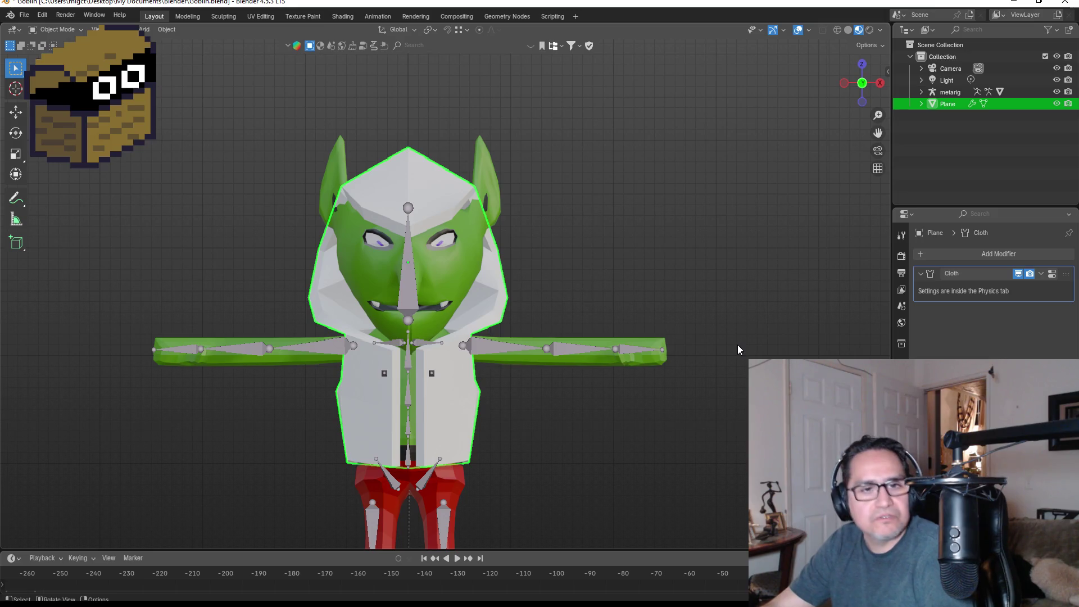
{"action": "mouse_move", "coordinate": [552, 341]}
{"action": "middle_mouse_down"}
{"action": "mouse_move", "coordinate": [597, 264]}
{"action": "mouse_move", "coordinate": [551, 277]}
{"action": "middle_mouse_up"}
{"action": "key", "text": "KP_1"}
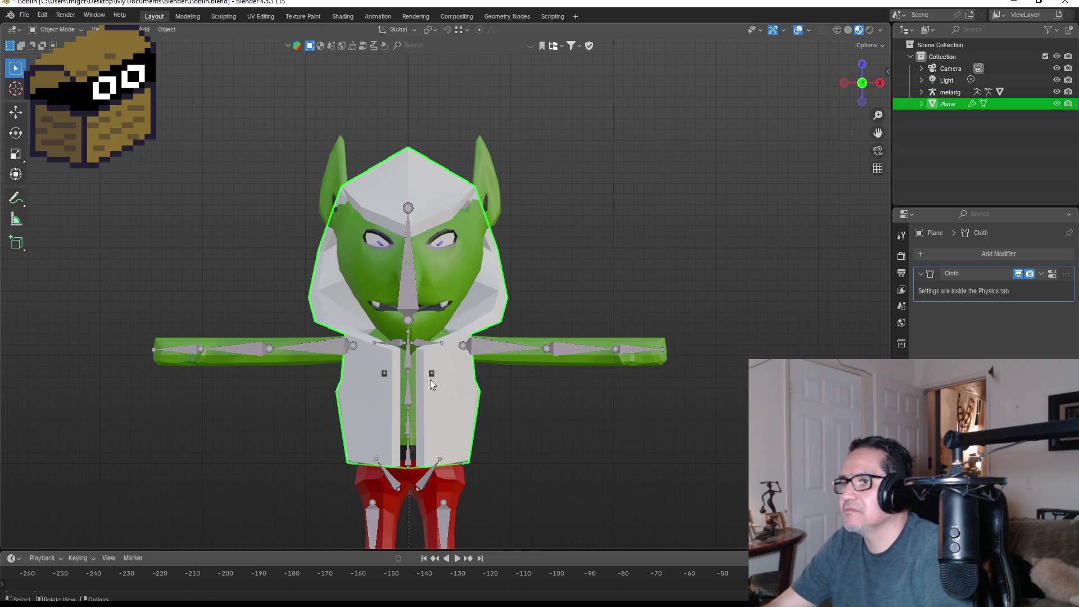
Step: Bring up the hood's cloth physics settings, with Quality Steps 5 and Speed Multiplier 1.000
{"action": "left_click", "coordinate": [1053, 276]}
{"action": "scroll", "coordinate": [1001, 292], "scroll_direction": "down", "scroll_amount": 5}
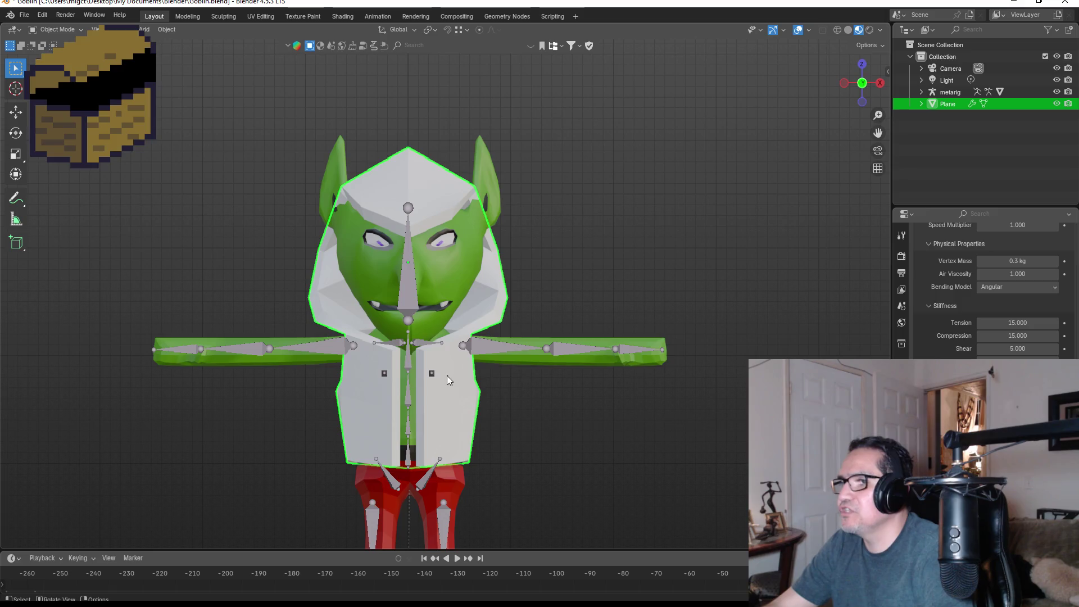
{"action": "key", "text": "g"}
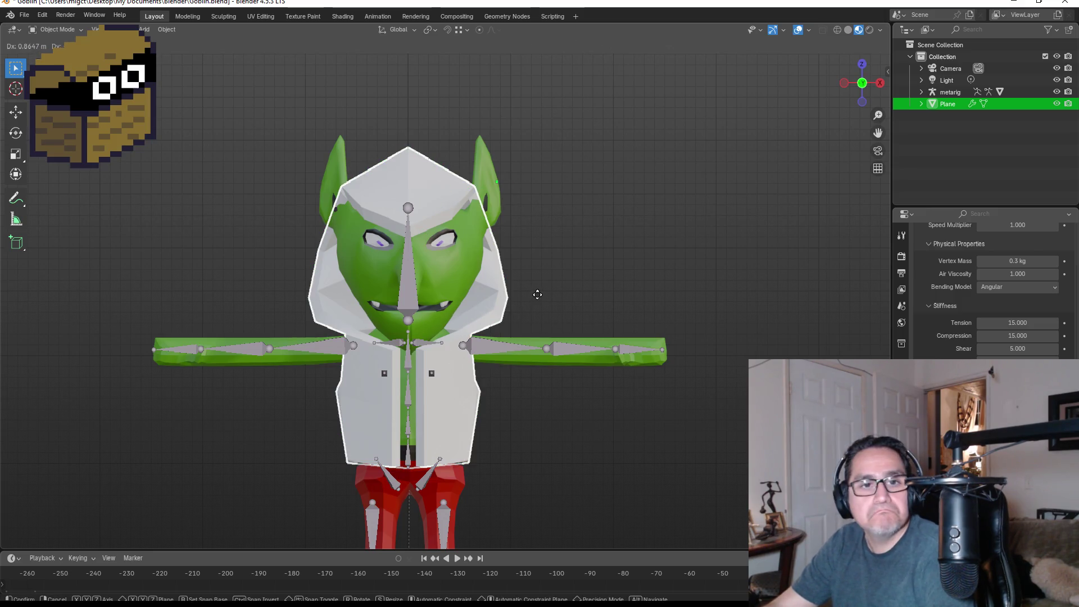
{"action": "key", "text": "Escape"}
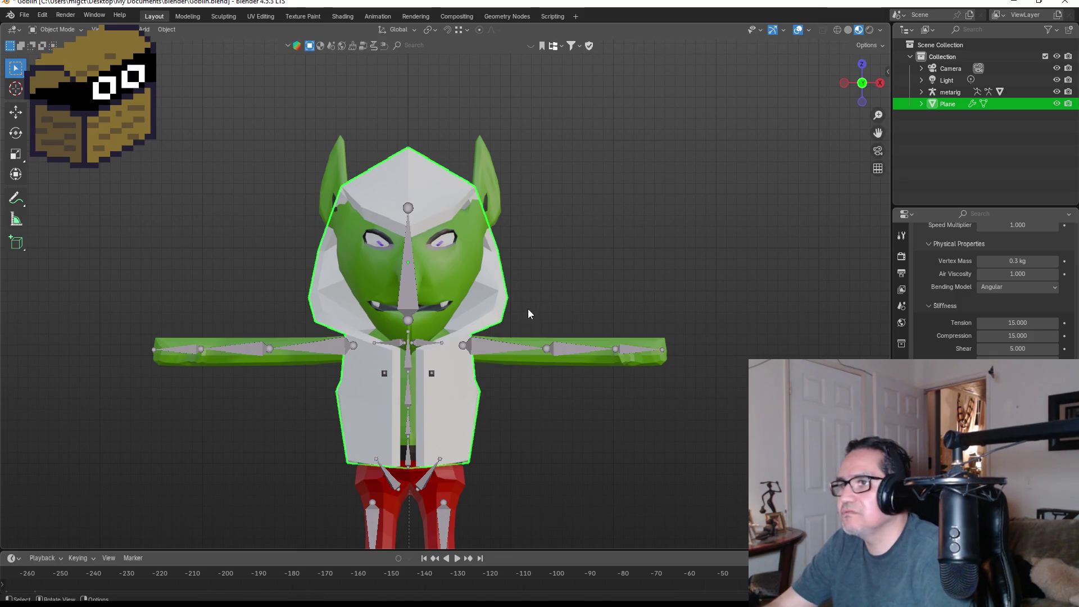
{"action": "mouse_move", "coordinate": [663, 288]}
{"action": "middle_mouse_down"}
{"action": "mouse_move", "coordinate": [404, 286]}
{"action": "mouse_move", "coordinate": [574, 282]}
{"action": "mouse_move", "coordinate": [564, 286]}
{"action": "middle_mouse_up"}
{"action": "scroll", "coordinate": [473, 364], "scroll_direction": "down", "scroll_amount": 3}
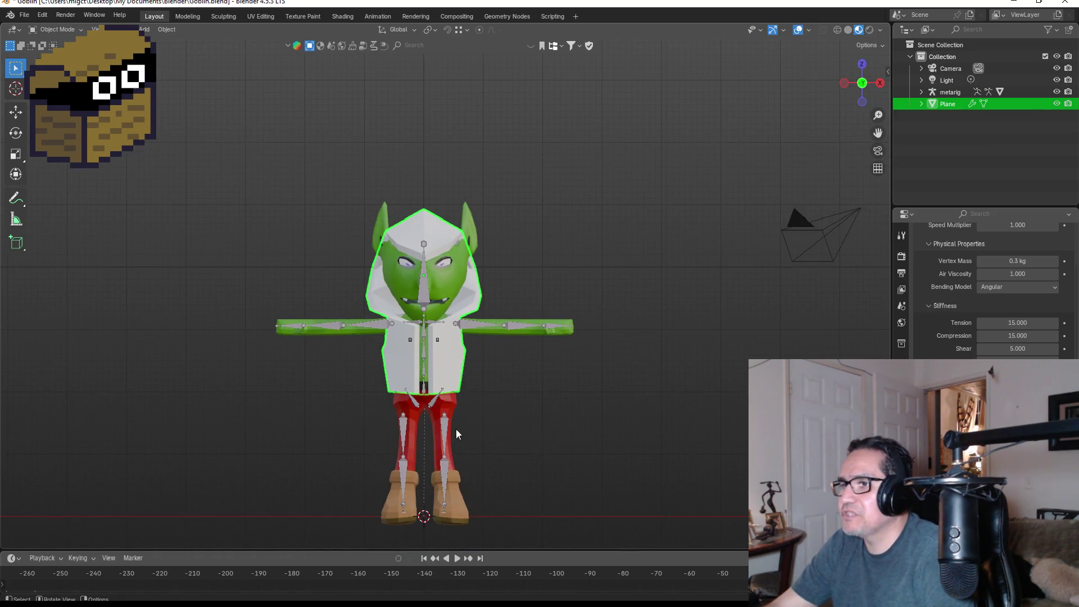
Step: Try Cloth physics on the goblin body, undo it, and reselect the hood Plane
{"action": "left_click", "coordinate": [452, 408]}
{"action": "key", "text": "g"}
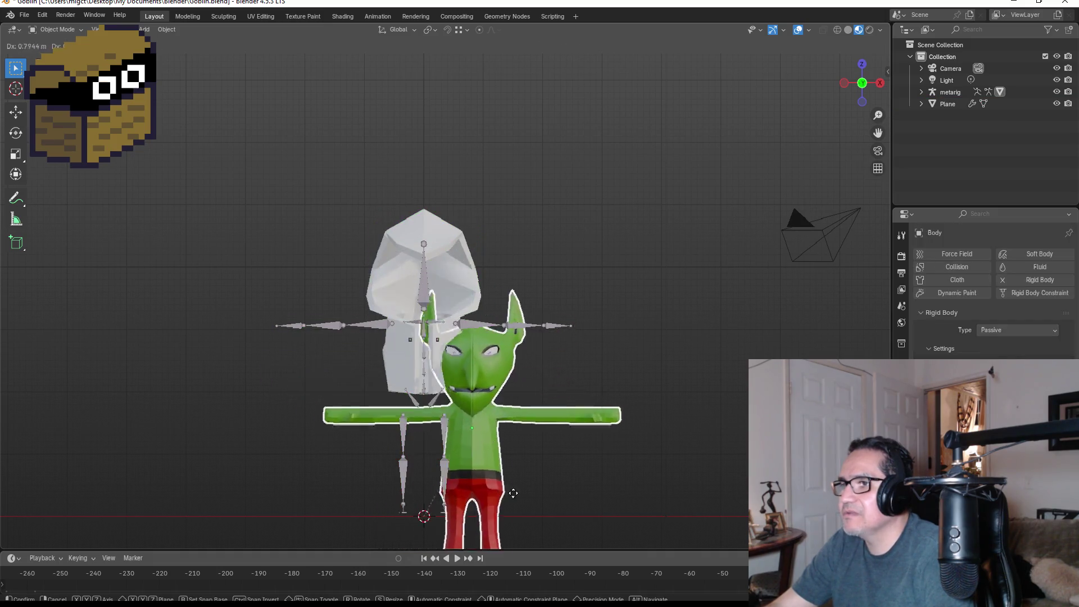
{"action": "right_click", "coordinate": [554, 478]}
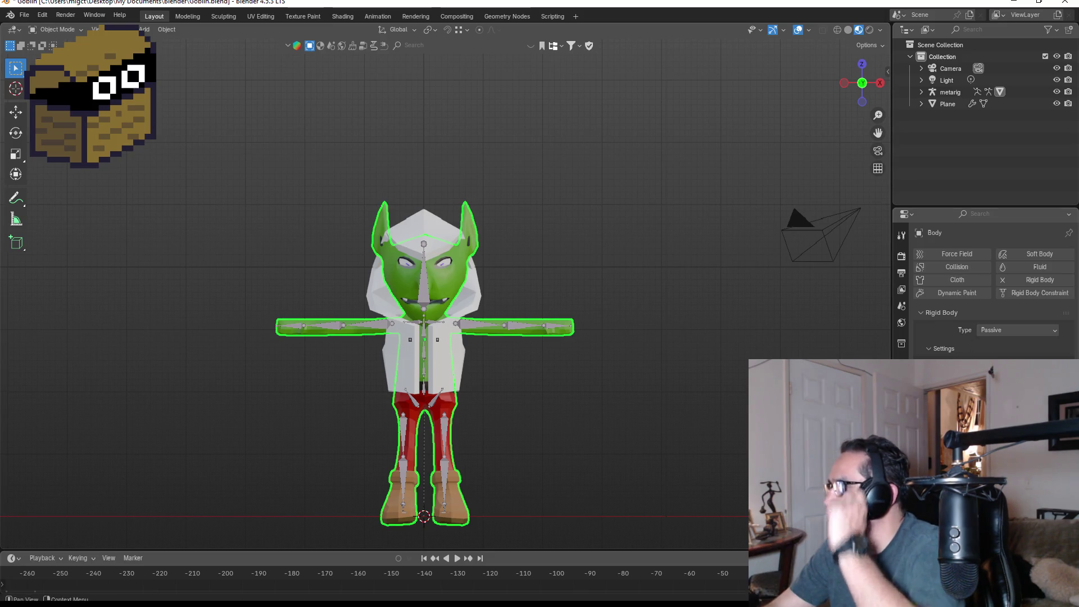
{"action": "left_click", "coordinate": [956, 275]}
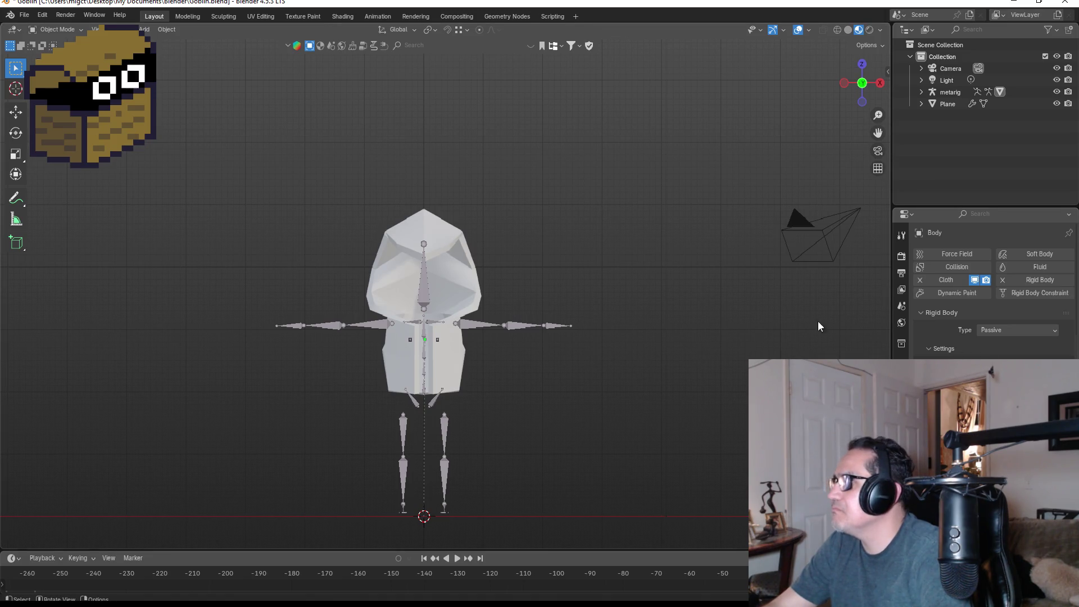
{"action": "key", "text": "ctrl+z"}
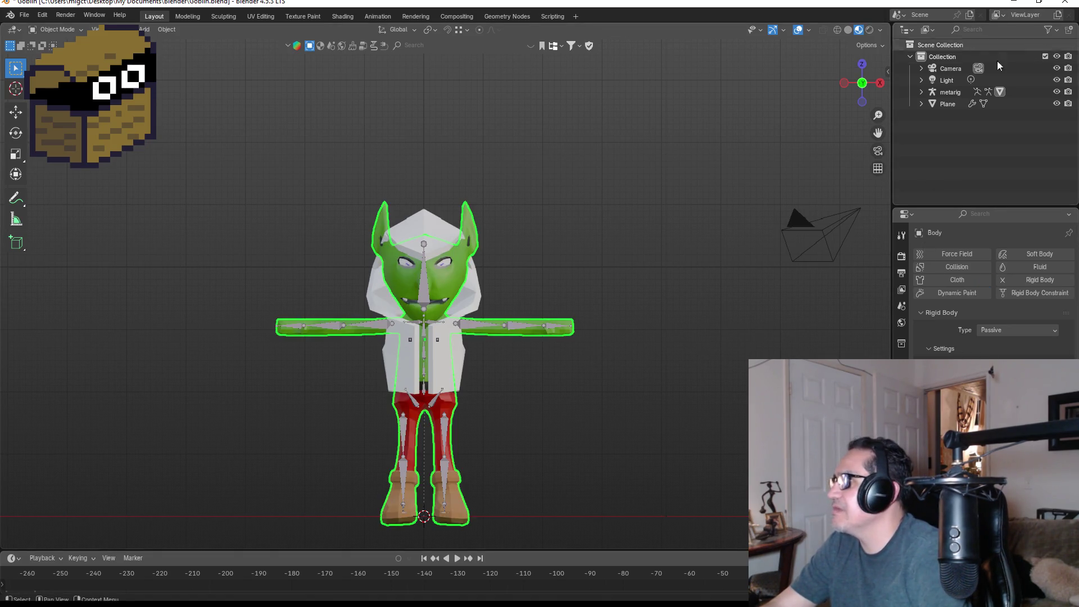
{"action": "left_click", "coordinate": [956, 104]}
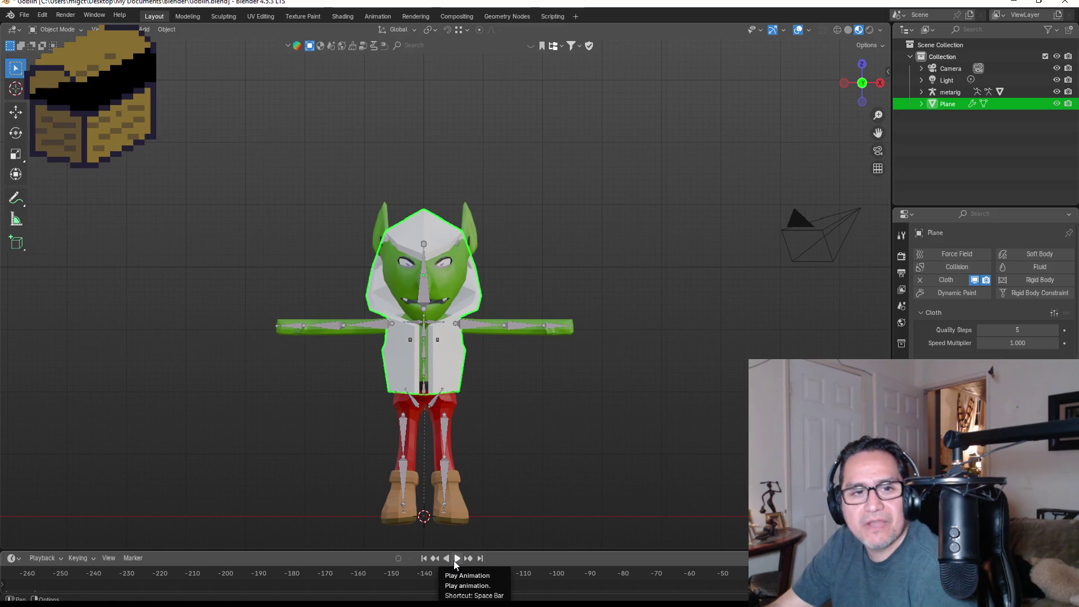
Step: Play the animation to run the hood's cloth simulation, undoing a trial move over the arm
{"action": "scroll", "coordinate": [989, 293], "scroll_direction": "down", "scroll_amount": 10}
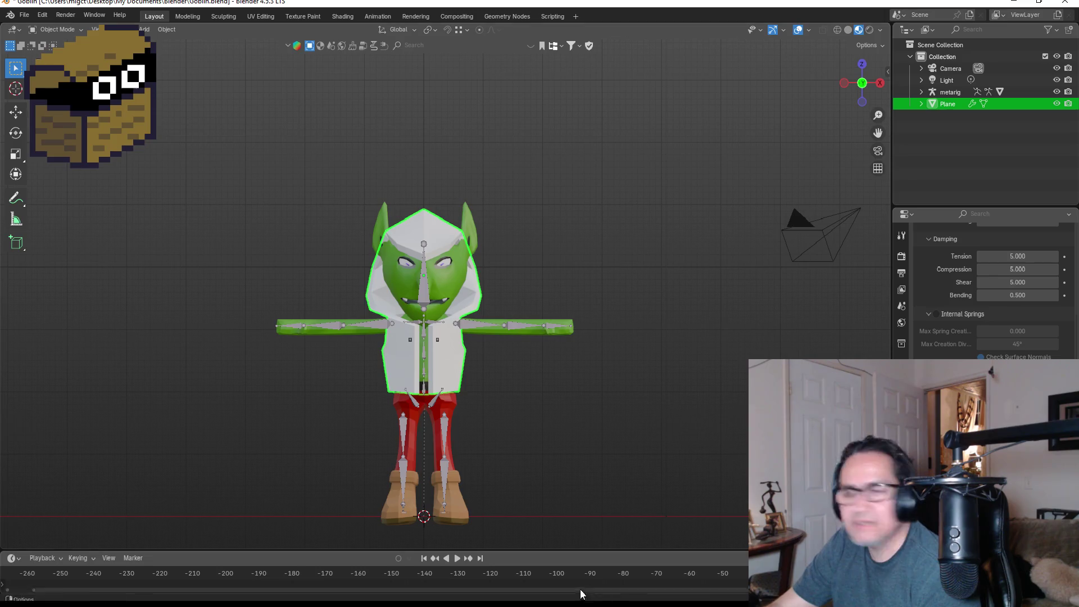
{"action": "left_click", "coordinate": [457, 558]}
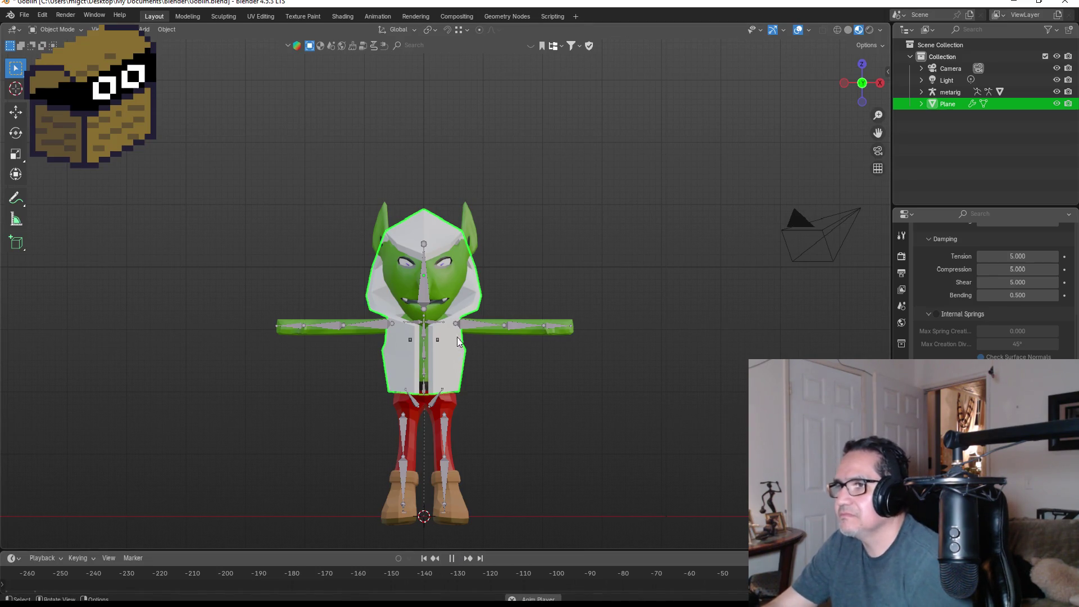
{"action": "key", "text": "g"}
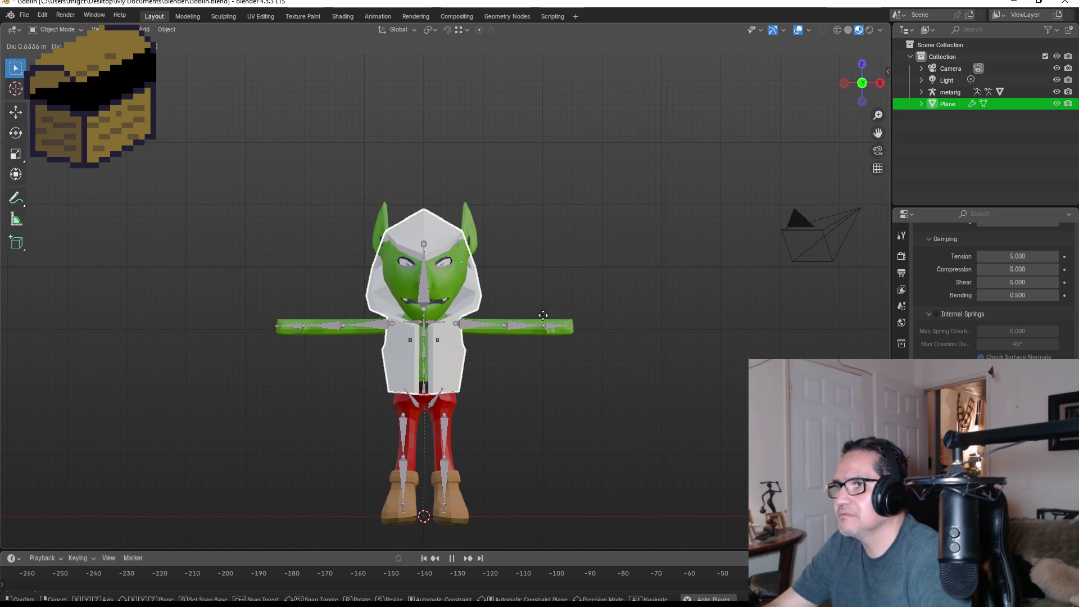
{"action": "left_click", "coordinate": [356, 356]}
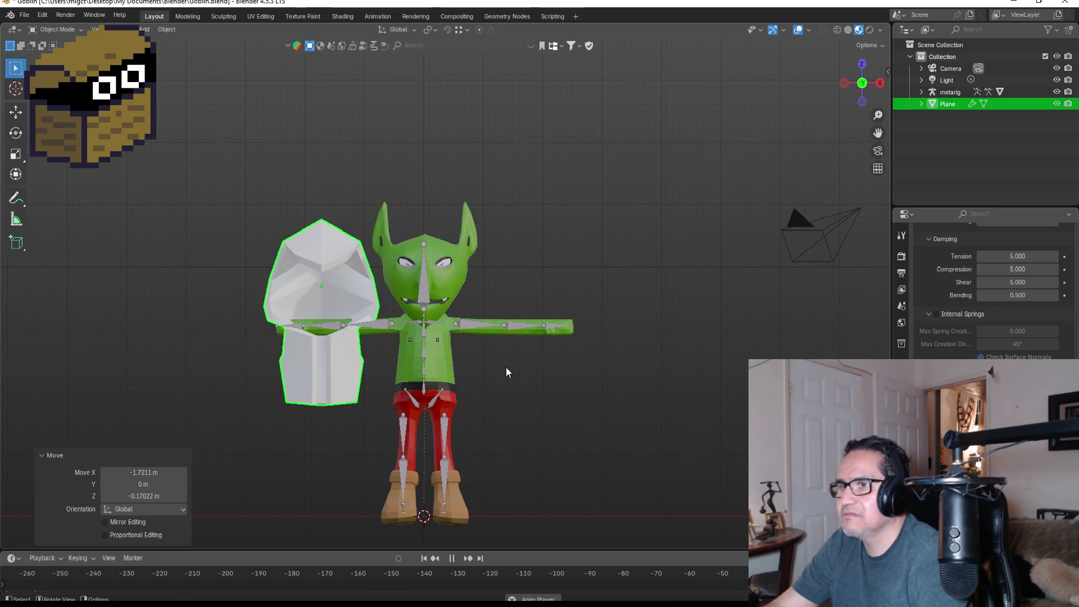
{"action": "key", "text": "ctrl+z"}
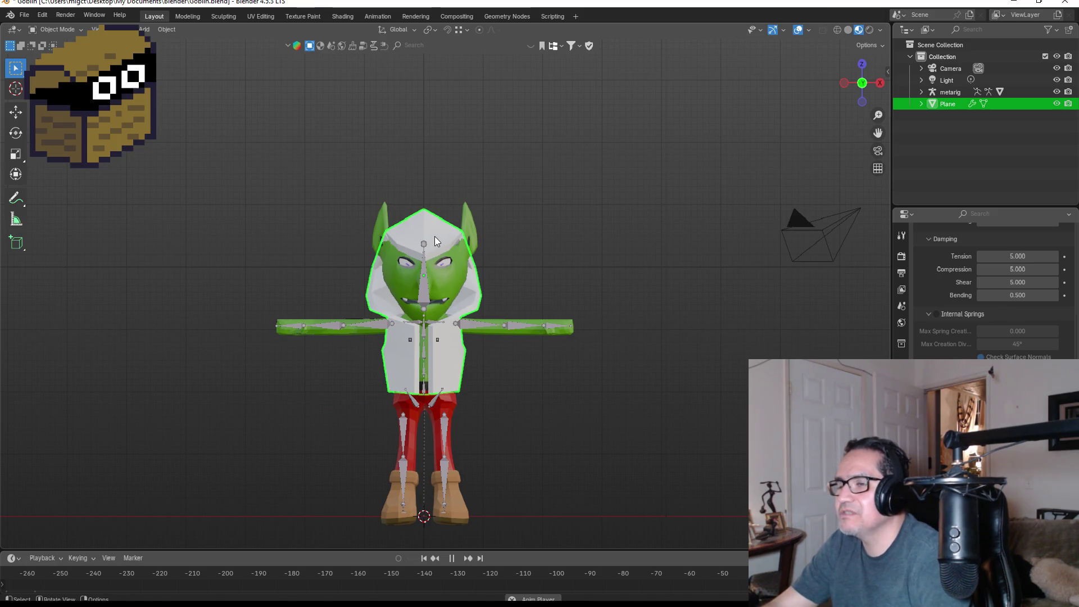
Step: Lift the hood above the goblin's head during playback, then undo the lift
{"action": "key", "text": "g"}
{"action": "left_click", "coordinate": [436, 188]}
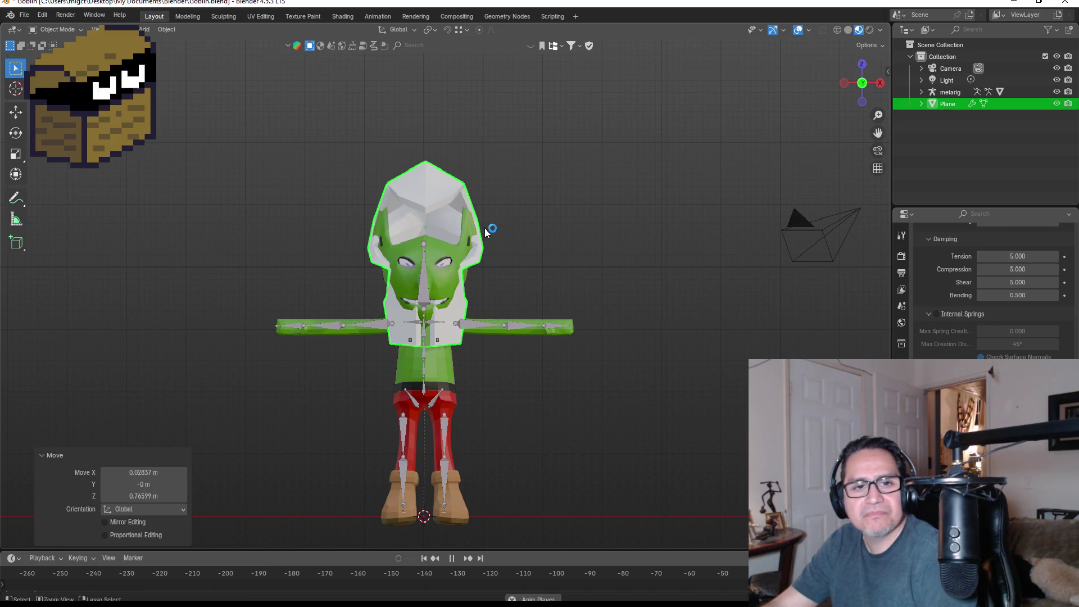
{"action": "key", "text": "ctrl+z"}
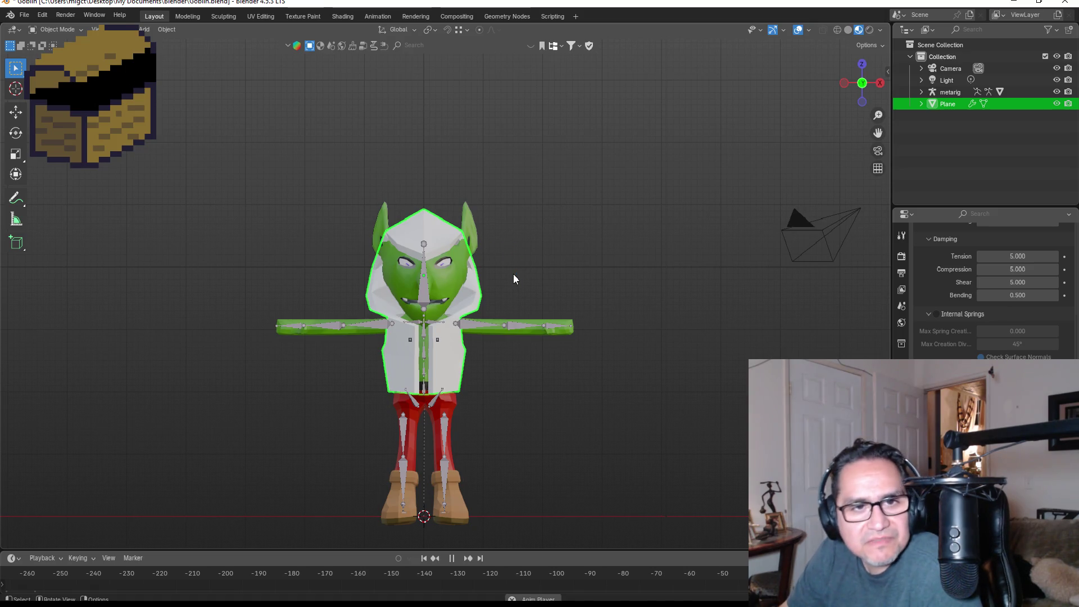